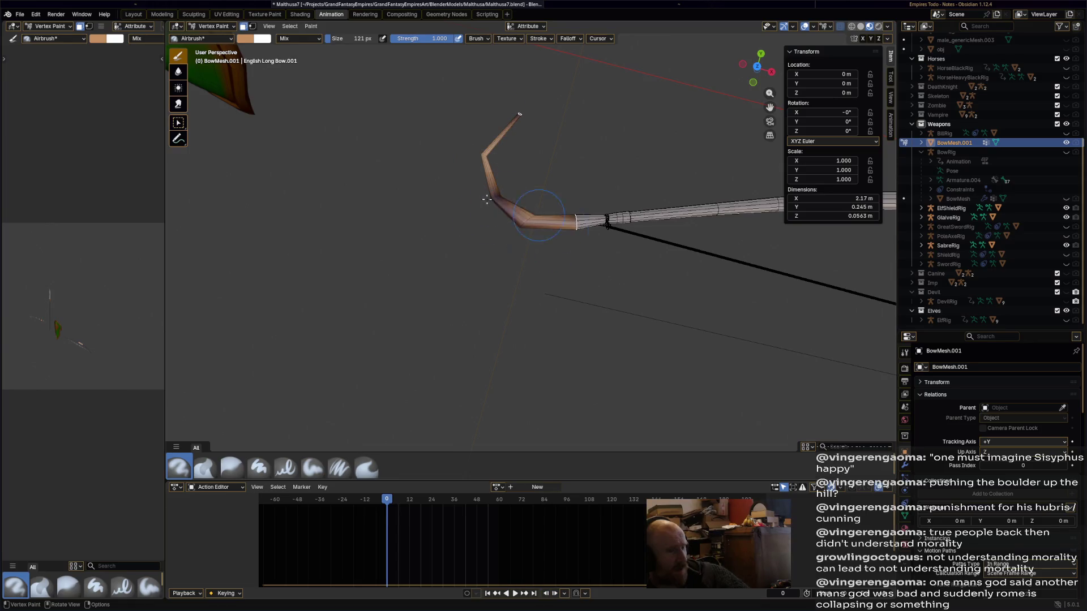
Enter Edit Mode on the bow mesh and select only the bow tip's vertices.
{"action": "mouse_move", "coordinate": [552, 224]}
{"action": "middle_mouse_down"}
{"action": "mouse_move", "coordinate": [553, 114]}
{"action": "mouse_move", "coordinate": [488, 238]}
{"action": "middle_mouse_up"}
{"action": "scroll", "coordinate": [488, 374], "scroll_direction": "down", "scroll_amount": 5}
{"action": "mouse_move", "coordinate": [498, 368]}
{"action": "middle_mouse_down"}
{"action": "mouse_move", "coordinate": [628, 358]}
{"action": "mouse_move", "coordinate": [668, 315]}
{"action": "mouse_move", "coordinate": [634, 243]}
{"action": "mouse_move", "coordinate": [381, 223]}
{"action": "mouse_move", "coordinate": [487, 216]}
{"action": "mouse_move", "coordinate": [547, 227]}
{"action": "middle_mouse_up"}
{"action": "scroll", "coordinate": [632, 246], "scroll_direction": "up", "scroll_amount": 5}
{"action": "left_click", "coordinate": [224, 26]}
{"action": "left_click", "coordinate": [219, 49]}
{"action": "left_click", "coordinate": [421, 261]}
{"action": "mouse_move", "coordinate": [421, 262]}
{"action": "left_mouse_down"}
{"action": "mouse_move", "coordinate": [498, 122]}
{"action": "mouse_move", "coordinate": [493, 296]}
{"action": "mouse_move", "coordinate": [417, 266]}
{"action": "left_mouse_up"}
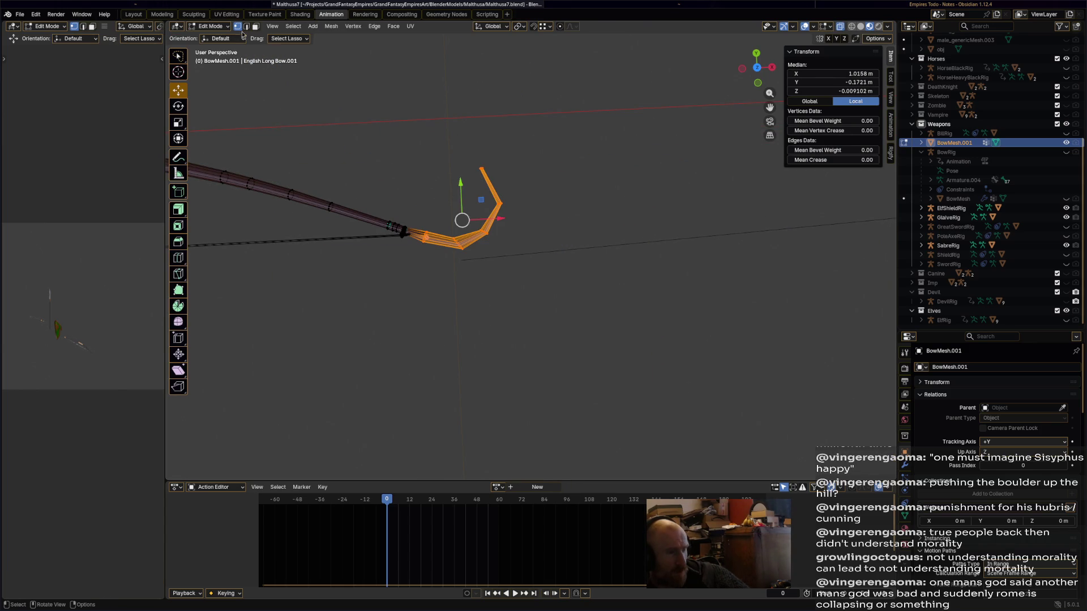
Switch to Vertex Paint, brush the dark bow tip tan, and save the file.
{"action": "left_click", "coordinate": [214, 26]}
{"action": "left_click", "coordinate": [229, 73]}
{"action": "left_click_drag", "start_coordinate": [429, 233], "coordinate": [501, 168]}
{"action": "middle_click_drag", "start_coordinate": [472, 165], "coordinate": [441, 249]}
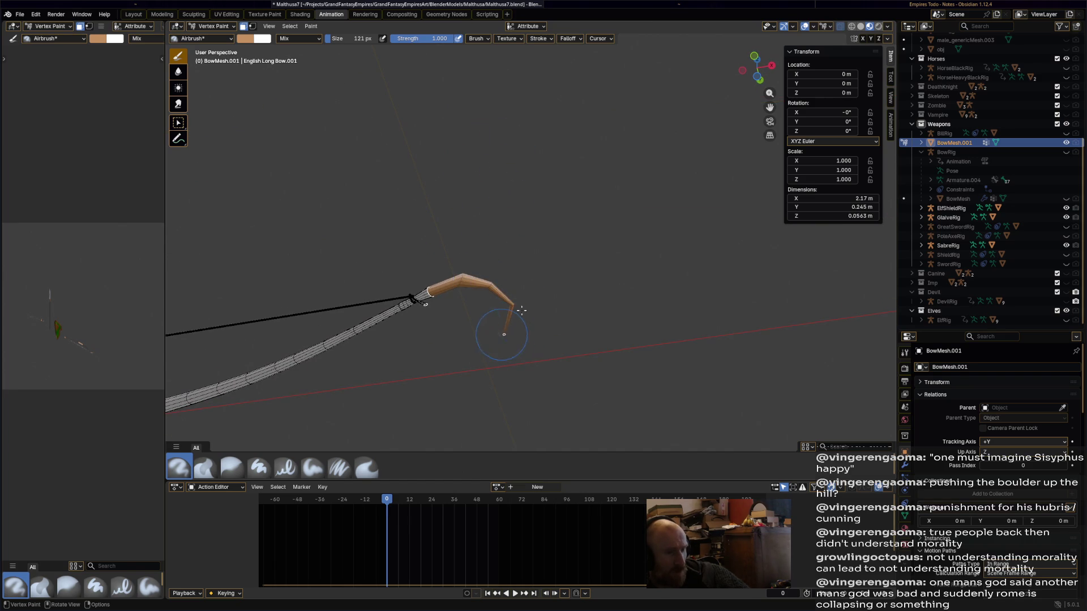
{"action": "scroll", "coordinate": [516, 327], "scroll_direction": "down", "scroll_amount": 5}
{"action": "mouse_move", "coordinate": [517, 298]}
{"action": "middle_mouse_down"}
{"action": "mouse_move", "coordinate": [517, 406]}
{"action": "mouse_move", "coordinate": [437, 359]}
{"action": "mouse_move", "coordinate": [440, 371]}
{"action": "mouse_move", "coordinate": [485, 247]}
{"action": "mouse_move", "coordinate": [462, 253]}
{"action": "mouse_move", "coordinate": [667, 224]}
{"action": "mouse_move", "coordinate": [568, 242]}
{"action": "mouse_move", "coordinate": [598, 250]}
{"action": "middle_mouse_up"}
{"action": "key", "text": "ctrl+s"}
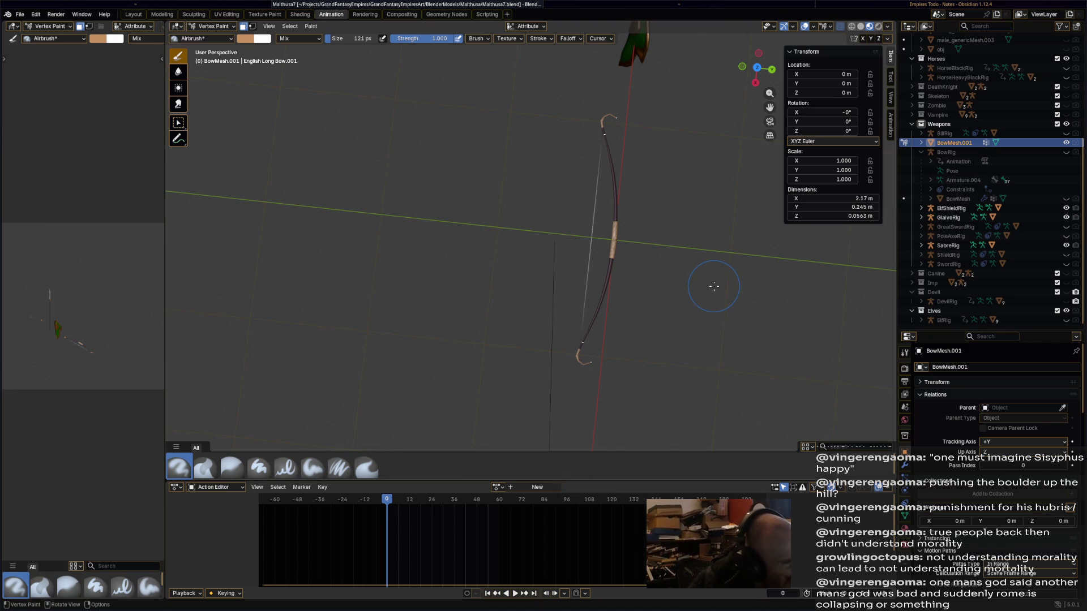
{"action": "left_click", "coordinate": [227, 28]}
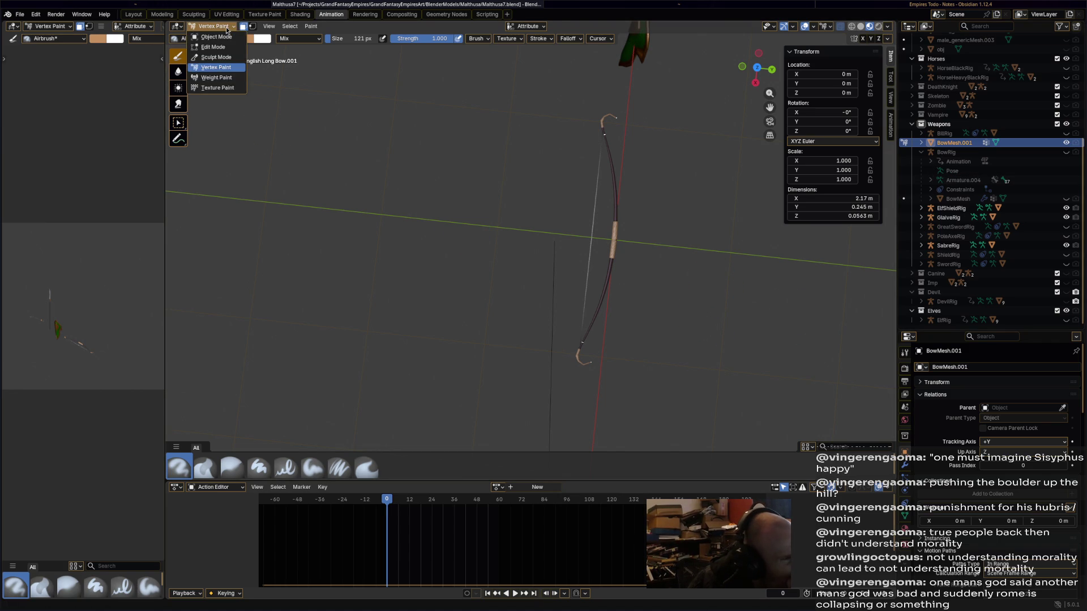
Return to Object Mode, save, and add a single-bone armature at the bow.
{"action": "left_click", "coordinate": [227, 37]}
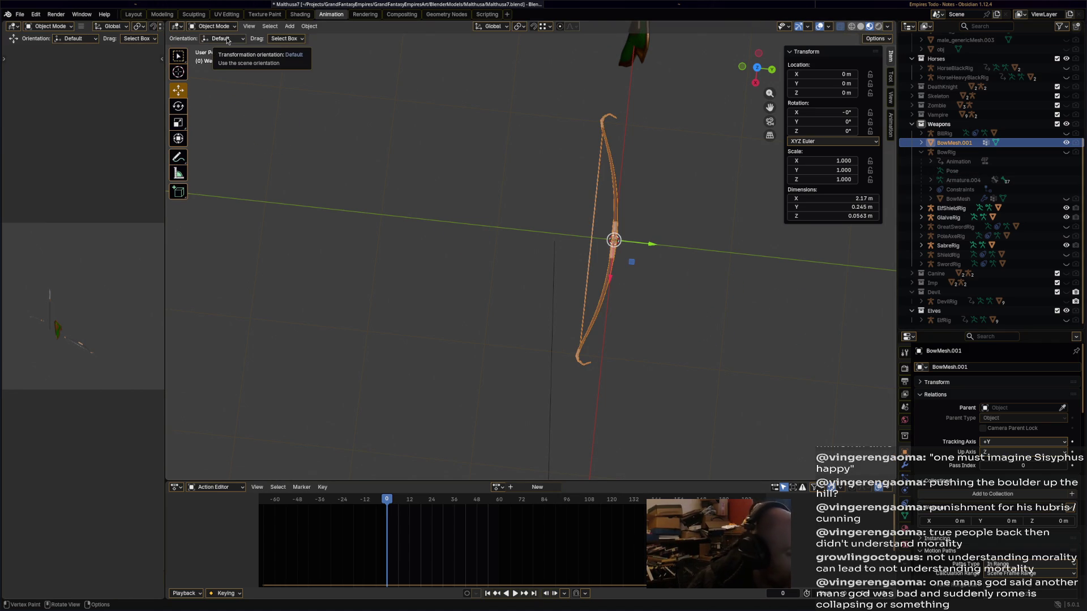
{"action": "key", "text": "ctrl+s"}
{"action": "left_click", "coordinate": [290, 26]}
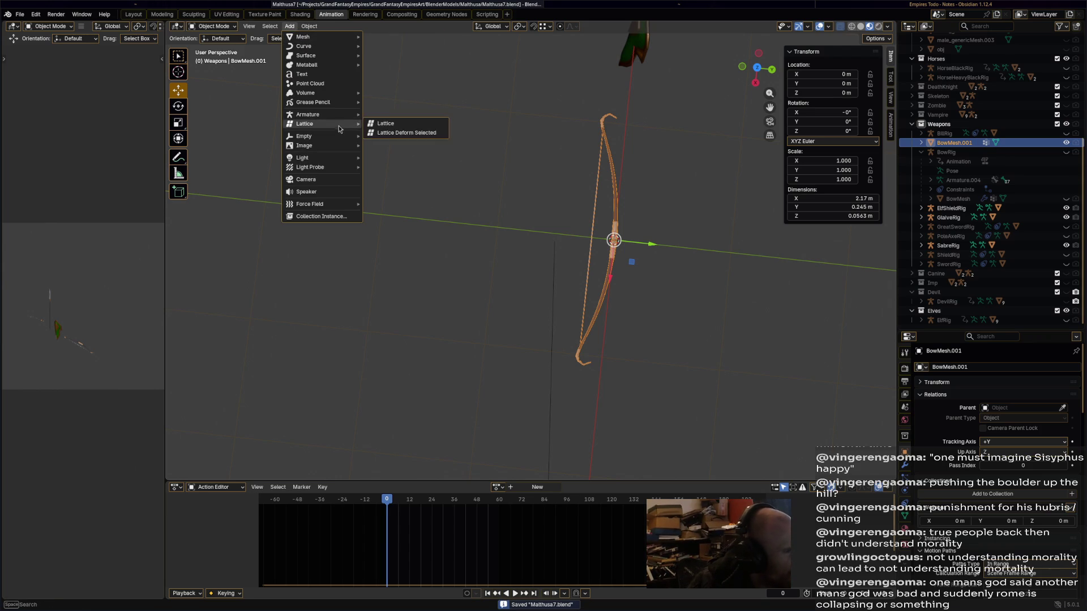
{"action": "mouse_move", "coordinate": [338, 113]}
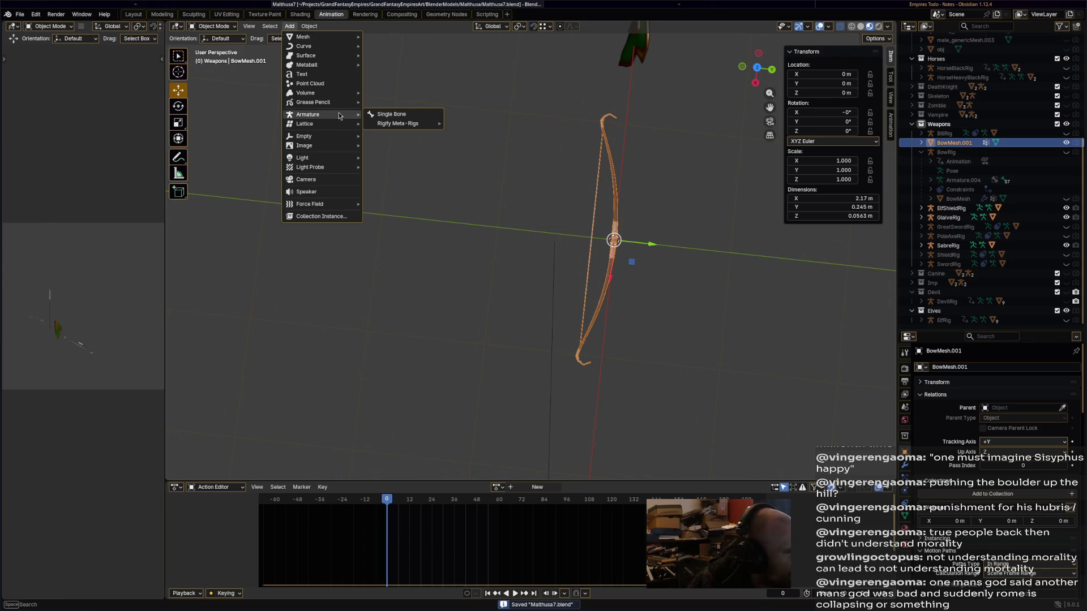
{"action": "left_click", "coordinate": [424, 117]}
Rename the armature ElvenBowRig and the bow mesh ElvenBow in the Outliner.
{"action": "middle_click_drag", "start_coordinate": [614, 163], "coordinate": [705, 127]}
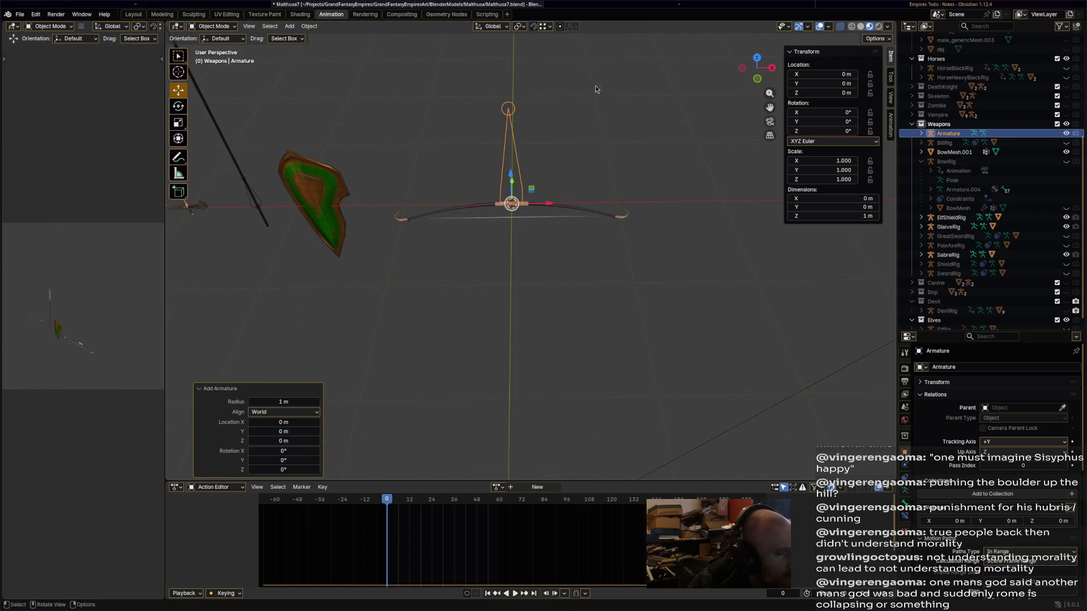
{"action": "scroll", "coordinate": [601, 91], "scroll_direction": "up", "scroll_amount": 4}
{"action": "double_click", "coordinate": [954, 133]}
{"action": "scroll", "coordinate": [953, 133], "scroll_direction": "up", "scroll_amount": 2}
{"action": "type", "text": "ElvenBowRig"}
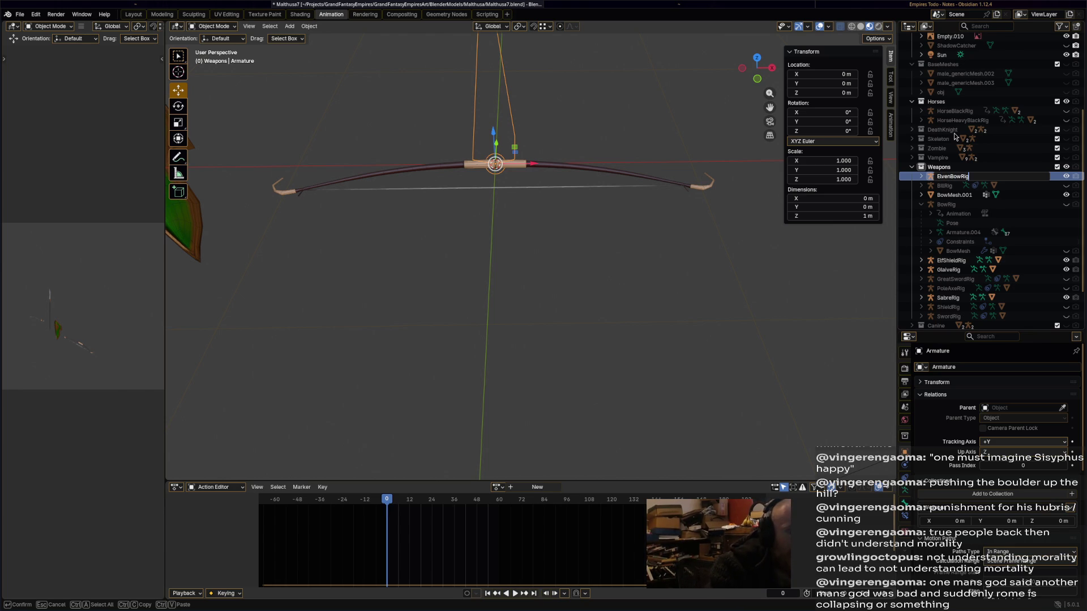
{"action": "key", "text": "Return"}
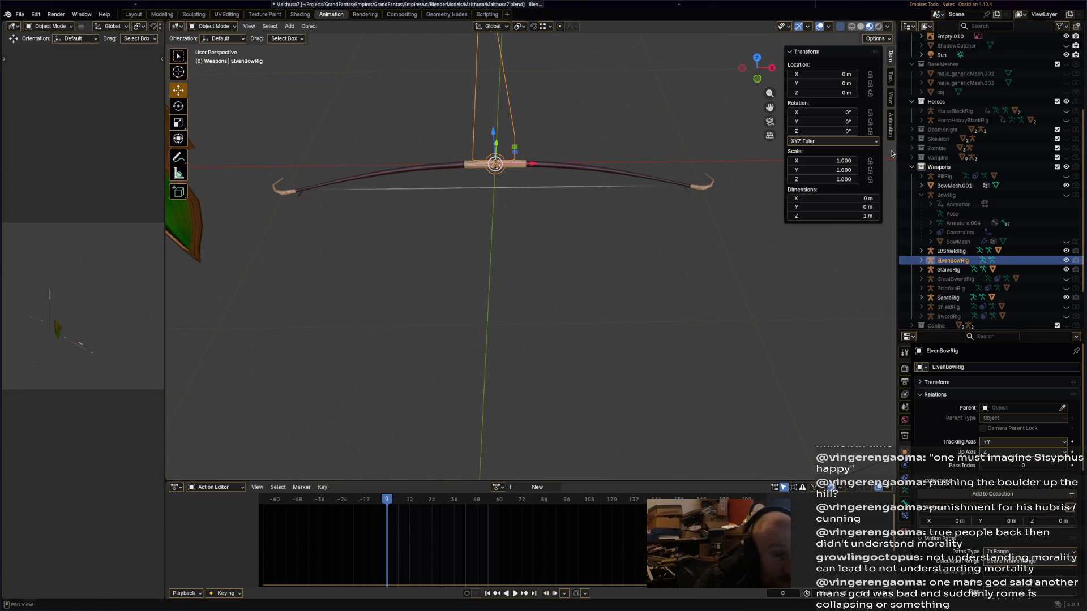
{"action": "double_click", "coordinate": [961, 187]}
{"action": "type", "text": "ElvenBow"}
{"action": "key", "text": "Return"}
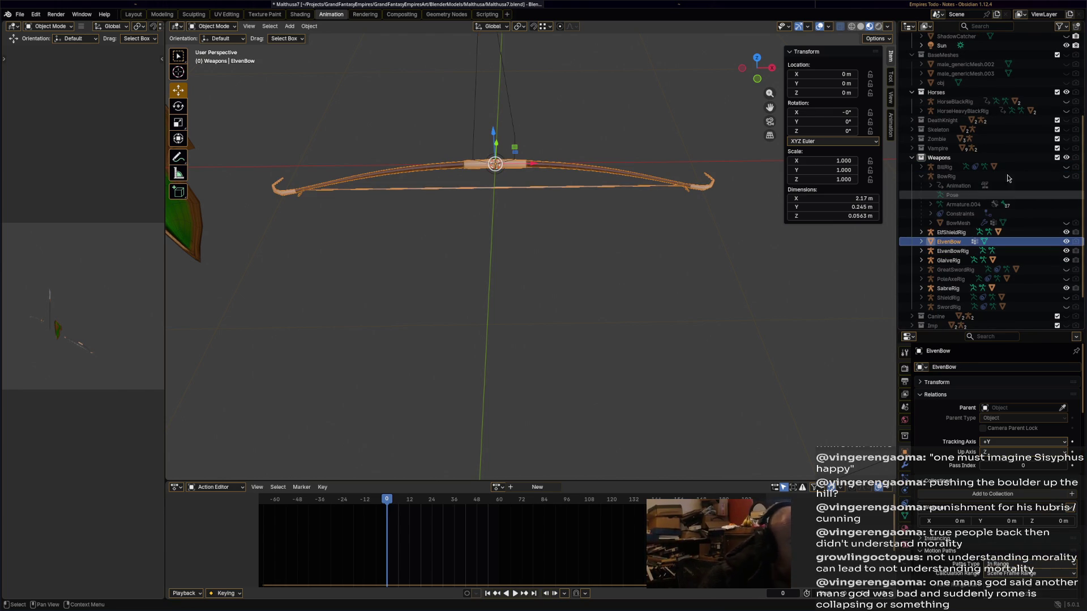
Select ElvenBowRig and enter Edit Mode on its bone.
{"action": "mouse_move", "coordinate": [595, 149]}
{"action": "middle_mouse_down"}
{"action": "mouse_move", "coordinate": [620, 146]}
{"action": "mouse_move", "coordinate": [613, 127]}
{"action": "middle_mouse_up"}
{"action": "left_click", "coordinate": [593, 111]}
{"action": "mouse_move", "coordinate": [609, 223]}
{"action": "middle_mouse_down"}
{"action": "mouse_move", "coordinate": [612, 211]}
{"action": "mouse_move", "coordinate": [589, 226]}
{"action": "middle_mouse_up"}
{"action": "left_click", "coordinate": [214, 26]}
{"action": "left_click", "coordinate": [215, 46]}
Switch to front view and try moving the bone tail, then undo the move.
{"action": "key", "text": "g"}
{"action": "key", "text": "z"}
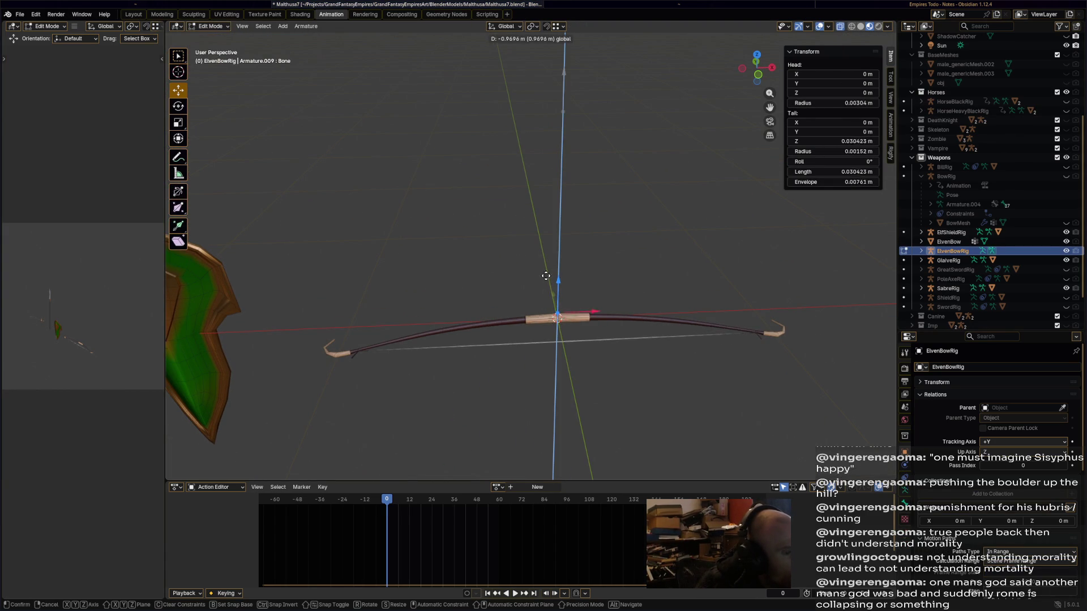
{"action": "right_click", "coordinate": [546, 281]}
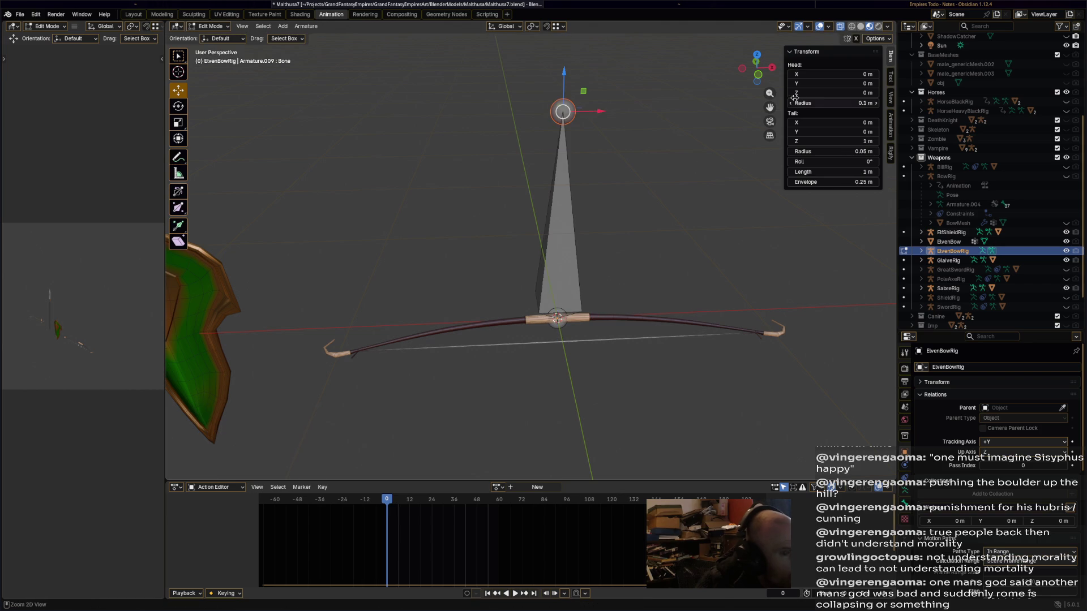
{"action": "left_click", "coordinate": [758, 74]}
{"action": "key", "text": "g"}
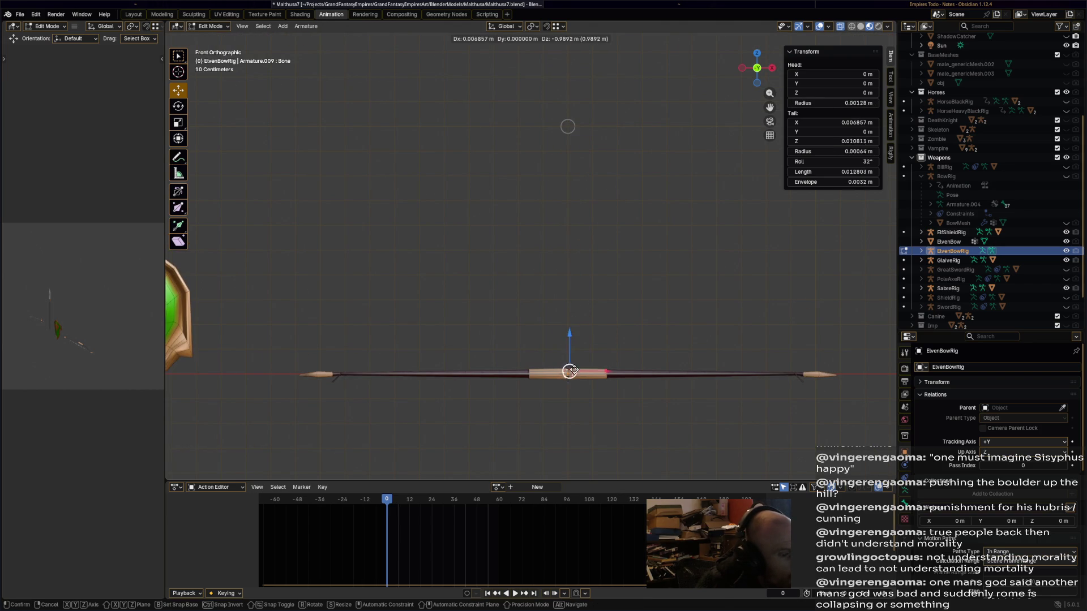
{"action": "left_click", "coordinate": [566, 347]}
{"action": "key", "text": "ctrl+z"}
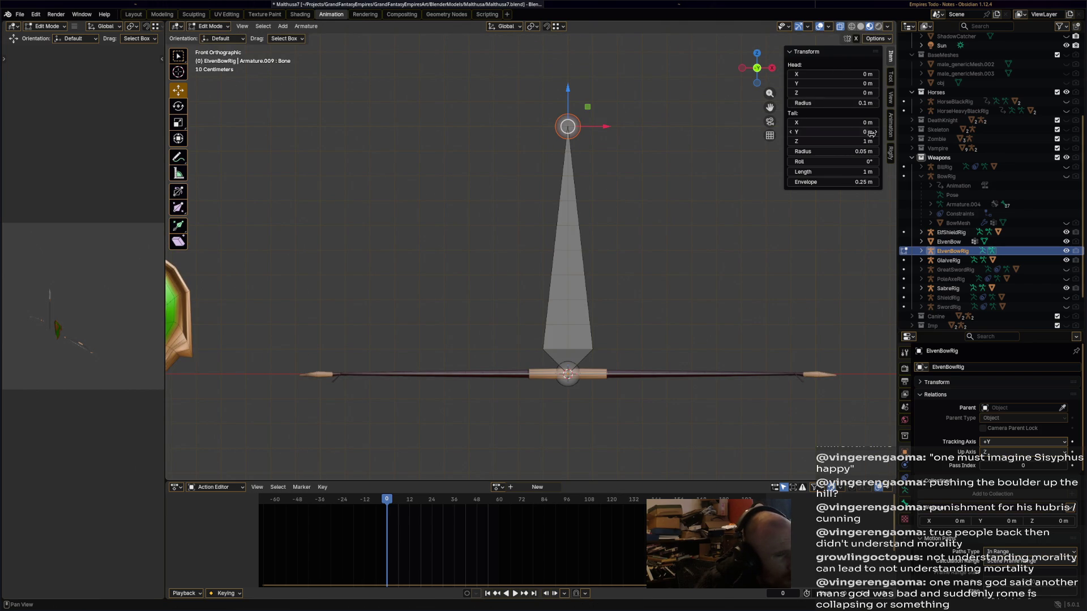
Set the bone's Tail Z to 0 and slide it left along the grip to X −0.16286 m.
{"action": "left_click", "coordinate": [858, 141]}
{"action": "type", "text": "0"}
{"action": "key", "text": "Return"}
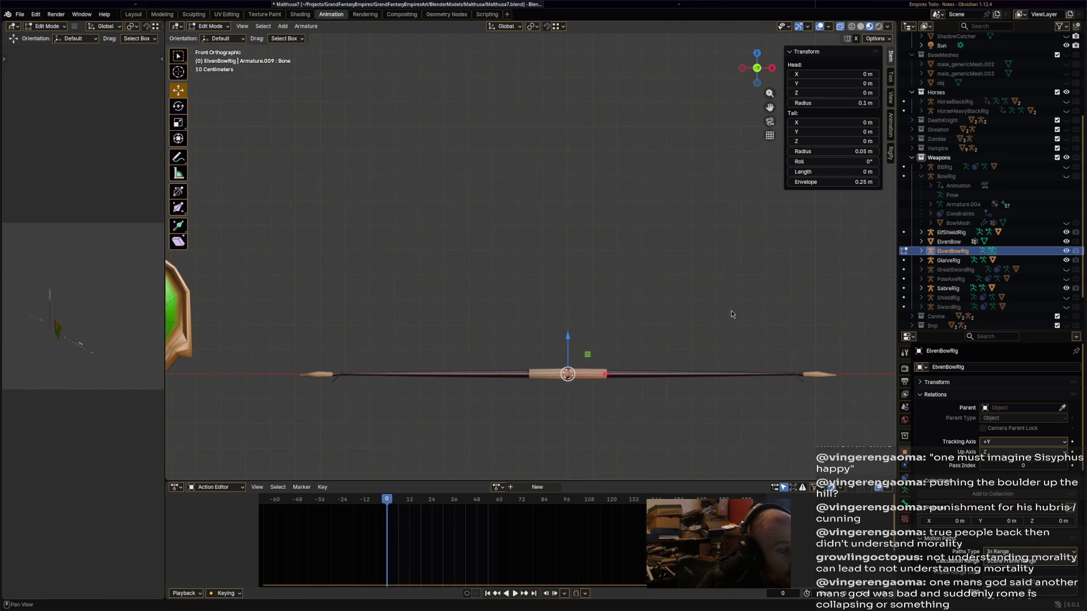
{"action": "left_click_drag", "start_coordinate": [599, 378], "coordinate": [564, 373]}
{"action": "mouse_move", "coordinate": [563, 374]}
{"action": "middle_mouse_down"}
{"action": "mouse_move", "coordinate": [656, 304]}
{"action": "mouse_move", "coordinate": [659, 371]}
{"action": "mouse_move", "coordinate": [565, 220]}
{"action": "mouse_move", "coordinate": [579, 254]}
{"action": "middle_mouse_up"}
{"action": "scroll", "coordinate": [1011, 492], "scroll_direction": "down", "scroll_amount": 10}
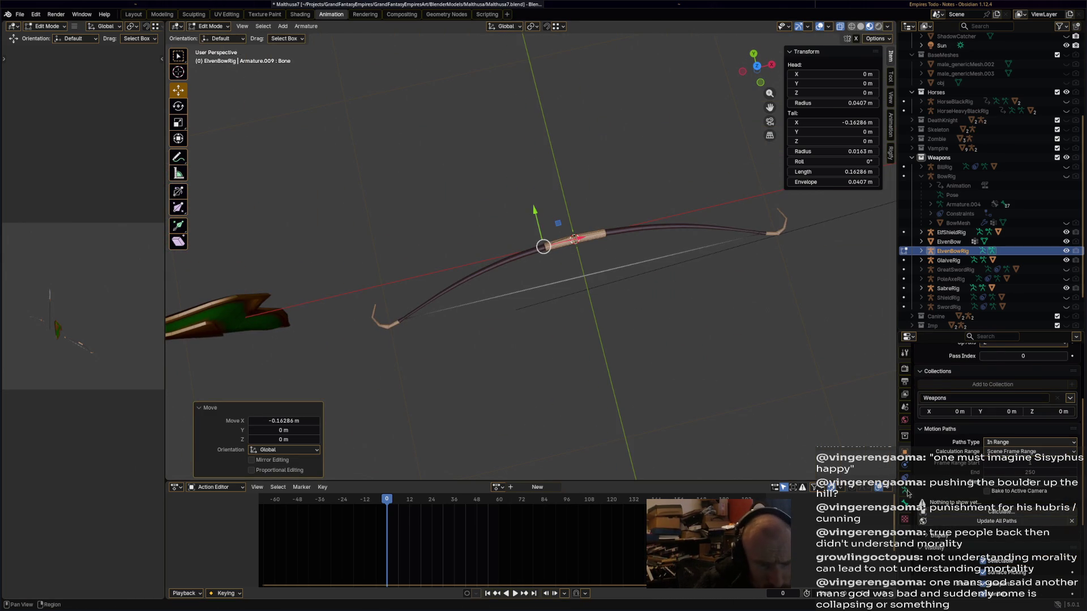
{"action": "scroll", "coordinate": [923, 493], "scroll_direction": "down", "scroll_amount": 4}
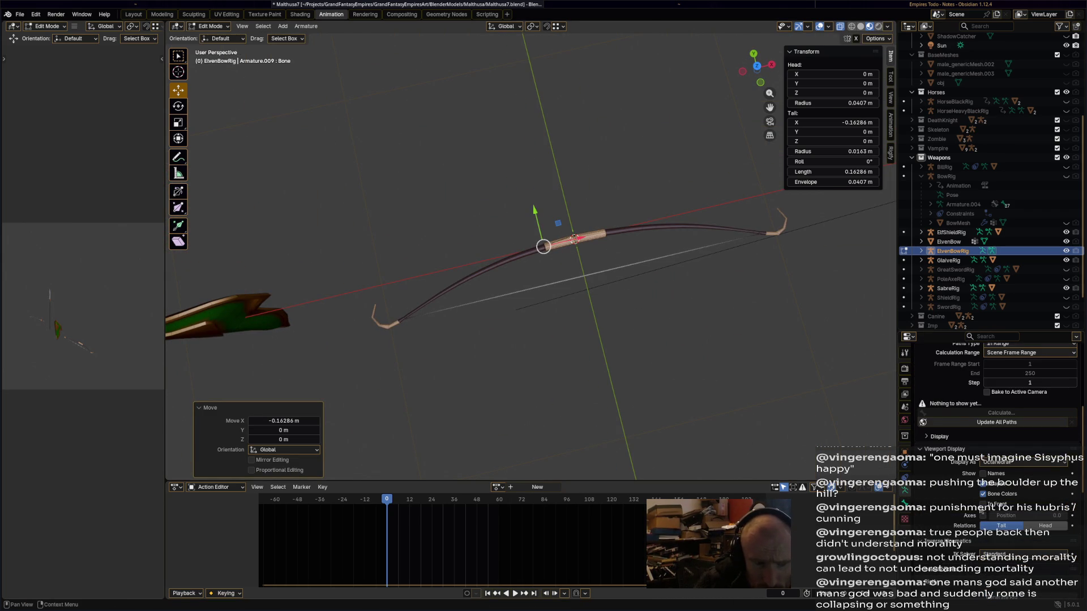
{"action": "scroll", "coordinate": [607, 249], "scroll_direction": "up", "scroll_amount": 3}
{"action": "middle_click_drag", "start_coordinate": [607, 249], "coordinate": [651, 283], "text": "alt"}
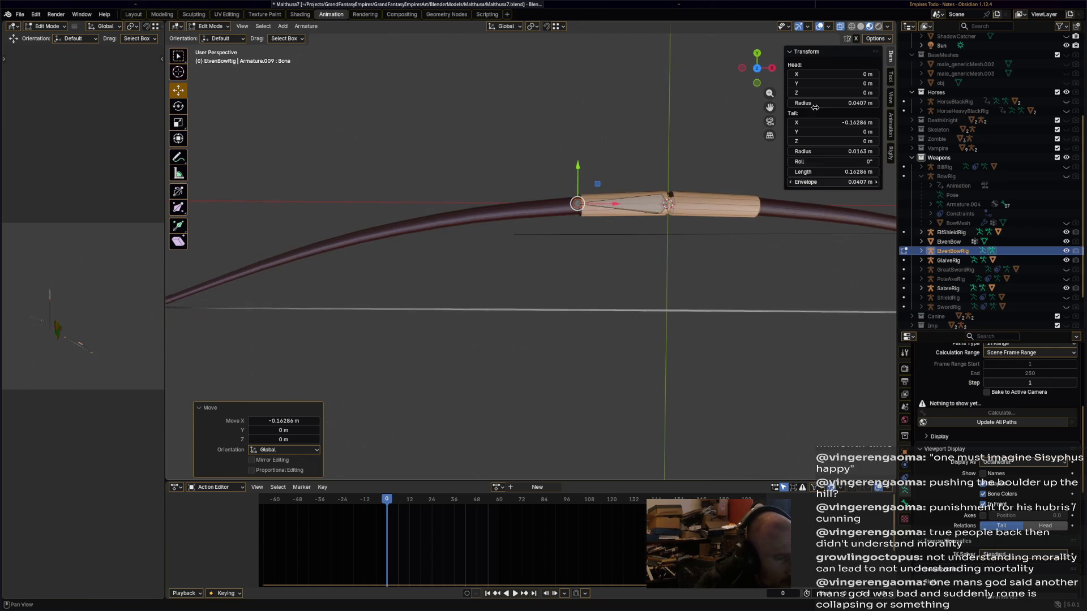
{"action": "scroll", "coordinate": [636, 175], "scroll_direction": "up", "scroll_amount": 3}
{"action": "middle_click_drag", "start_coordinate": [635, 176], "coordinate": [682, 130], "text": "shift"}
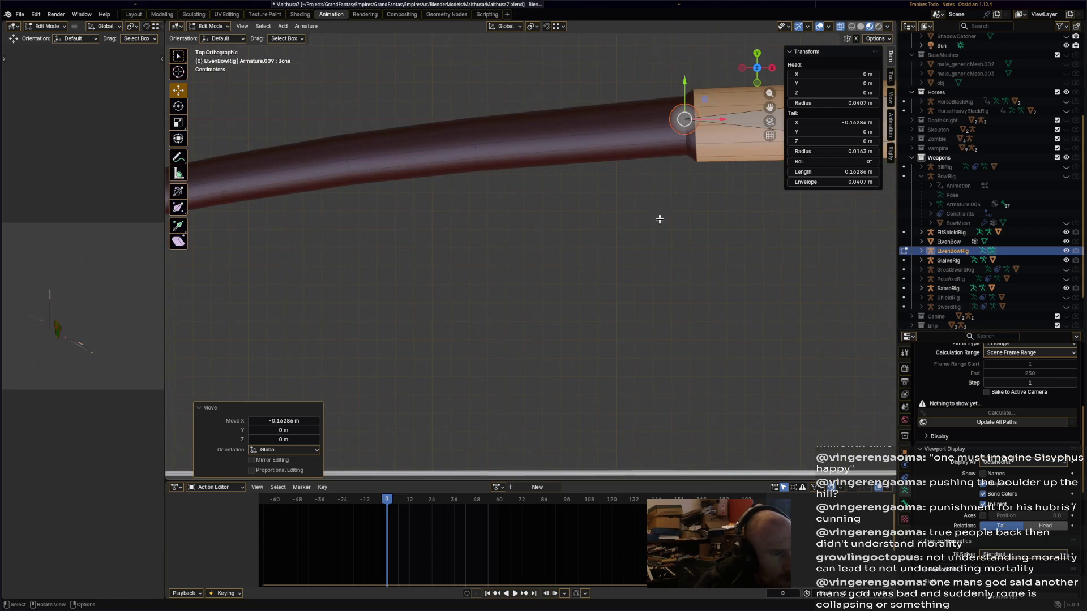
{"action": "scroll", "coordinate": [656, 226], "scroll_direction": "down", "scroll_amount": 2}
Extrude four bones from the grip joint along the bow's left limb.
{"action": "key", "text": "e"}
{"action": "left_click", "coordinate": [509, 213]}
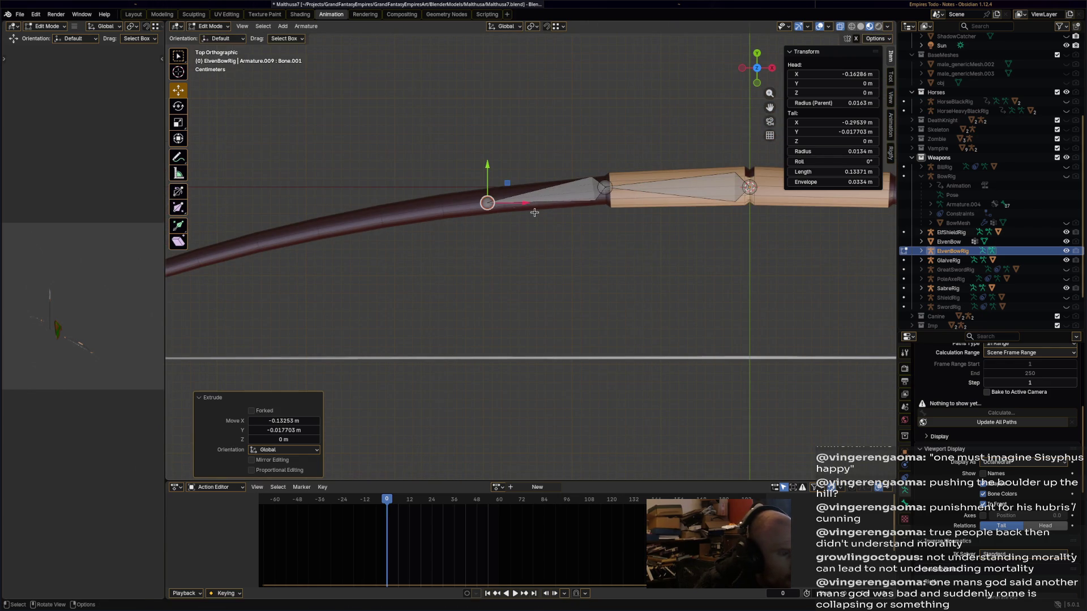
{"action": "key", "text": "g"}
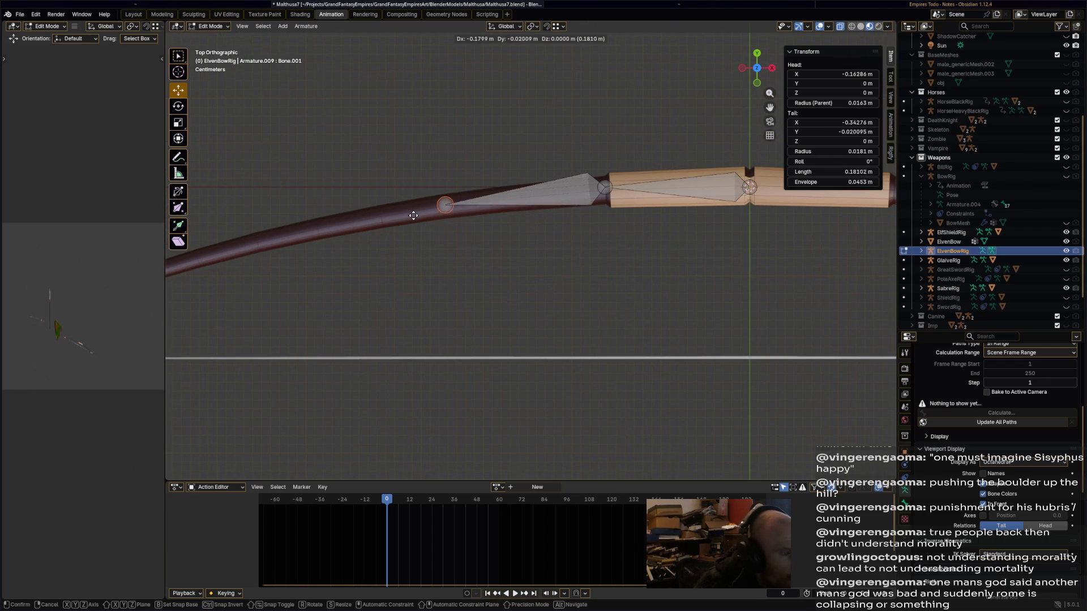
{"action": "left_click", "coordinate": [409, 218]}
{"action": "middle_click_drag", "start_coordinate": [490, 269], "coordinate": [717, 250], "text": "shift"}
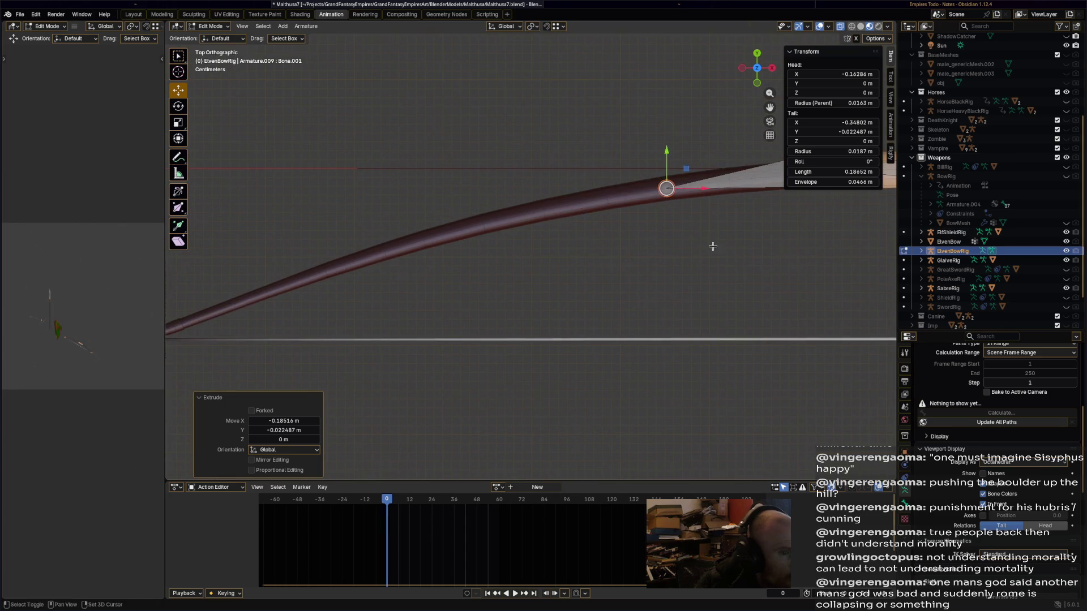
{"action": "key", "text": "e"}
{"action": "left_click", "coordinate": [564, 240]}
{"action": "key", "text": "e"}
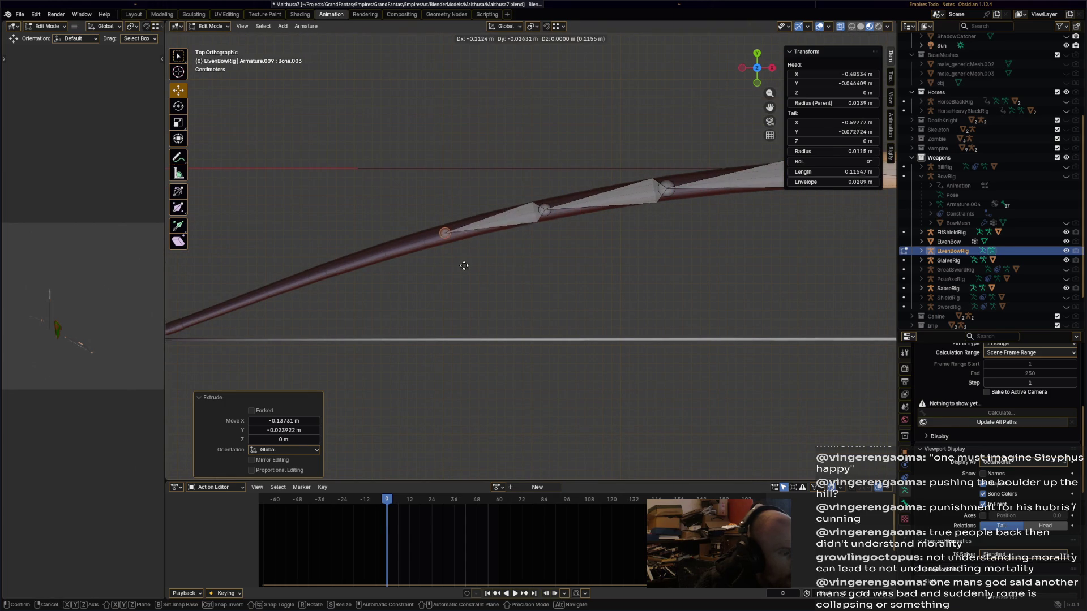
{"action": "left_click", "coordinate": [424, 238]}
{"action": "middle_click_drag", "start_coordinate": [424, 238], "coordinate": [552, 218], "text": "shift"}
{"action": "key", "text": "e"}
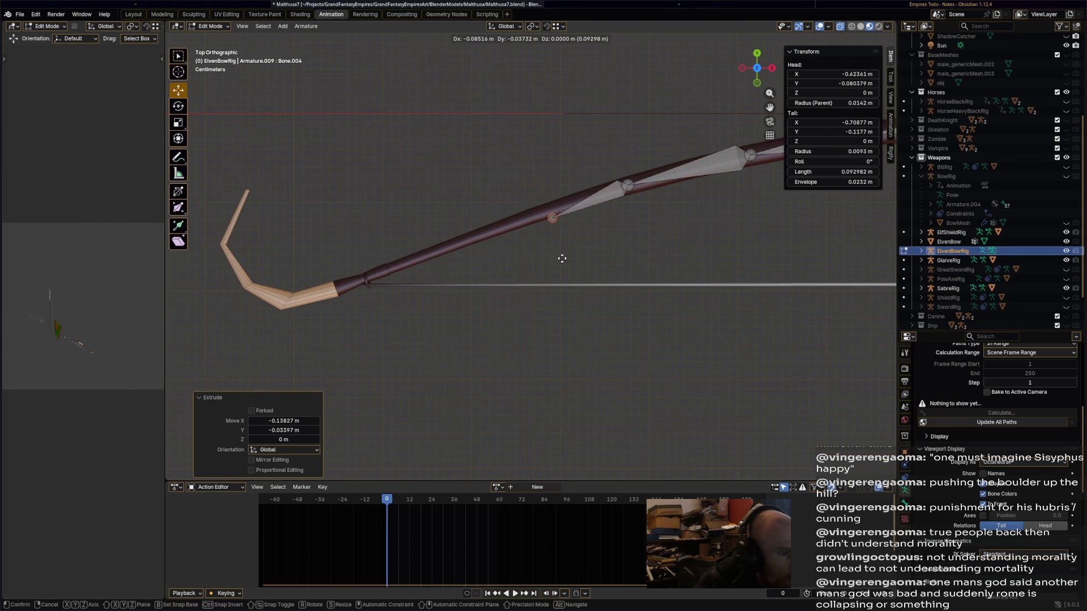
{"action": "left_click", "coordinate": [538, 256]}
Cancel and undo the extra extrusion, then extrude shorter bones to the curled tip.
{"action": "key", "text": "e"}
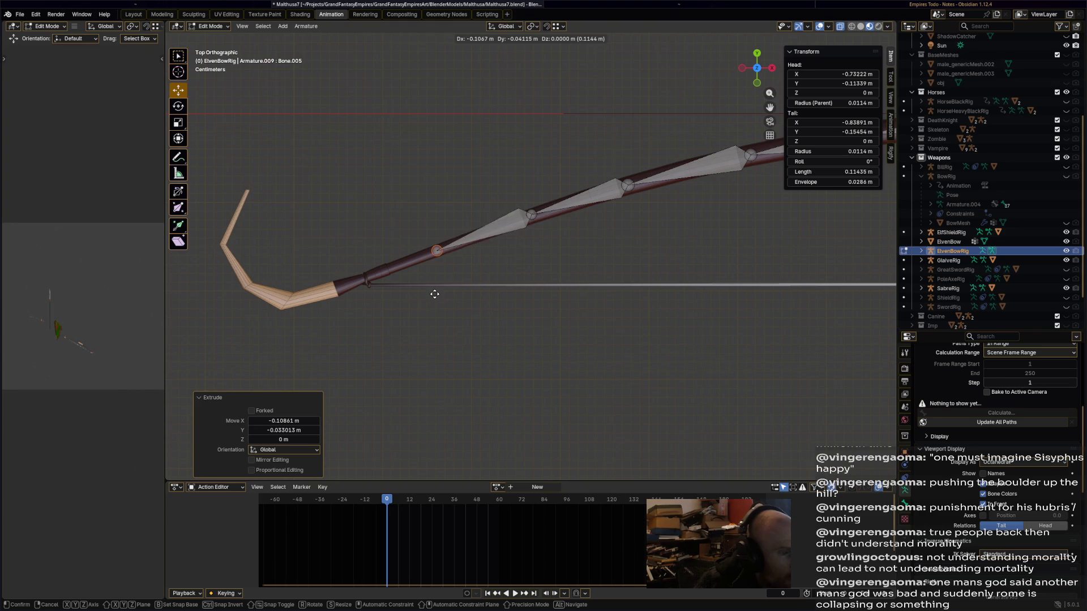
{"action": "key", "text": "Escape"}
{"action": "key", "text": "ctrl+z"}
{"action": "key", "text": "ctrl+z"}
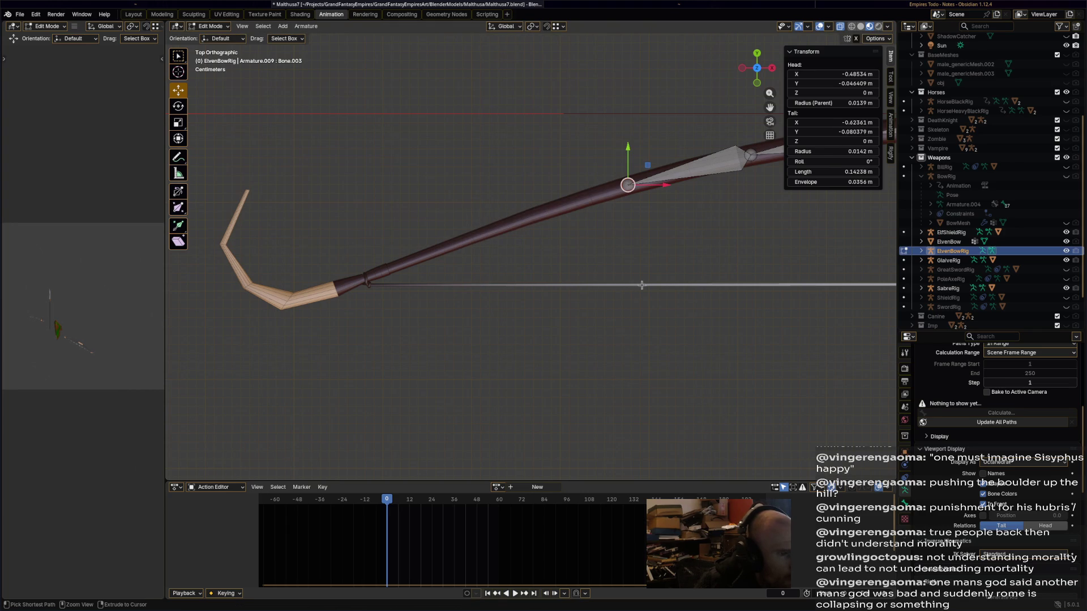
{"action": "key", "text": "e"}
{"action": "left_click", "coordinate": [456, 277]}
{"action": "key", "text": "e"}
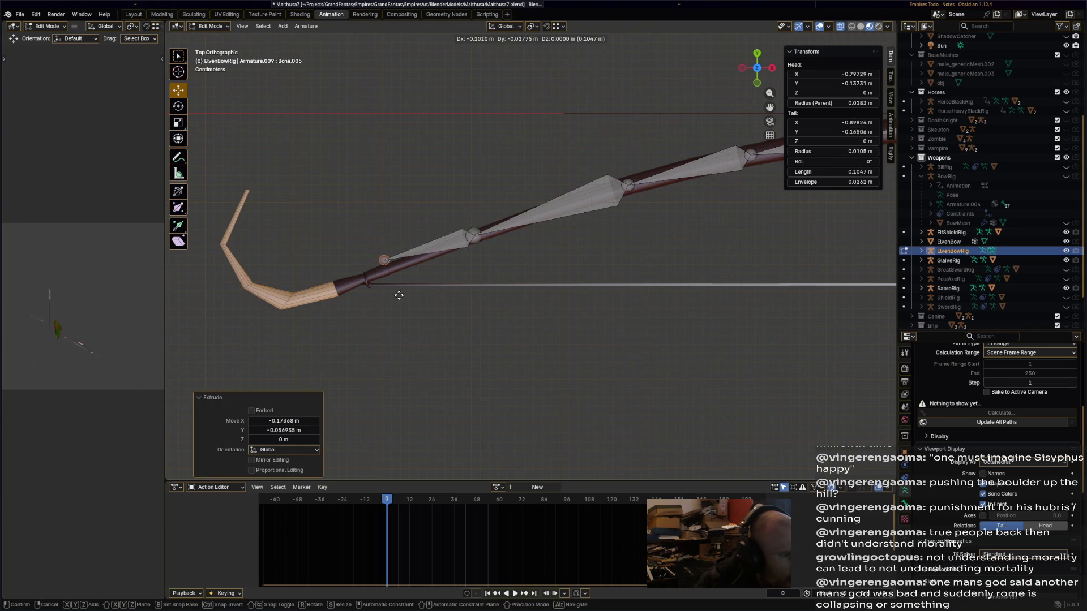
{"action": "left_click", "coordinate": [391, 307]}
{"action": "key", "text": "e"}
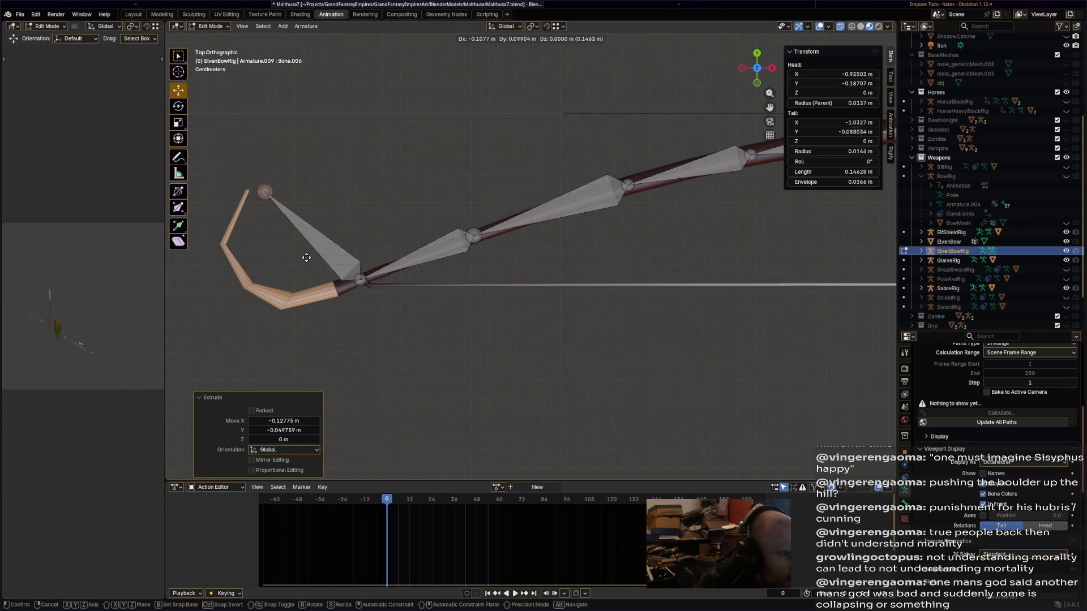
{"action": "key", "text": "Escape"}
Bring the grip back into view and select its joint to start the other limb.
{"action": "scroll", "coordinate": [560, 289], "scroll_direction": "down", "scroll_amount": 4}
{"action": "middle_click_drag", "start_coordinate": [801, 312], "coordinate": [517, 299], "text": "shift"}
{"action": "scroll", "coordinate": [542, 183], "scroll_direction": "up", "scroll_amount": 5}
{"action": "left_click", "coordinate": [546, 135]}
{"action": "middle_click_drag", "start_coordinate": [569, 141], "coordinate": [535, 190], "text": "shift"}
{"action": "key", "text": "e"}
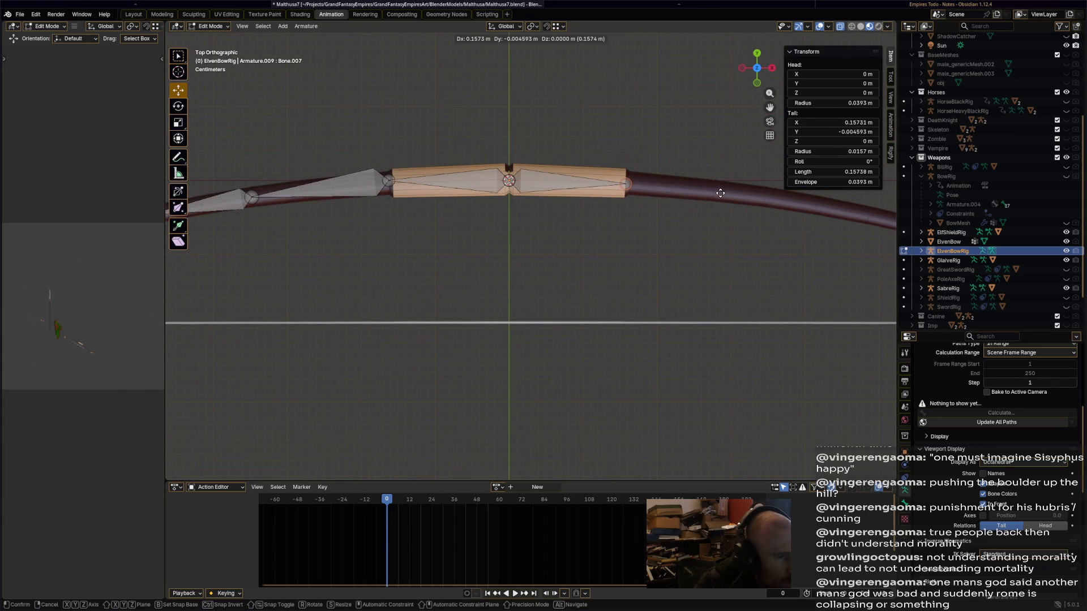
{"action": "left_click", "coordinate": [719, 194]}
{"action": "middle_click_drag", "start_coordinate": [714, 232], "coordinate": [553, 218], "text": "shift"}
{"action": "key", "text": "e"}
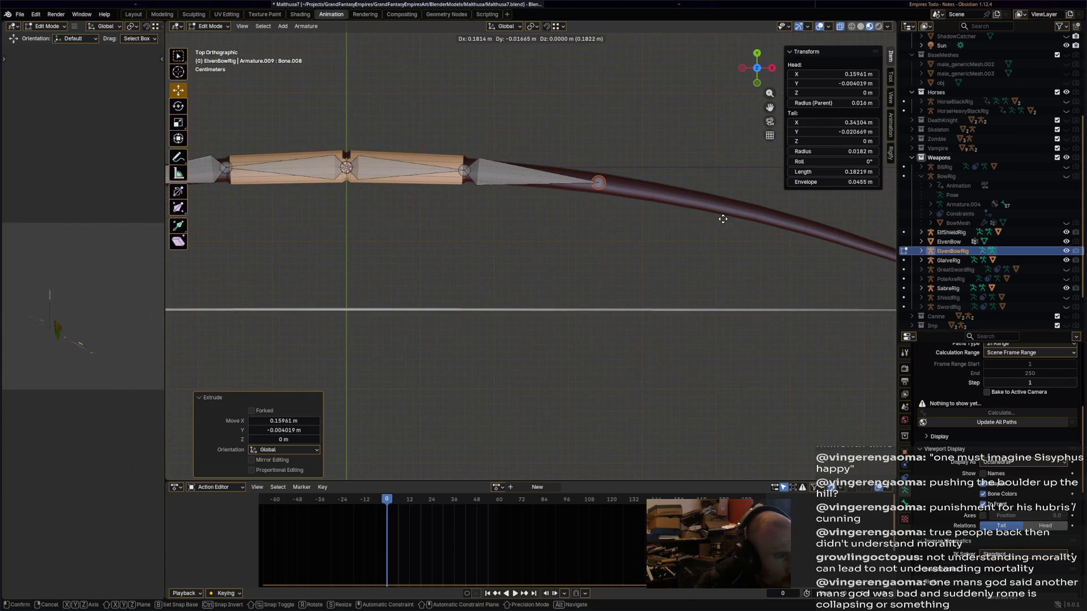
{"action": "left_click", "coordinate": [725, 219]}
{"action": "scroll", "coordinate": [670, 226], "scroll_direction": "down", "scroll_amount": 3}
{"action": "scroll", "coordinate": [596, 233], "scroll_direction": "up", "scroll_amount": 3}
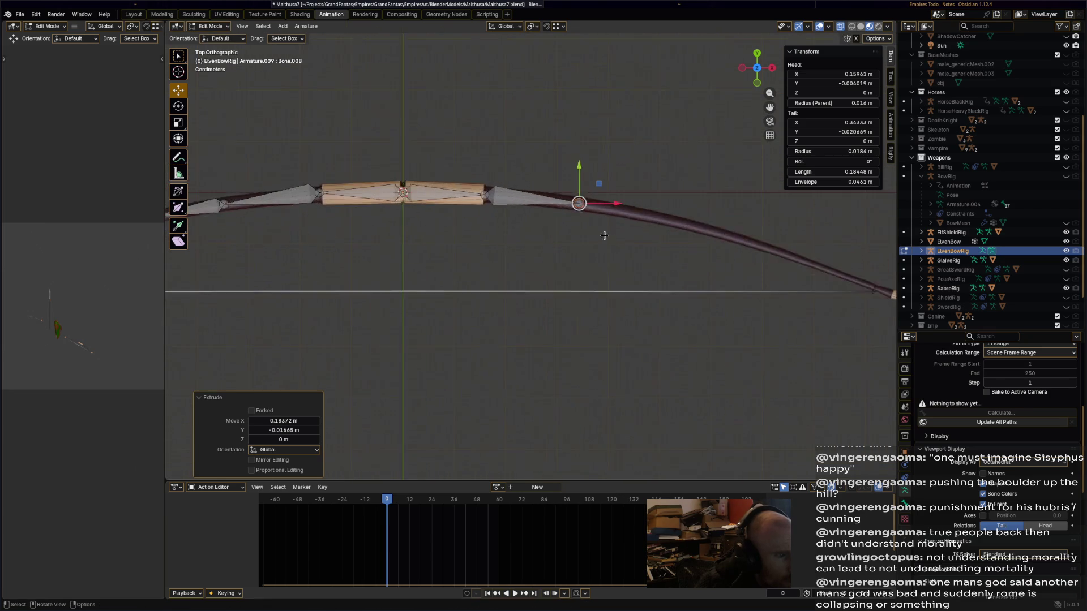
{"action": "key", "text": "ctrl+z"}
{"action": "key", "text": "ctrl+z"}
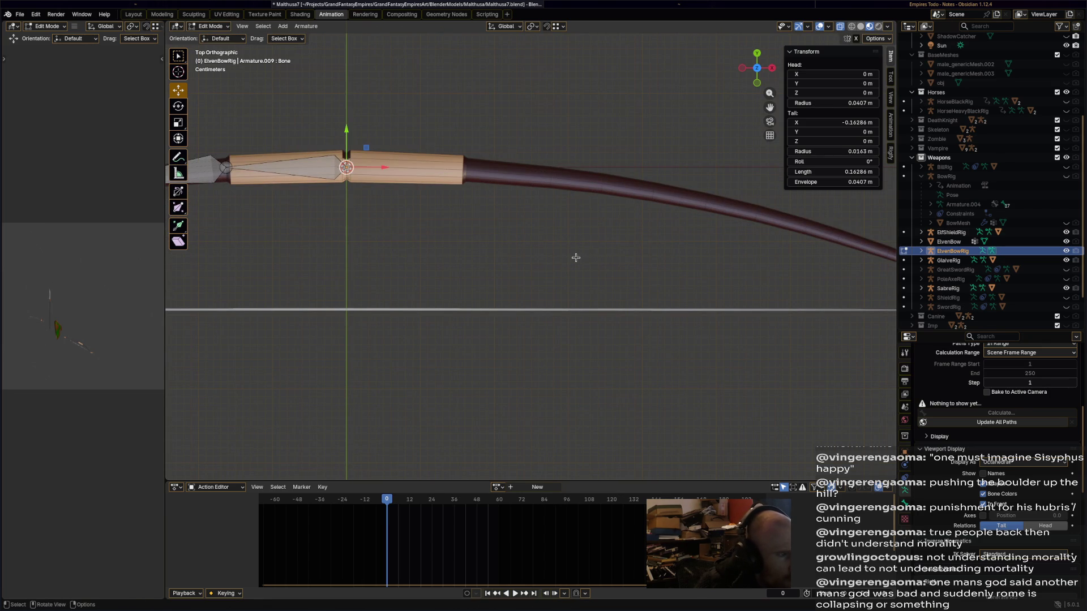
{"action": "key", "text": "e"}
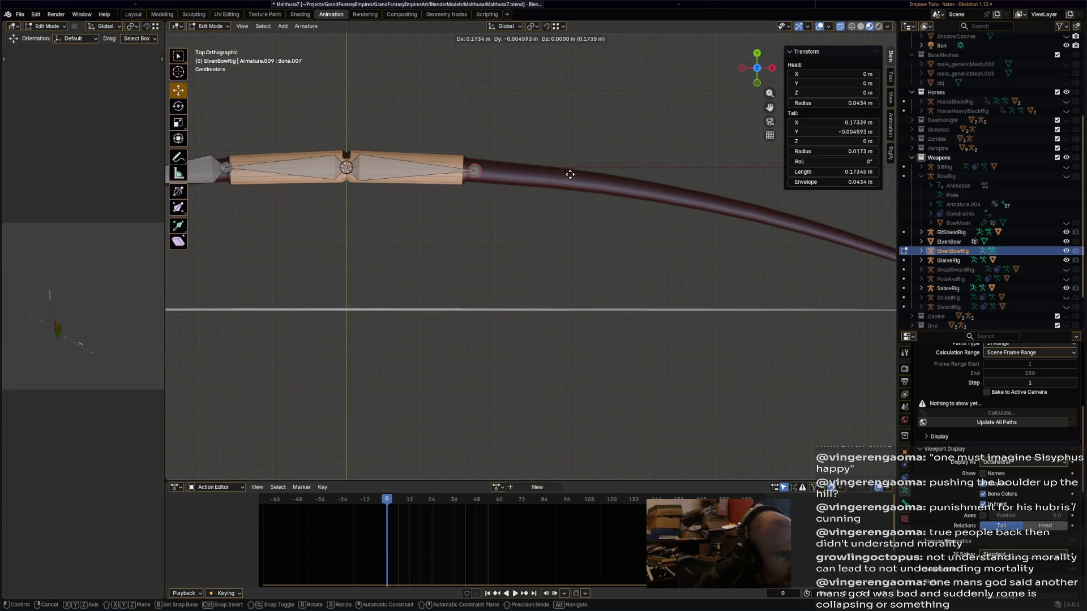
{"action": "key", "text": "Escape"}
{"action": "key", "text": "ctrl+z"}
{"action": "scroll", "coordinate": [552, 253], "scroll_direction": "down", "scroll_amount": 5}
{"action": "mouse_move", "coordinate": [552, 253]}
{"action": "middle_mouse_down"}
{"action": "mouse_move", "coordinate": [669, 230]}
{"action": "mouse_move", "coordinate": [705, 211]}
{"action": "mouse_move", "coordinate": [633, 228]}
{"action": "mouse_move", "coordinate": [651, 275]}
{"action": "middle_mouse_up"}
{"action": "scroll", "coordinate": [650, 274], "scroll_direction": "up", "scroll_amount": 3}
{"action": "key", "text": "F2"}
{"action": "key", "text": "Escape"}
{"action": "scroll", "coordinate": [684, 256], "scroll_direction": "down", "scroll_amount": 2}
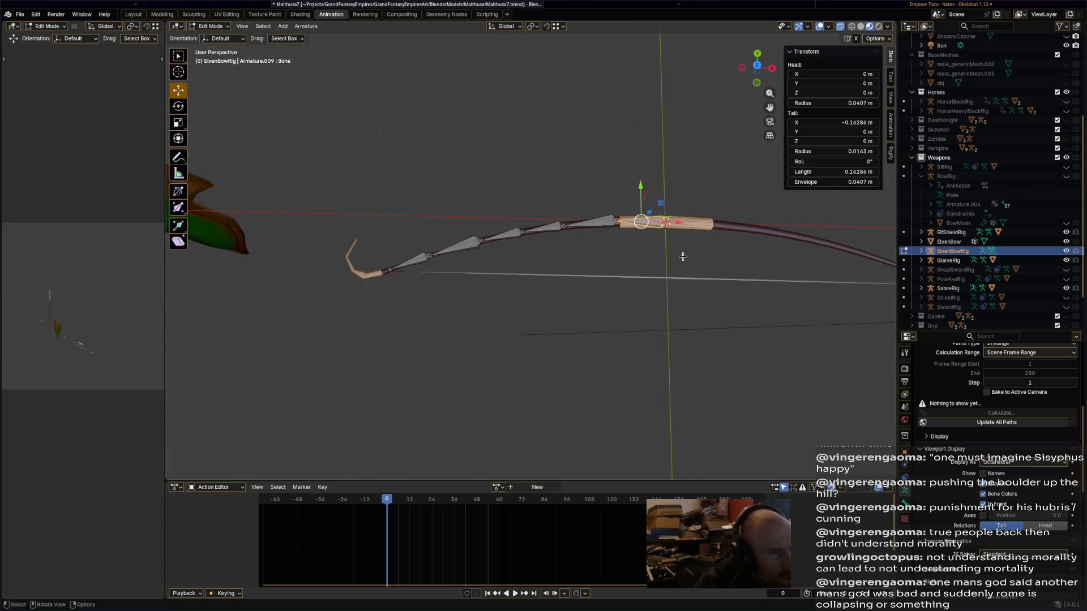
{"action": "mouse_move", "coordinate": [626, 170]}
{"action": "middle_mouse_down"}
{"action": "mouse_move", "coordinate": [595, 171]}
{"action": "mouse_move", "coordinate": [597, 187]}
{"action": "mouse_move", "coordinate": [716, 175]}
{"action": "mouse_move", "coordinate": [619, 183]}
{"action": "mouse_move", "coordinate": [654, 212]}
{"action": "mouse_move", "coordinate": [847, 157]}
{"action": "mouse_move", "coordinate": [662, 175]}
{"action": "mouse_move", "coordinate": [811, 173]}
{"action": "mouse_move", "coordinate": [592, 240]}
{"action": "mouse_move", "coordinate": [478, 258]}
{"action": "middle_mouse_up"}
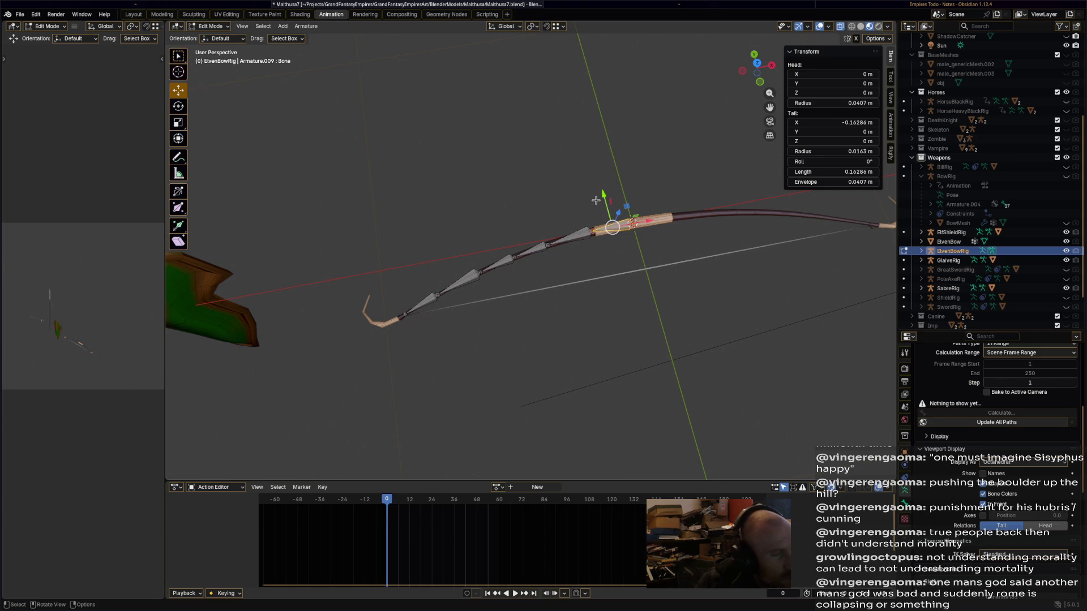
Reselect ElvenBowRig, return to its Edit Mode, and save Malthusa7.blend.
{"action": "key", "text": "Tab"}
{"action": "left_click", "coordinate": [616, 242]}
{"action": "left_click", "coordinate": [620, 232]}
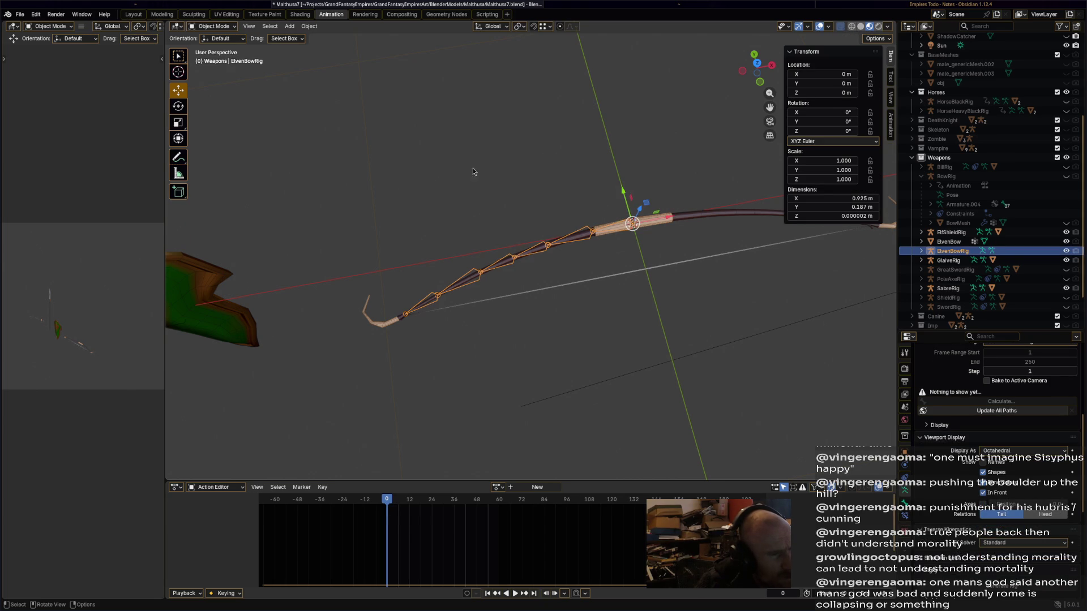
{"action": "left_click", "coordinate": [224, 27]}
{"action": "left_click", "coordinate": [237, 48]}
{"action": "middle_click_drag", "start_coordinate": [591, 245], "coordinate": [611, 189]}
{"action": "key", "text": "ctrl+s"}
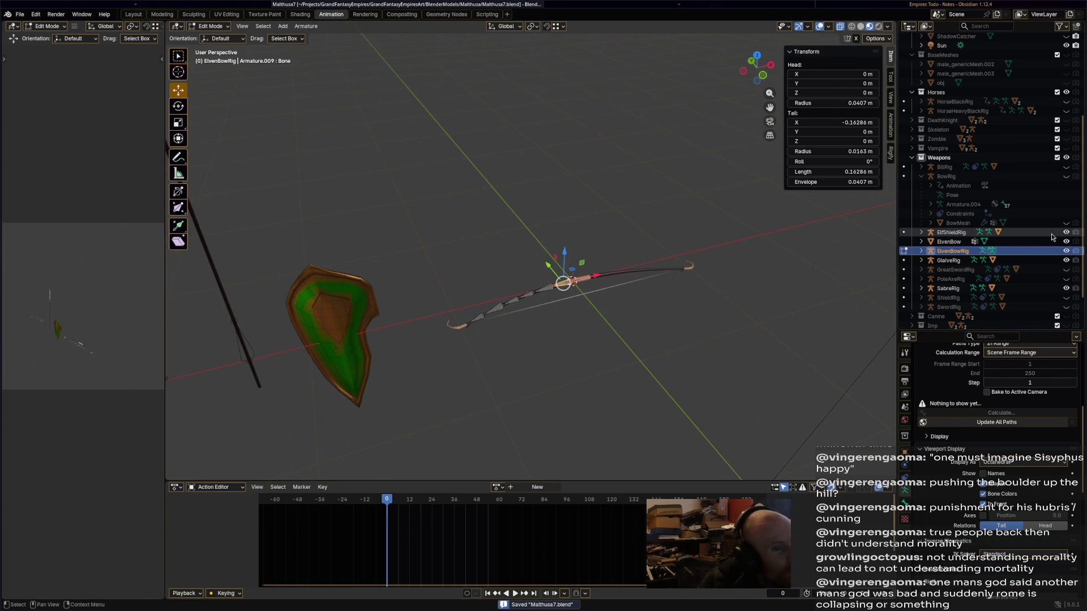
Unhide ElfRig and inspect it in Pose Mode, selecting its hand_ik.R control.
{"action": "scroll", "coordinate": [1055, 242], "scroll_direction": "down", "scroll_amount": 2}
{"action": "left_click", "coordinate": [1066, 321]}
{"action": "left_click", "coordinate": [439, 168]}
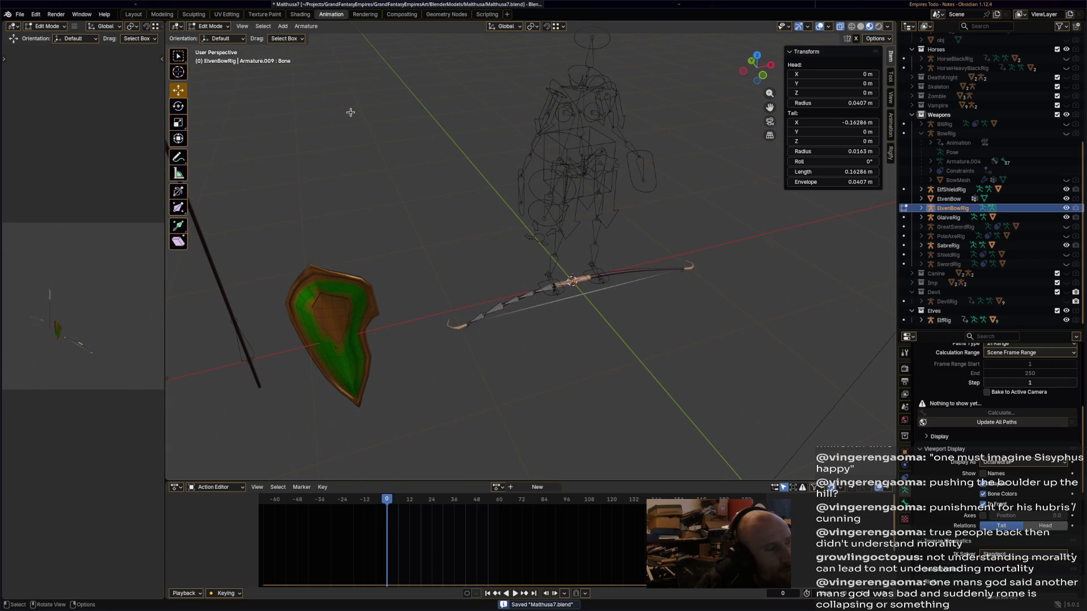
{"action": "left_click", "coordinate": [210, 26]}
{"action": "left_click", "coordinate": [217, 37]}
{"action": "left_click", "coordinate": [560, 187]}
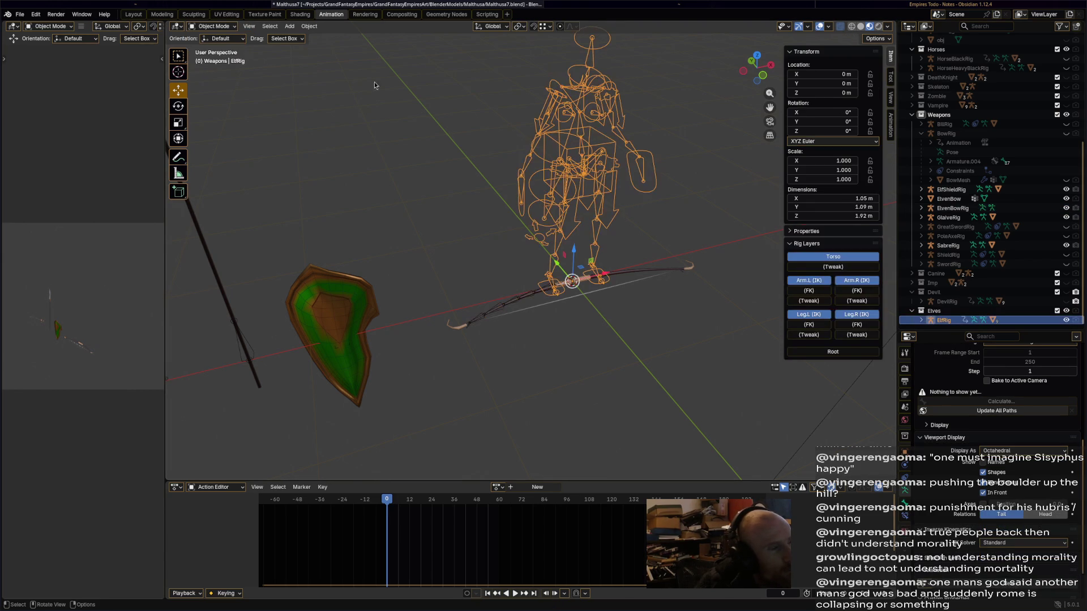
{"action": "left_click", "coordinate": [211, 26]}
{"action": "key", "text": "ctrl+Tab"}
{"action": "left_click", "coordinate": [523, 215]}
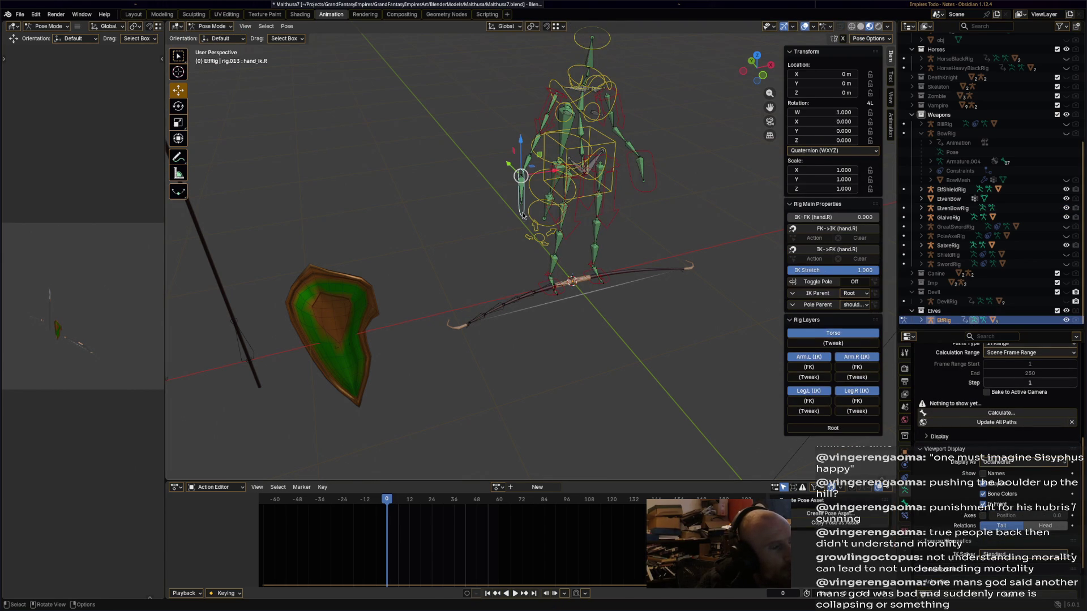
Return to Object Mode, hide ElfRig again, and reselect ElvenBowRig.
{"action": "left_click", "coordinate": [214, 27]}
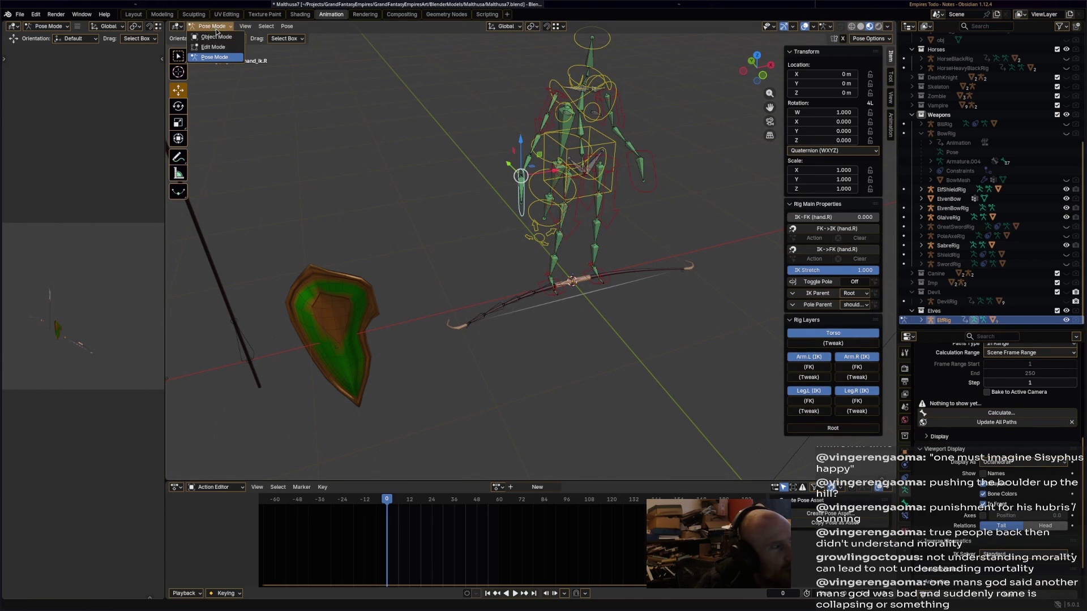
{"action": "left_click", "coordinate": [216, 36]}
{"action": "middle_click_drag", "start_coordinate": [453, 226], "coordinate": [509, 215]}
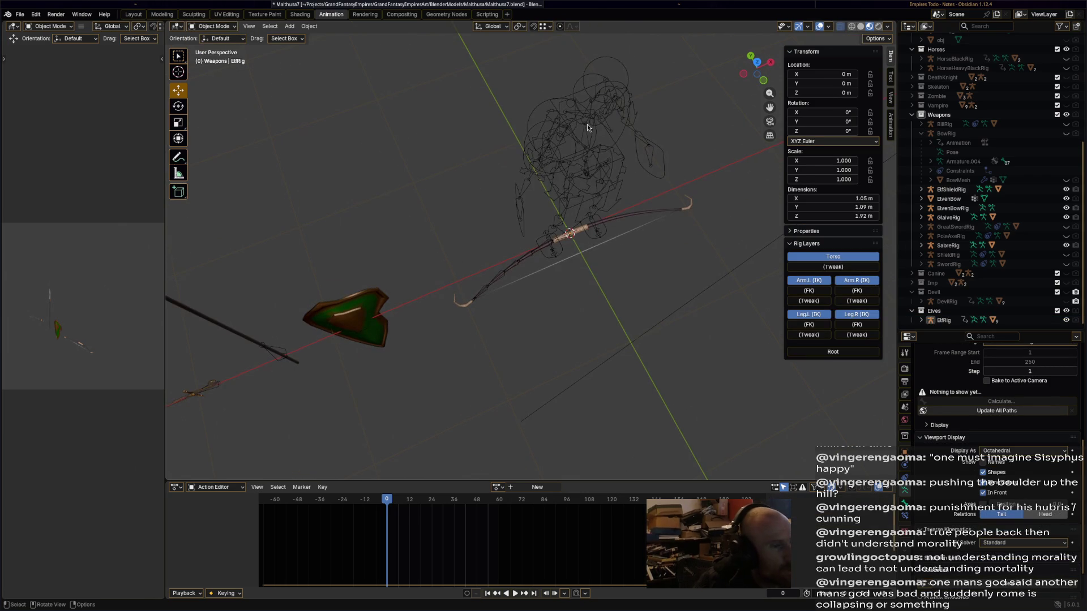
{"action": "left_click", "coordinate": [1067, 320]}
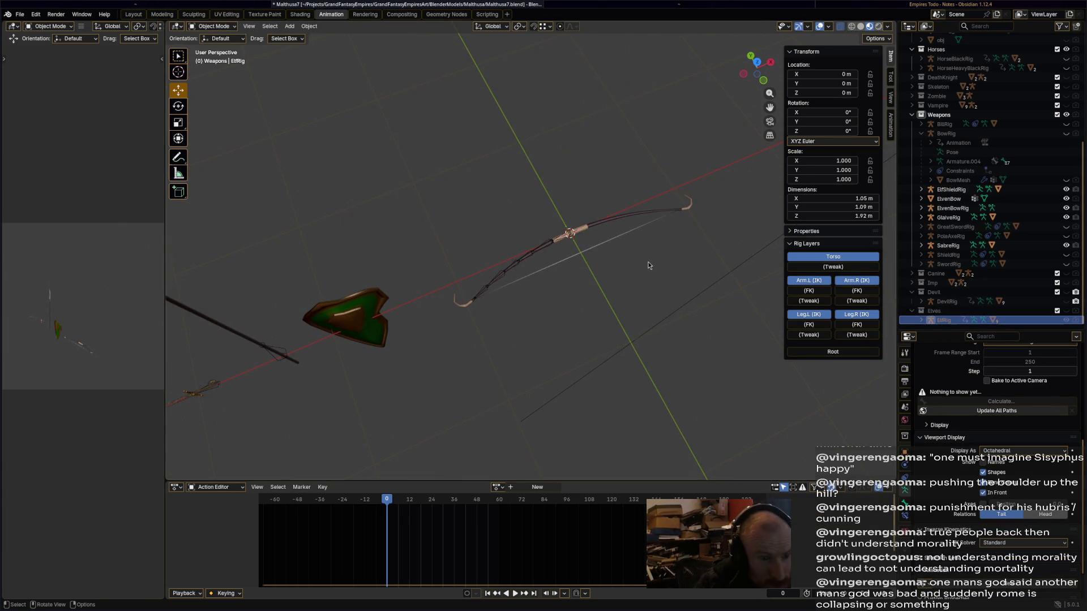
{"action": "scroll", "coordinate": [644, 259], "scroll_direction": "up", "scroll_amount": 4}
{"action": "scroll", "coordinate": [644, 259], "scroll_direction": "up", "scroll_amount": 2}
{"action": "left_click", "coordinate": [586, 221]}
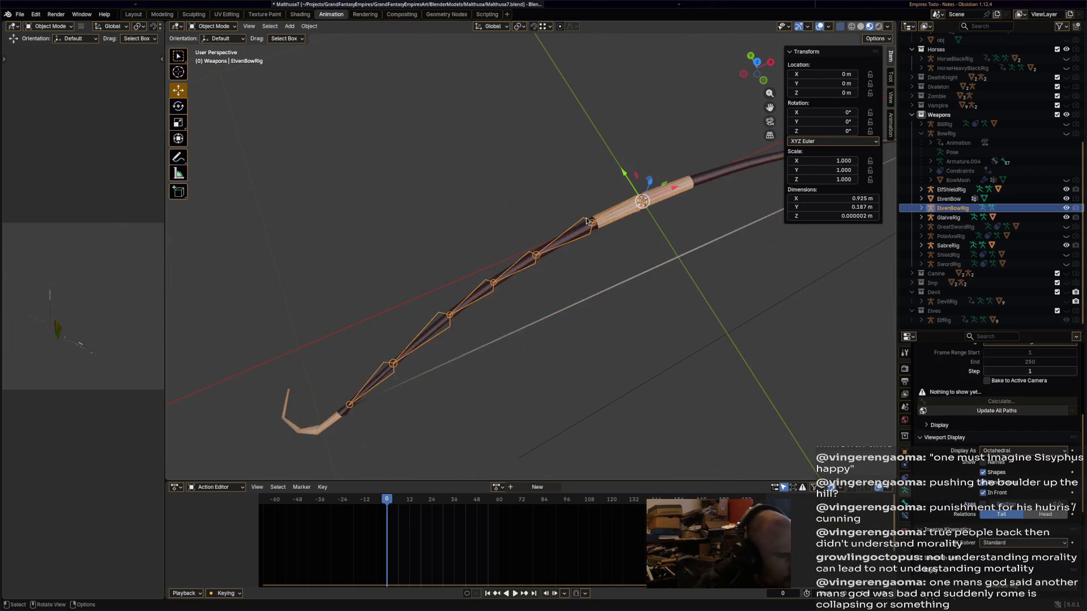
Enter bone Edit Mode on the rig and name the centre limb bone bow.R.1.
{"action": "middle_click_drag", "start_coordinate": [641, 227], "coordinate": [668, 229]}
{"action": "left_click", "coordinate": [213, 26]}
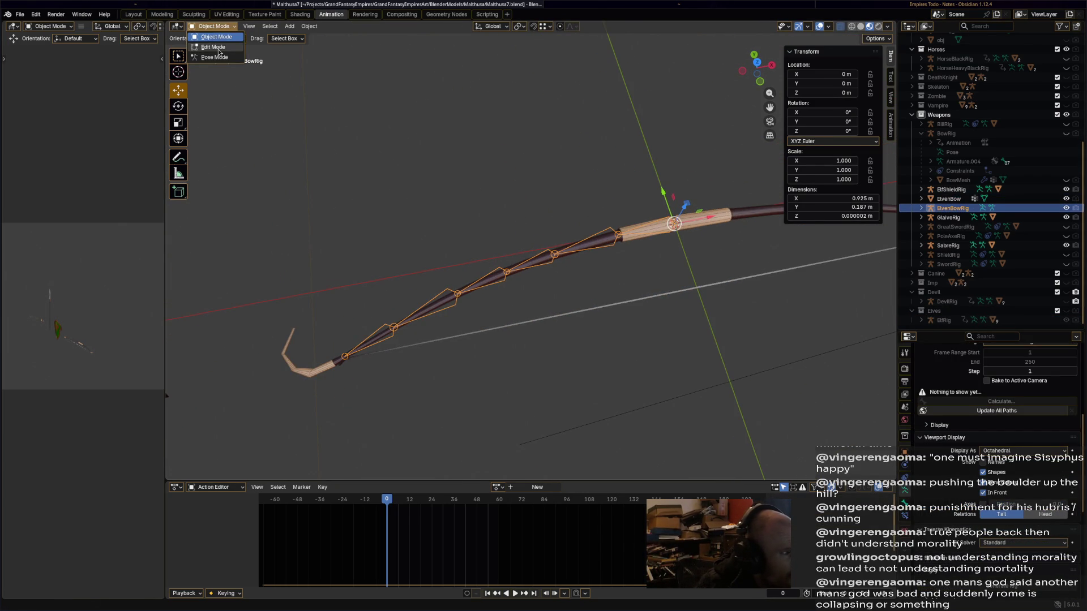
{"action": "left_click", "coordinate": [212, 47]}
{"action": "left_click", "coordinate": [637, 231]}
{"action": "key", "text": "F2"}
{"action": "type", "text": "bow.R.1"}
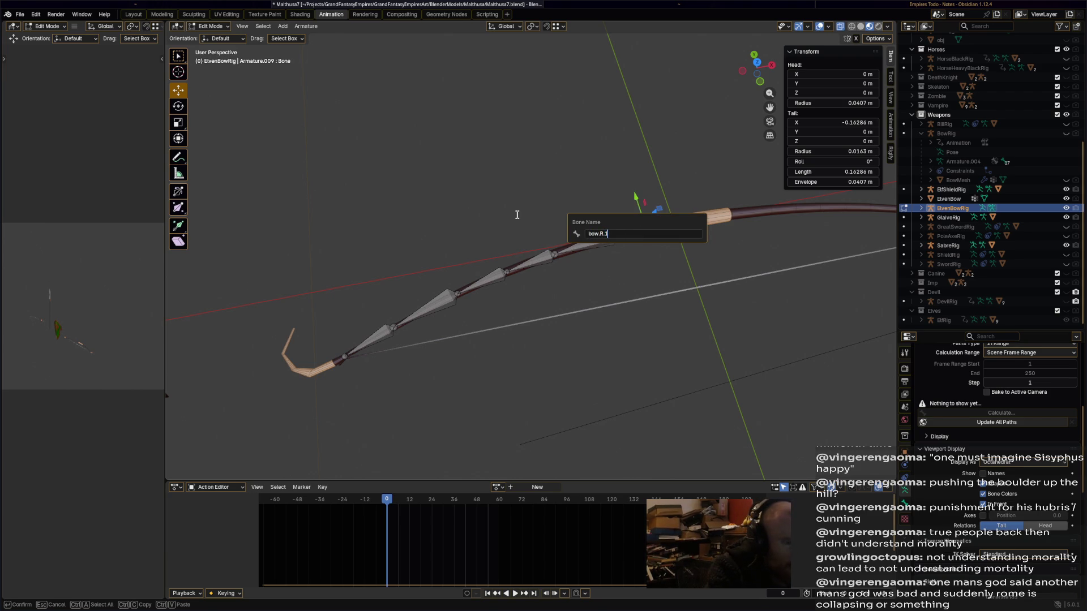
{"action": "key", "text": "Return"}
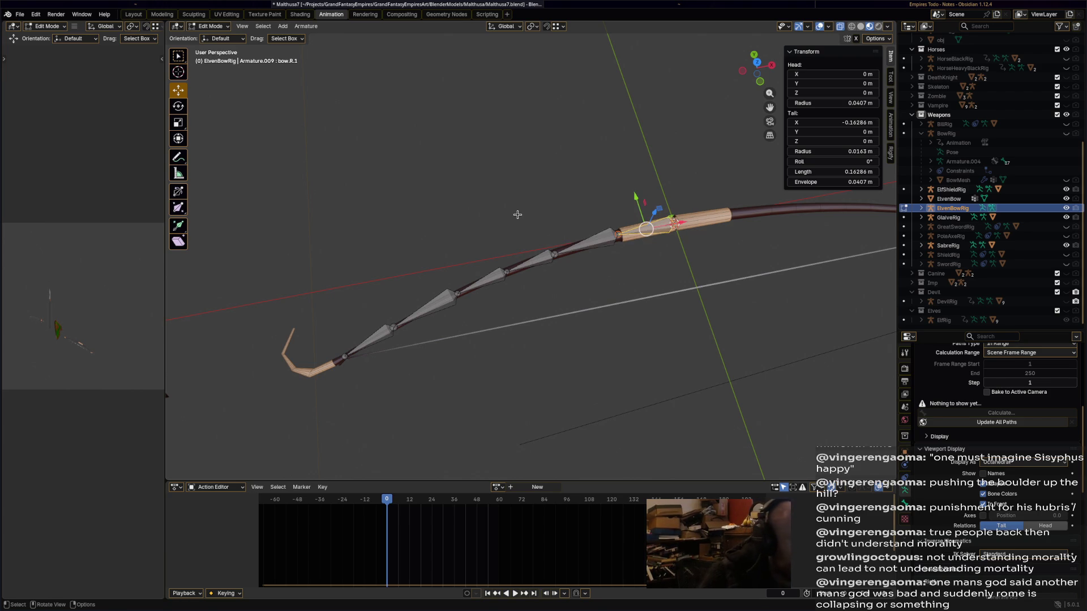
Rename the next limb bone, then correct the grip bone's name to Bow.1.R.
{"action": "left_click", "coordinate": [600, 235]}
{"action": "key", "text": "F2"}
{"action": "type", "text": "bow.1"}
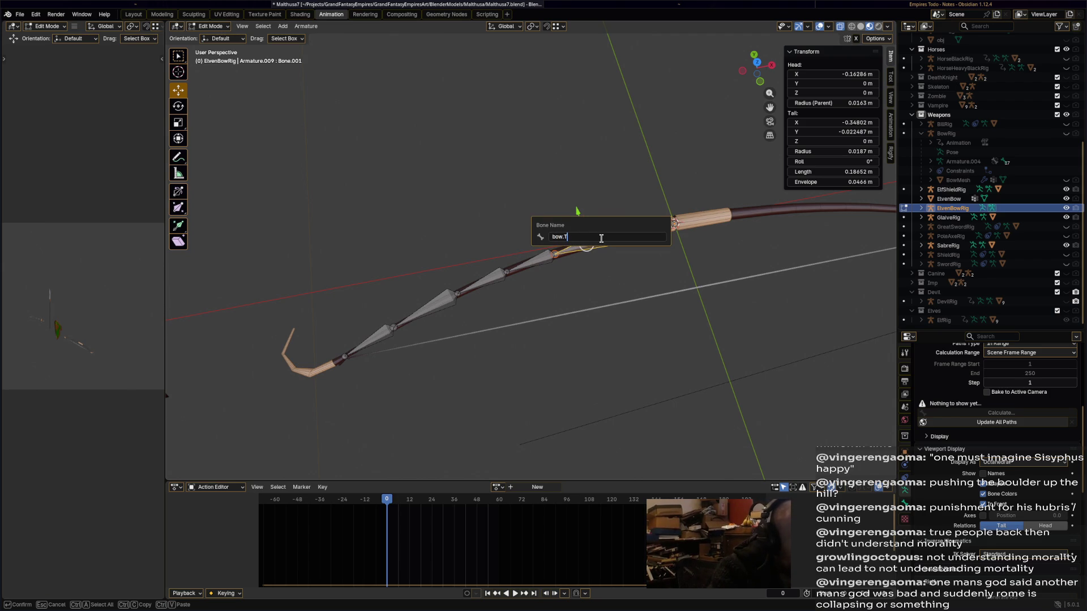
{"action": "key", "text": "Return"}
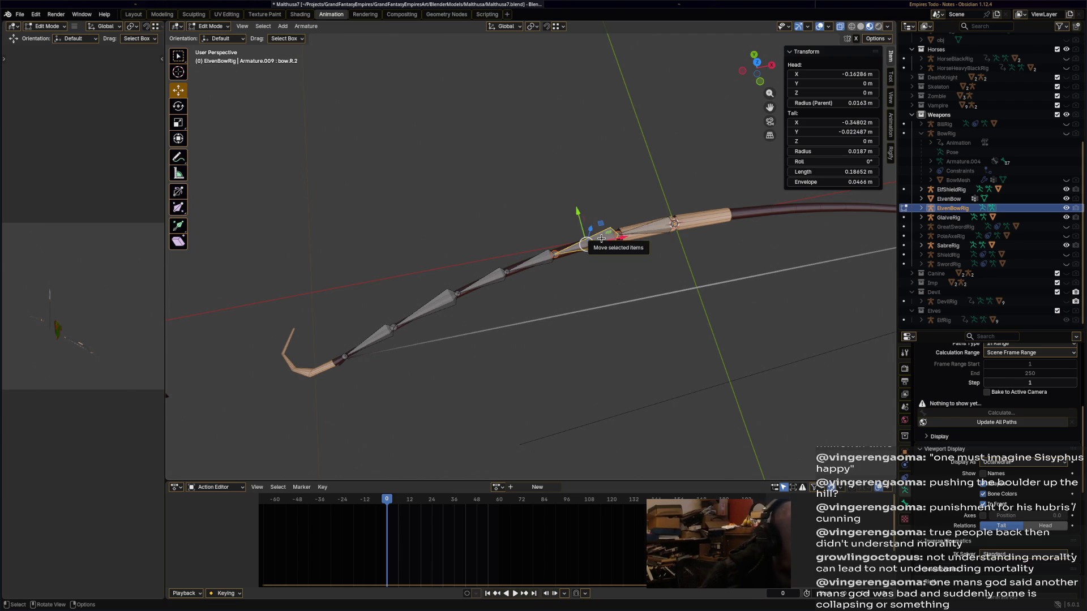
{"action": "left_click", "coordinate": [542, 258]}
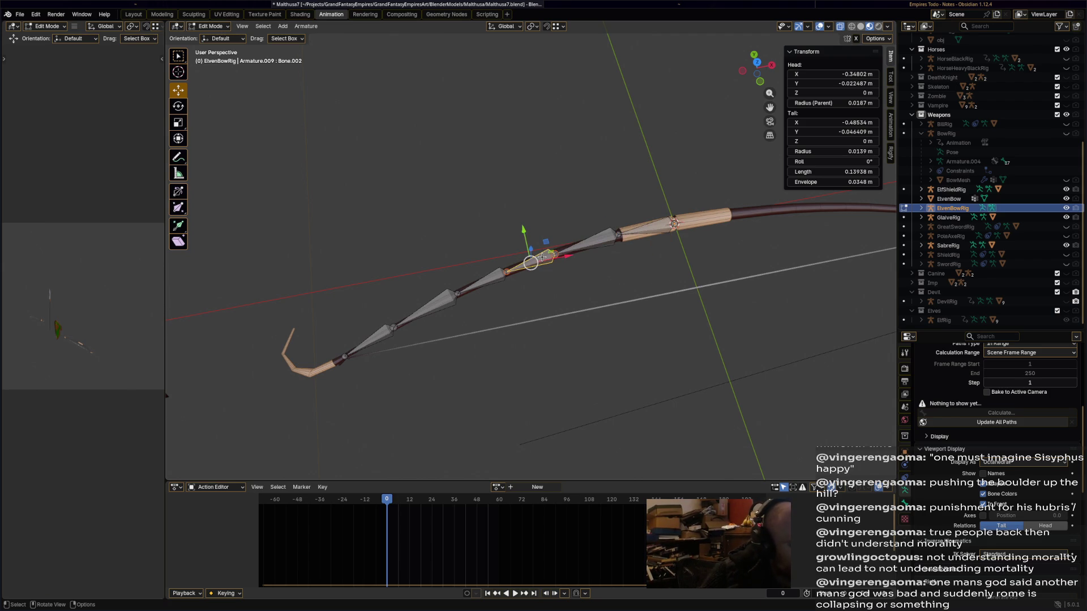
{"action": "left_click", "coordinate": [610, 242]}
{"action": "left_click", "coordinate": [635, 228]}
{"action": "key", "text": "F2"}
{"action": "type", "text": "Bow.1"}
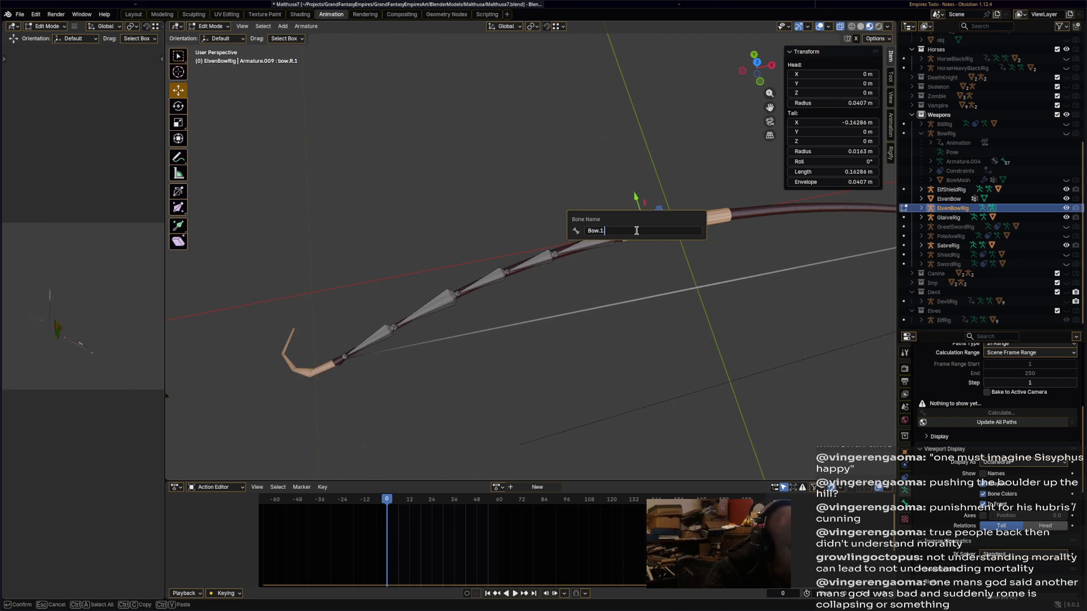
{"action": "type", "text": ".R"}
{"action": "key", "text": "Return"}
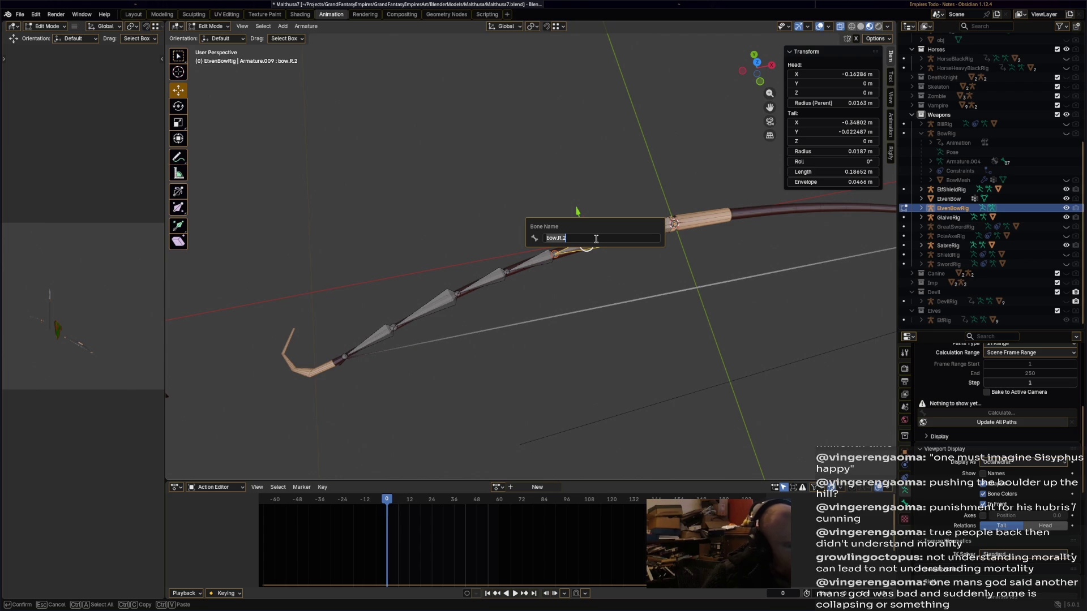
Name the second limb bone Bow.2.R.
{"action": "type", "text": "Bow.2"}
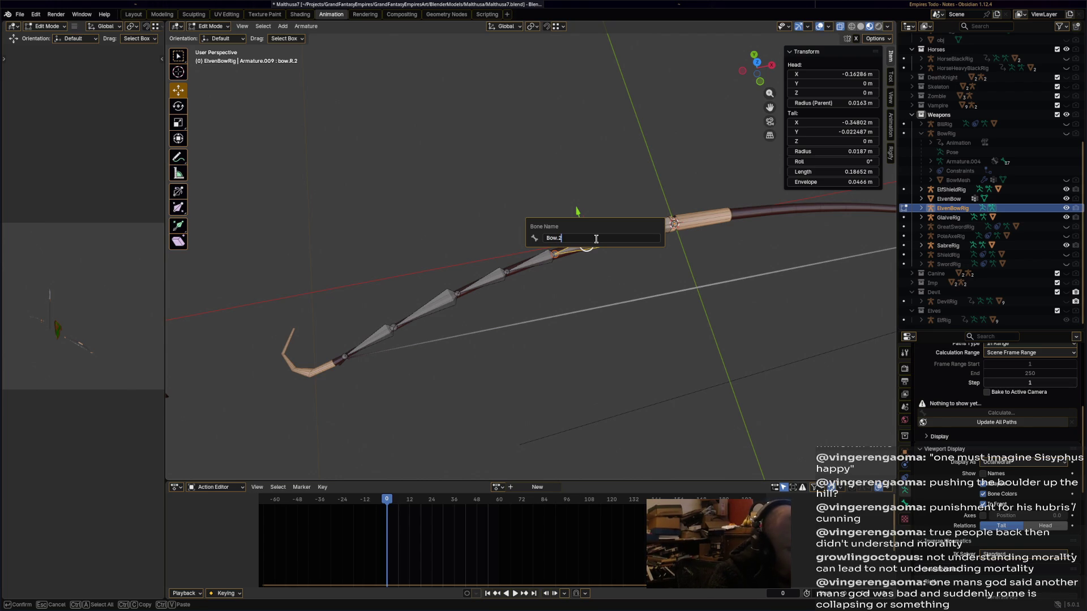
{"action": "type", "text": "."}
{"action": "key", "text": "Return"}
{"action": "key", "text": "F2"}
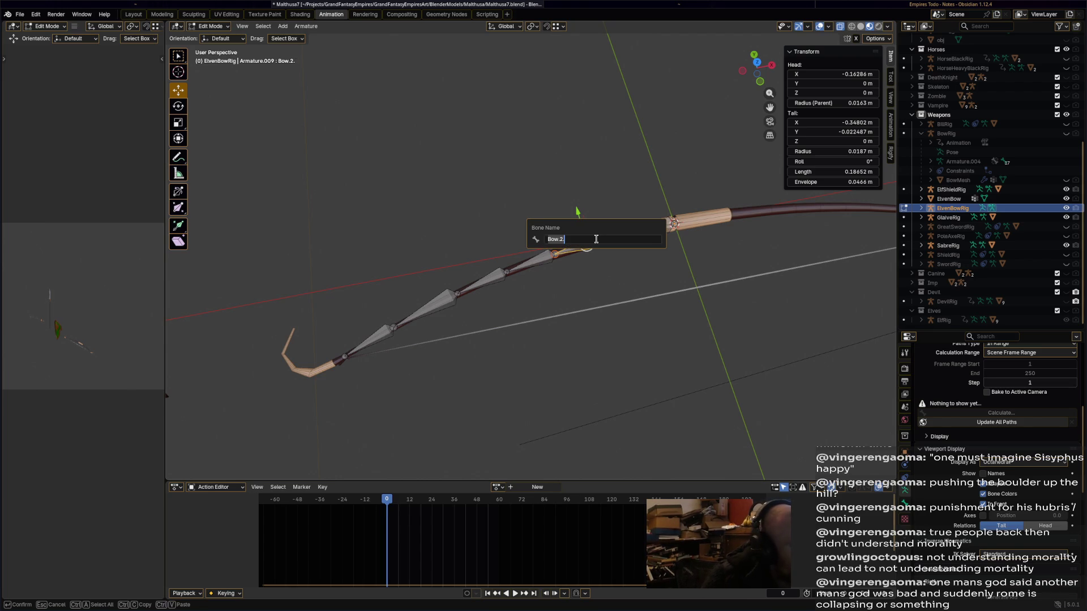
{"action": "key", "text": "End"}
{"action": "type", "text": "R"}
{"action": "key", "text": "Return"}
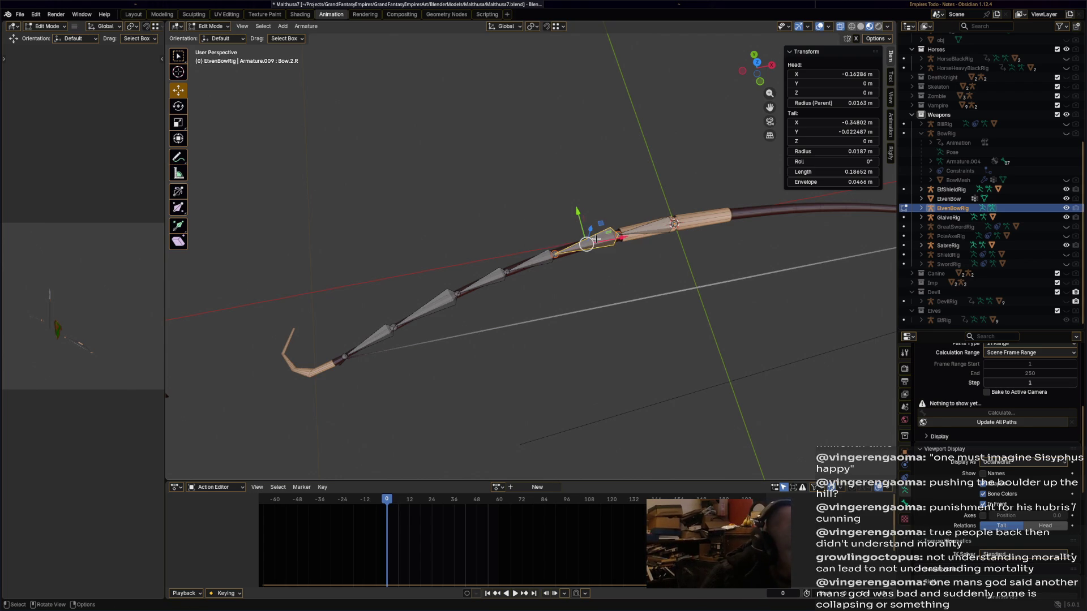
Name the following two limb bones Bow.3 and Bow.4.
{"action": "left_click", "coordinate": [540, 265]}
{"action": "key", "text": "F2"}
{"action": "type", "text": "B"}
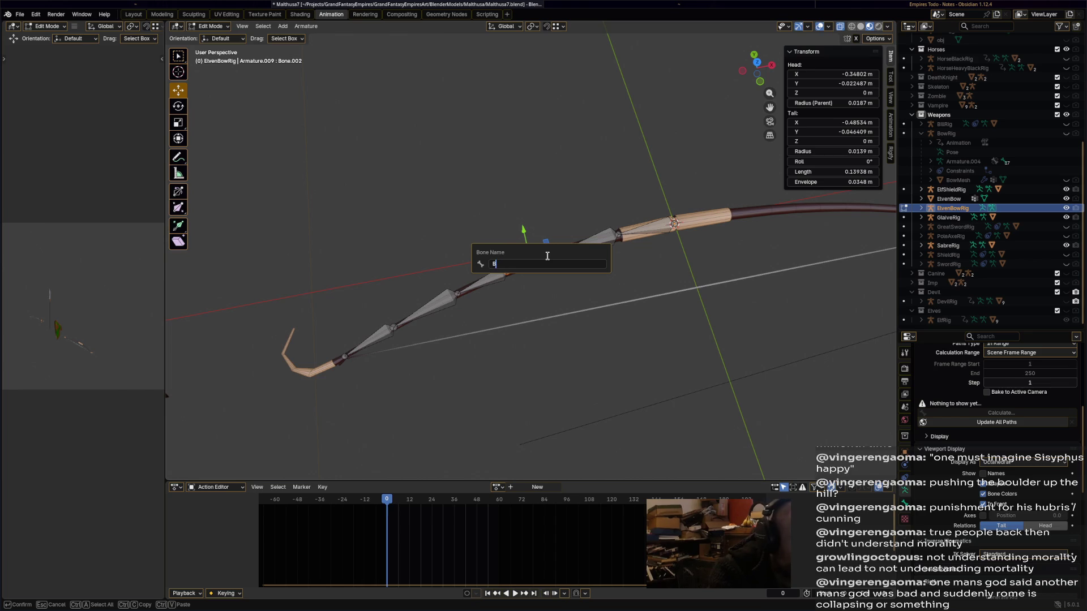
{"action": "type", "text": "ow.3"}
{"action": "key", "text": "Return"}
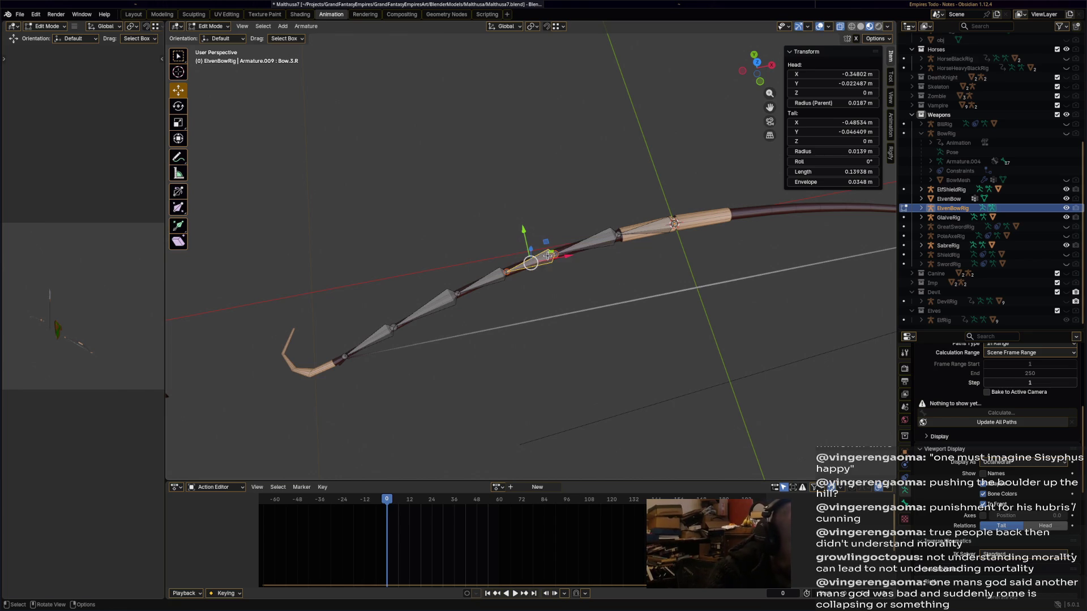
{"action": "left_click", "coordinate": [496, 274]}
{"action": "key", "text": "F2"}
{"action": "type", "text": "Bow.4"}
{"action": "key", "text": "Return"}
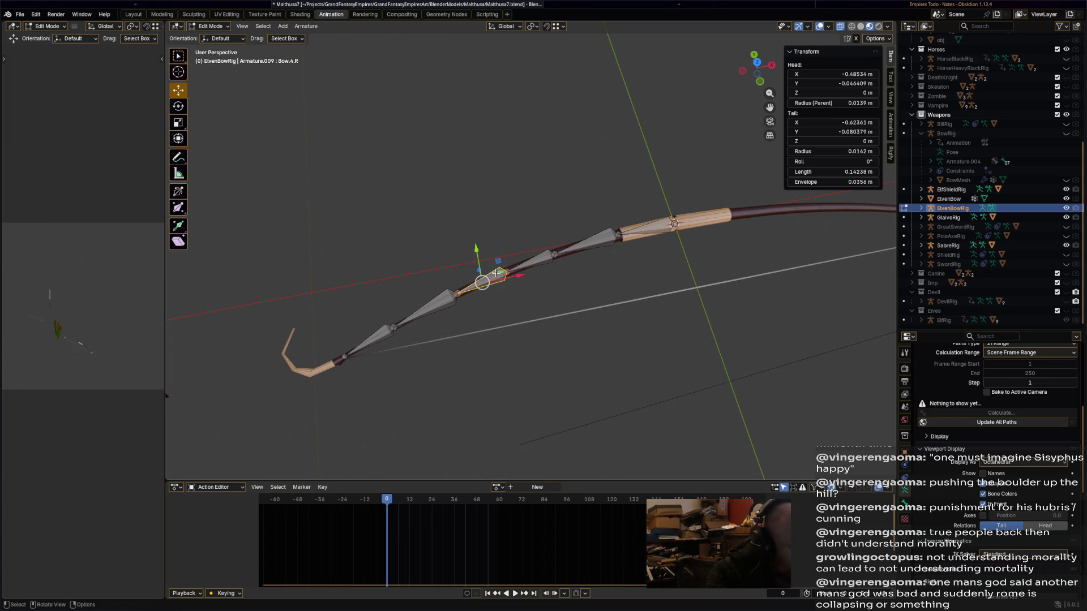
Finalize the fourth bone as Bow.4.R and name the next one Bow.5.R.
{"action": "left_click", "coordinate": [452, 298]}
{"action": "key", "text": "F2"}
{"action": "key", "text": "Return"}
{"action": "left_click", "coordinate": [438, 306]}
{"action": "key", "text": "F2"}
{"action": "type", "text": "Bow."}
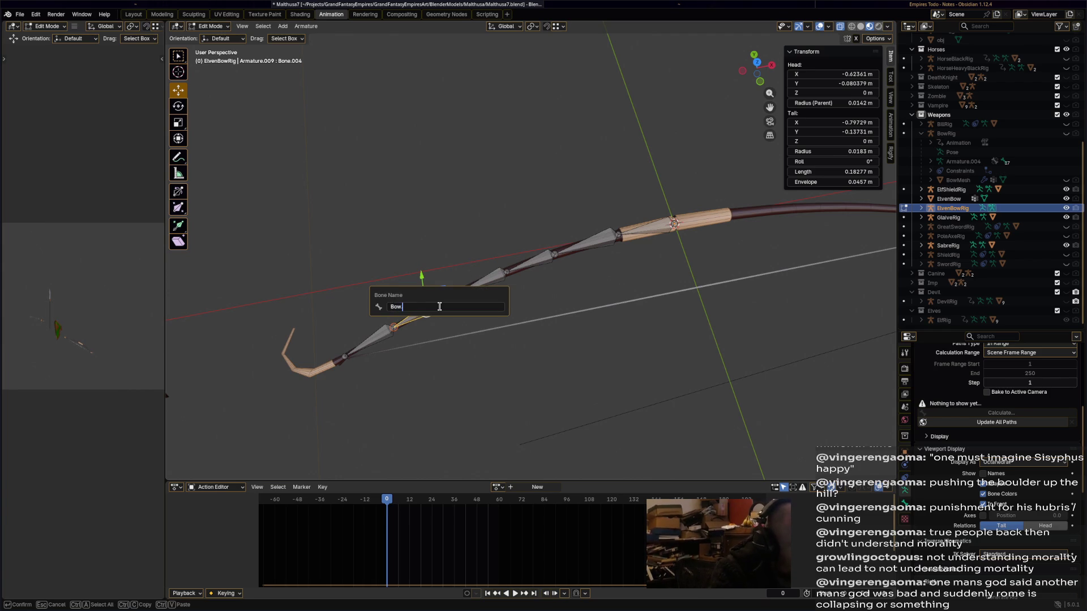
{"action": "type", "text": "5.R"}
{"action": "key", "text": "Return"}
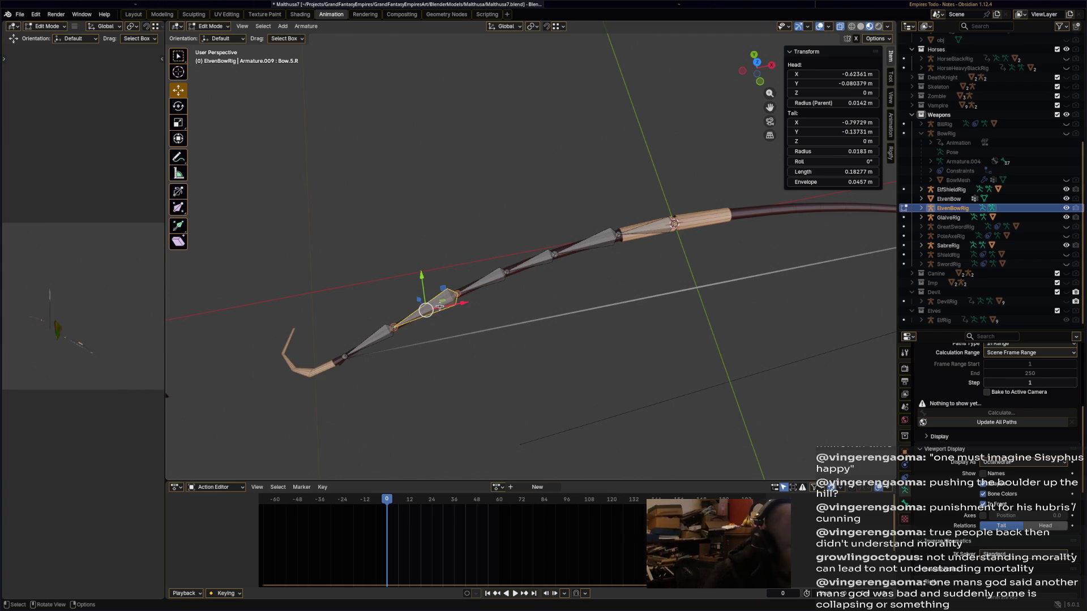
Name the bone nearest the tip Bow.6.R.
{"action": "left_click", "coordinate": [374, 348]}
{"action": "key", "text": "F2"}
{"action": "type", "text": "Bow.67"}
{"action": "key", "text": "Return"}
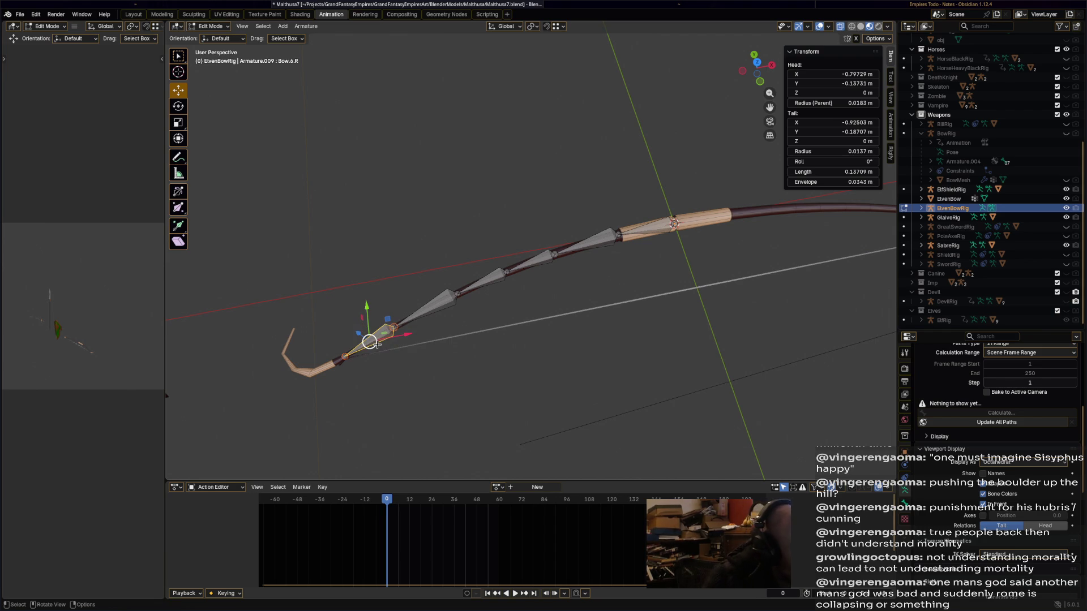
{"action": "middle_click_drag", "start_coordinate": [346, 385], "coordinate": [513, 298]}
{"action": "left_click", "coordinate": [601, 244]}
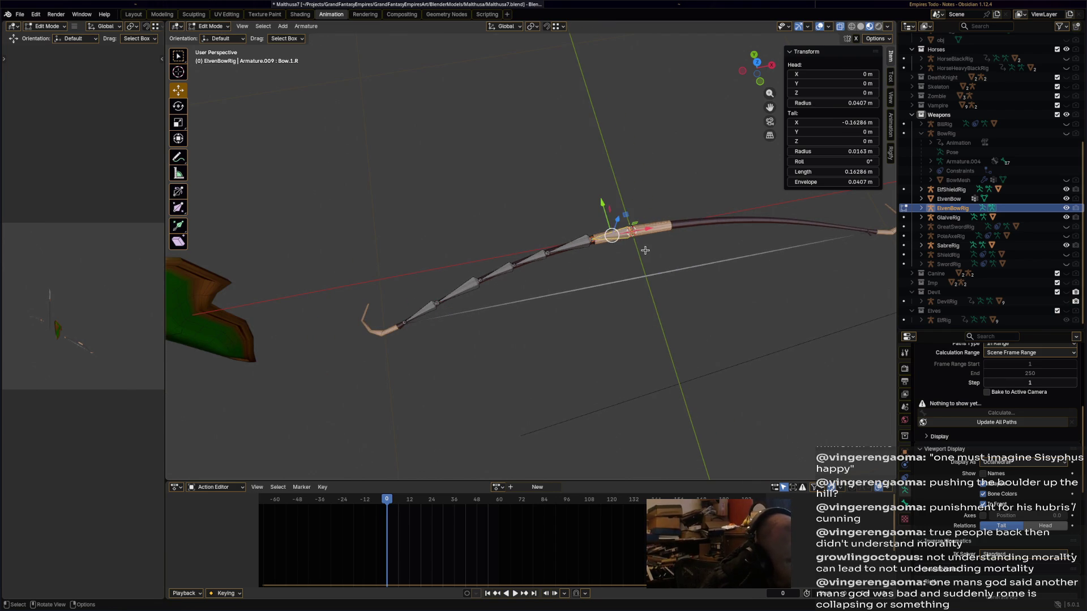
Select the right-limb bone chain, save, and Symmetrize it onto the left limb.
{"action": "key", "text": "ctrl+l"}
{"action": "key", "text": "ctrl+s"}
{"action": "left_click", "coordinate": [305, 28]}
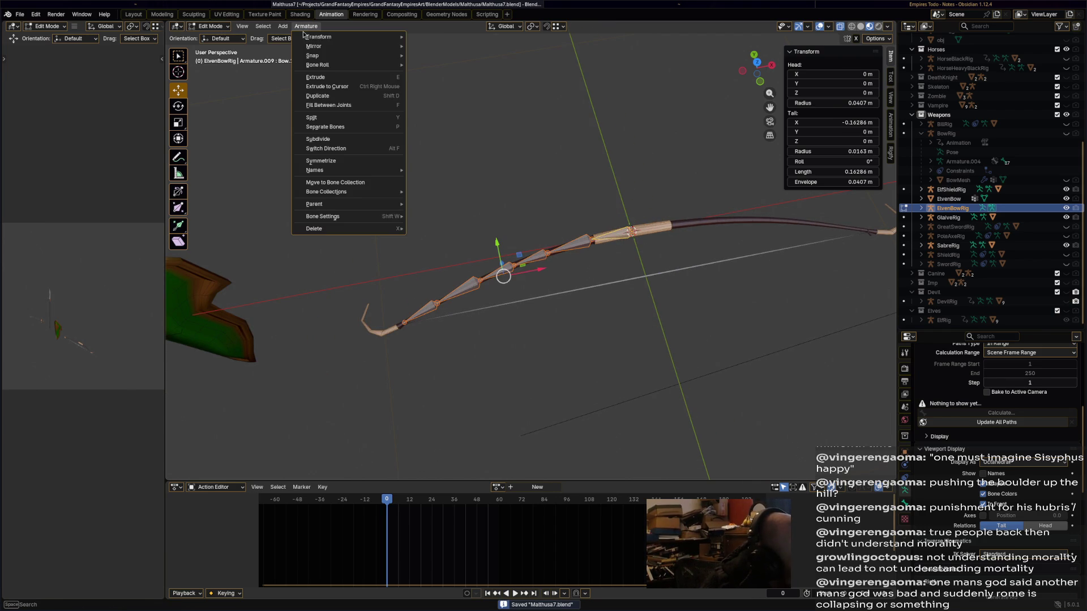
{"action": "left_click", "coordinate": [337, 165]}
Inspect the mirrored left-limb bones up to Bow.6.L and save.
{"action": "mouse_move", "coordinate": [669, 269]}
{"action": "middle_mouse_down"}
{"action": "mouse_move", "coordinate": [707, 270]}
{"action": "mouse_move", "coordinate": [678, 275]}
{"action": "middle_mouse_up"}
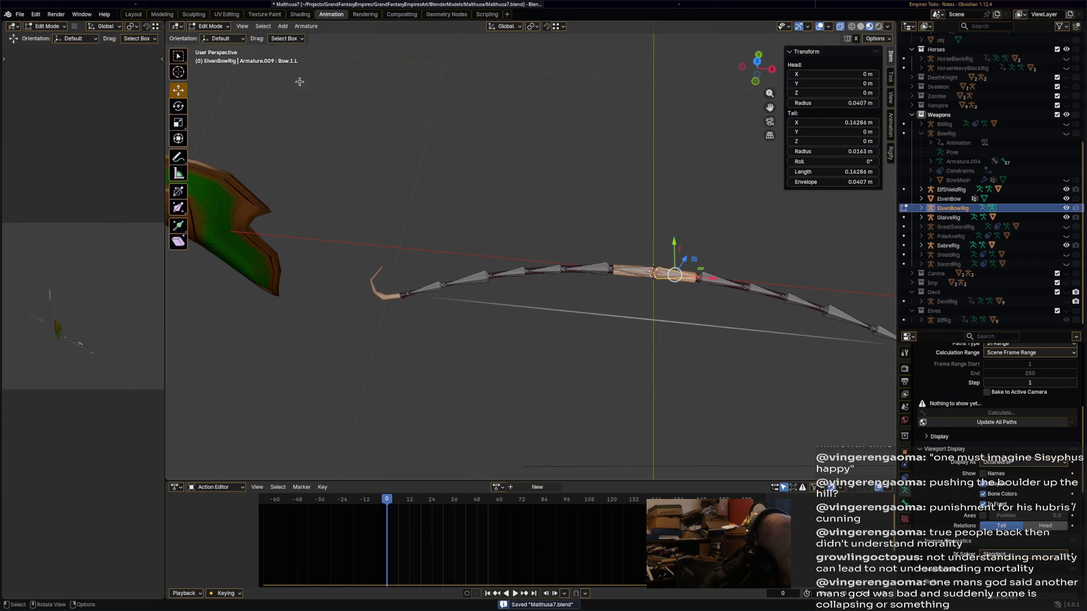
{"action": "middle_click_drag", "start_coordinate": [748, 321], "coordinate": [587, 248], "text": "shift"}
{"action": "left_click", "coordinate": [548, 230]}
{"action": "left_click", "coordinate": [598, 241]}
{"action": "left_click", "coordinate": [672, 266]}
{"action": "left_click", "coordinate": [708, 280]}
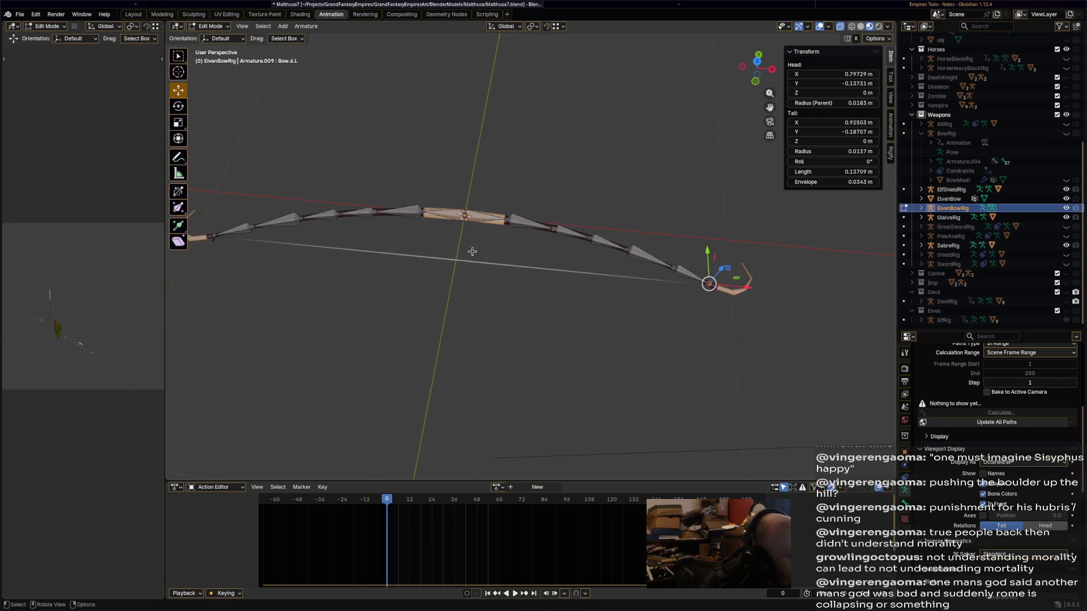
{"action": "key", "text": "ctrl+s"}
Add a new single bone at the grip.
{"action": "left_click", "coordinate": [306, 26]}
{"action": "left_click", "coordinate": [300, 39]}
{"action": "left_click", "coordinate": [467, 163]}
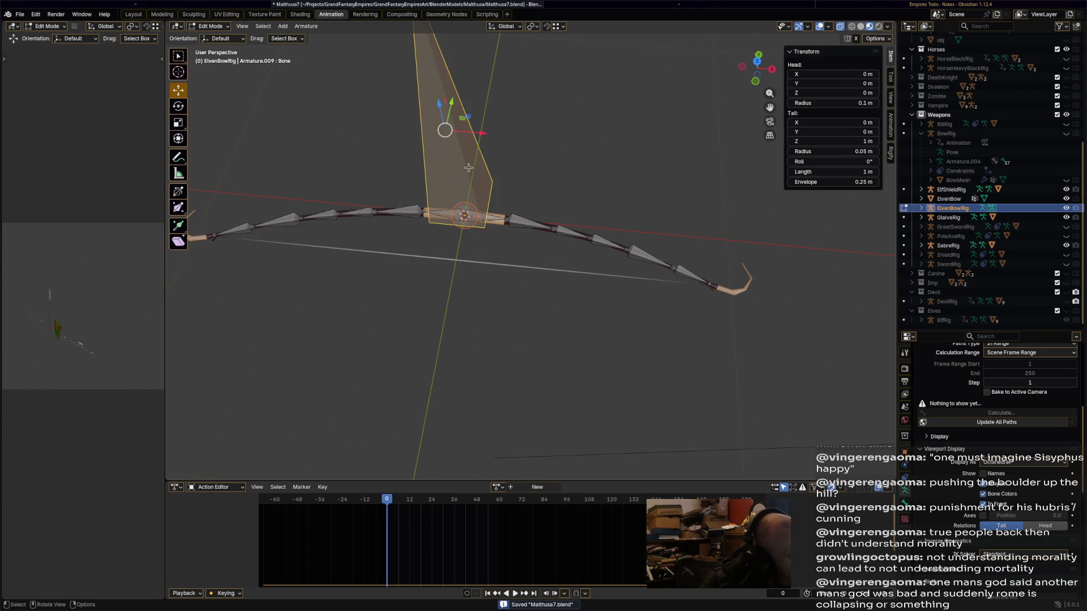
Move the new bone back along Y and lower its tail level with its head.
{"action": "mouse_move", "coordinate": [445, 130]}
{"action": "left_mouse_down"}
{"action": "mouse_move", "coordinate": [426, 185]}
{"action": "mouse_move", "coordinate": [430, 122]}
{"action": "mouse_move", "coordinate": [425, 135]}
{"action": "left_mouse_up"}
{"action": "middle_click_drag", "start_coordinate": [392, 63], "coordinate": [464, 114]}
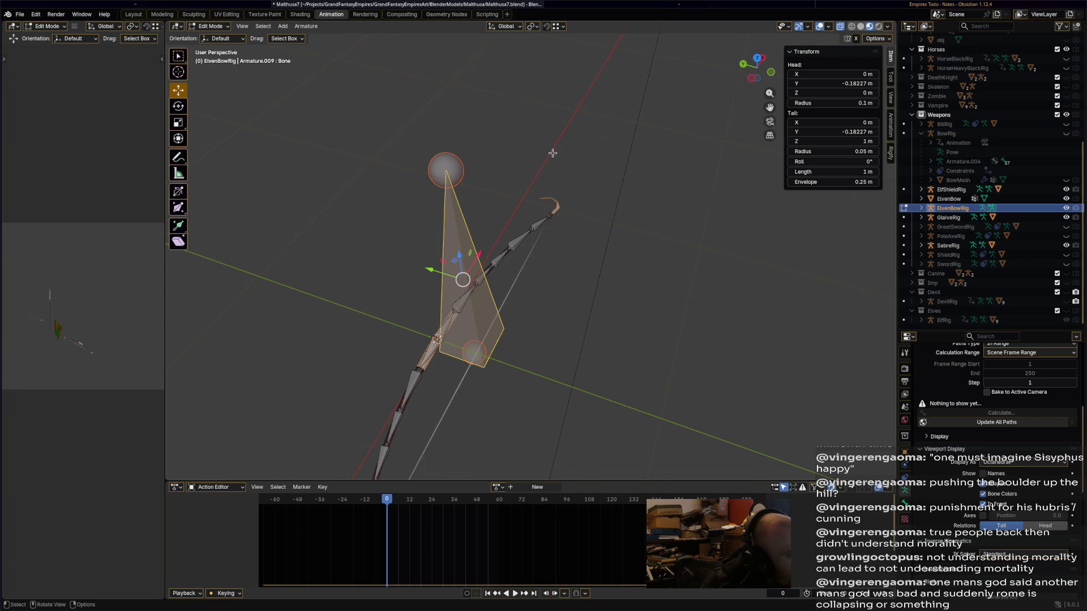
{"action": "left_click", "coordinate": [758, 59]}
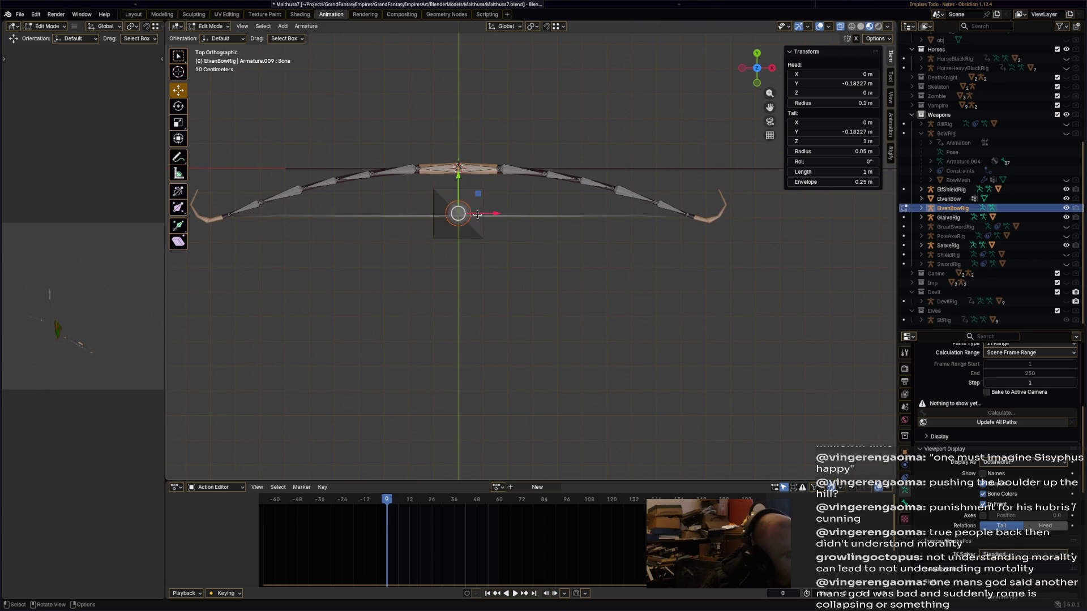
{"action": "left_click_drag", "start_coordinate": [458, 174], "coordinate": [458, 219]}
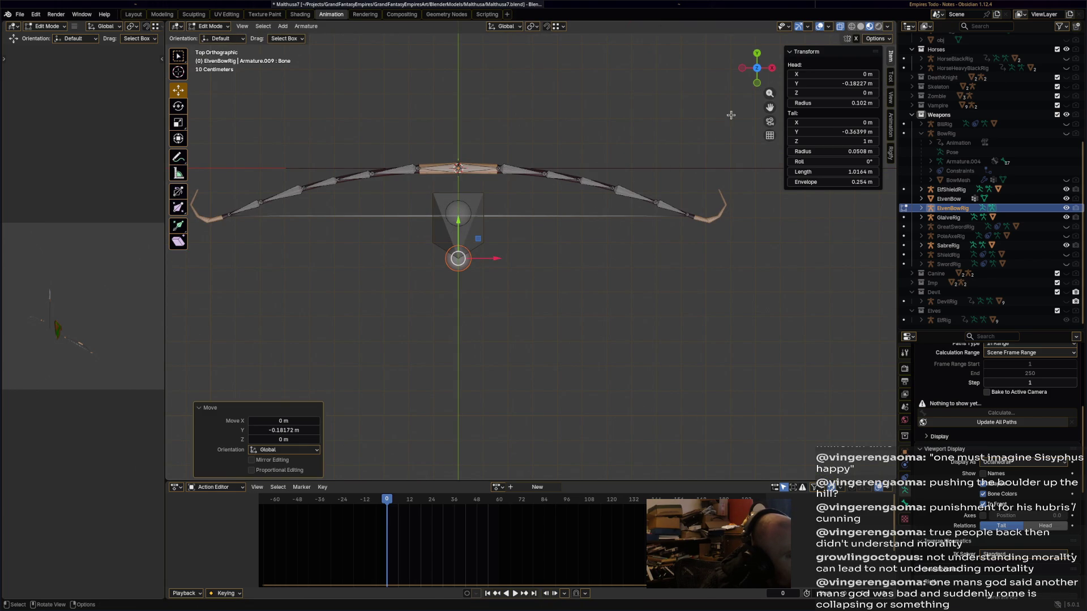
{"action": "left_click", "coordinate": [771, 68]}
{"action": "left_click_drag", "start_coordinate": [518, 64], "coordinate": [521, 313]}
{"action": "middle_click_drag", "start_coordinate": [521, 312], "coordinate": [509, 307]}
{"action": "scroll", "coordinate": [509, 307], "scroll_direction": "up", "scroll_amount": 3}
Rename the new bone String and save.
{"action": "left_click", "coordinate": [423, 294]}
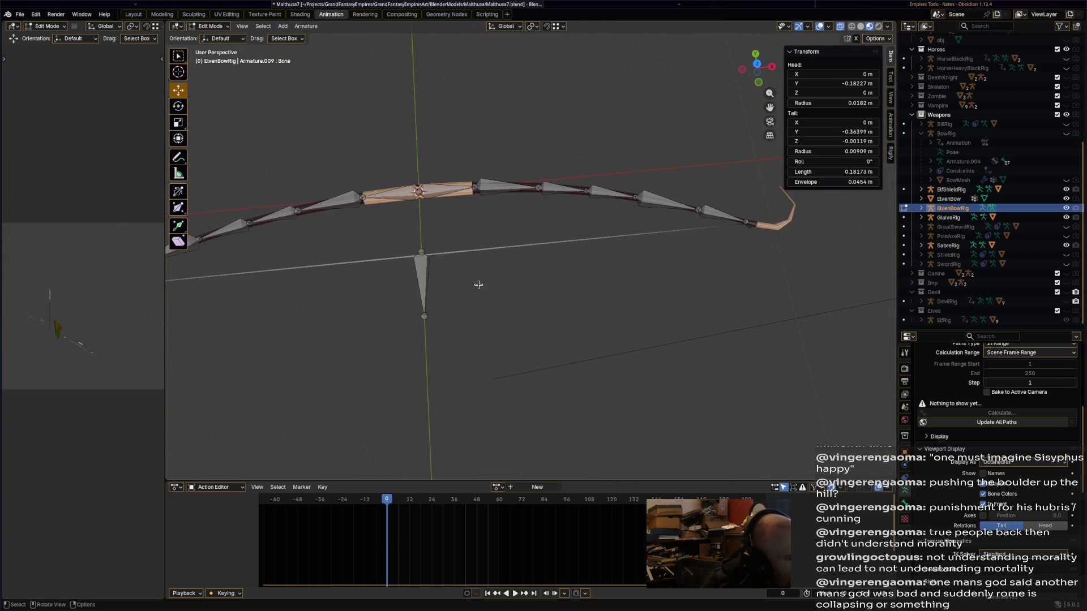
{"action": "key", "text": "F2"}
{"action": "type", "text": "String"}
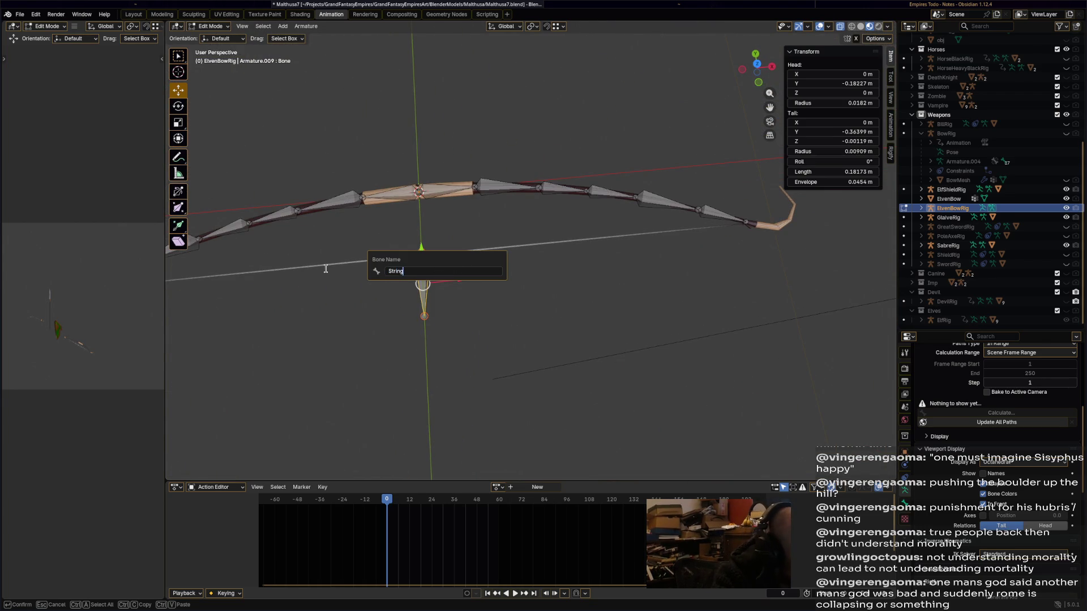
{"action": "key", "text": "Return"}
{"action": "mouse_move", "coordinate": [487, 272]}
{"action": "middle_mouse_down"}
{"action": "mouse_move", "coordinate": [506, 276]}
{"action": "mouse_move", "coordinate": [583, 237]}
{"action": "mouse_move", "coordinate": [627, 233]}
{"action": "mouse_move", "coordinate": [535, 238]}
{"action": "middle_mouse_up"}
{"action": "key", "text": "ctrl+s"}
Select the rig's bones, return to Object Mode, and select the ElvenBow mesh.
{"action": "key", "text": "ctrl+l"}
{"action": "key", "text": "Tab"}
{"action": "left_click", "coordinate": [510, 238]}
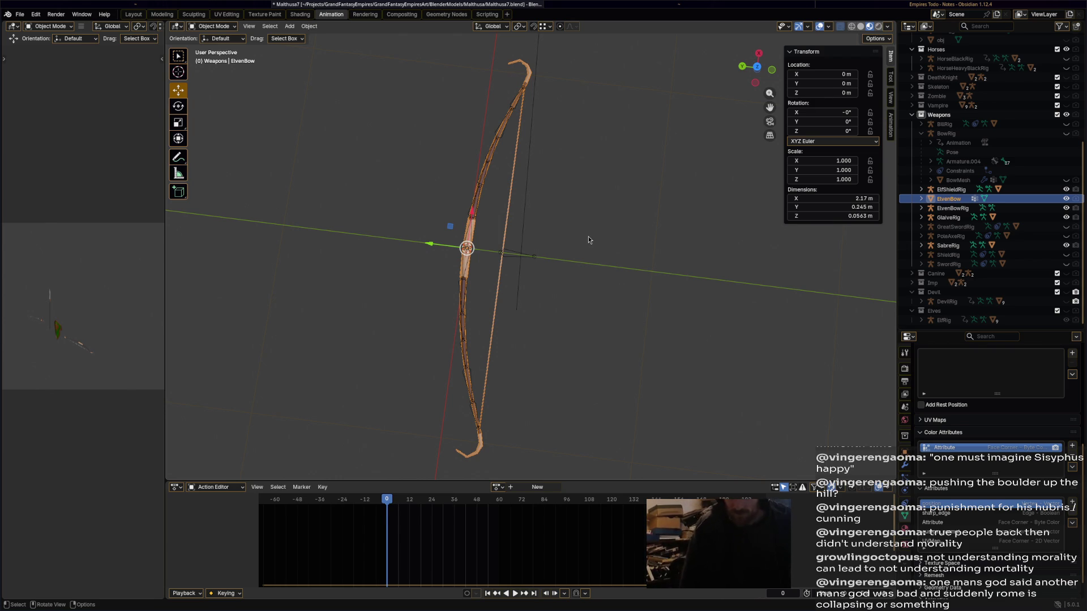
Select the ElvenBowRig armature, switch it to Edit Mode, and save.
{"action": "left_click", "coordinate": [524, 273]}
{"action": "left_click", "coordinate": [518, 256]}
{"action": "mouse_move", "coordinate": [518, 256]}
{"action": "middle_mouse_down"}
{"action": "mouse_move", "coordinate": [519, 236]}
{"action": "mouse_move", "coordinate": [593, 182]}
{"action": "mouse_move", "coordinate": [572, 156]}
{"action": "mouse_move", "coordinate": [547, 317]}
{"action": "mouse_move", "coordinate": [678, 255]}
{"action": "mouse_move", "coordinate": [607, 171]}
{"action": "mouse_move", "coordinate": [564, 256]}
{"action": "middle_mouse_up"}
{"action": "key", "text": "ctrl+s"}
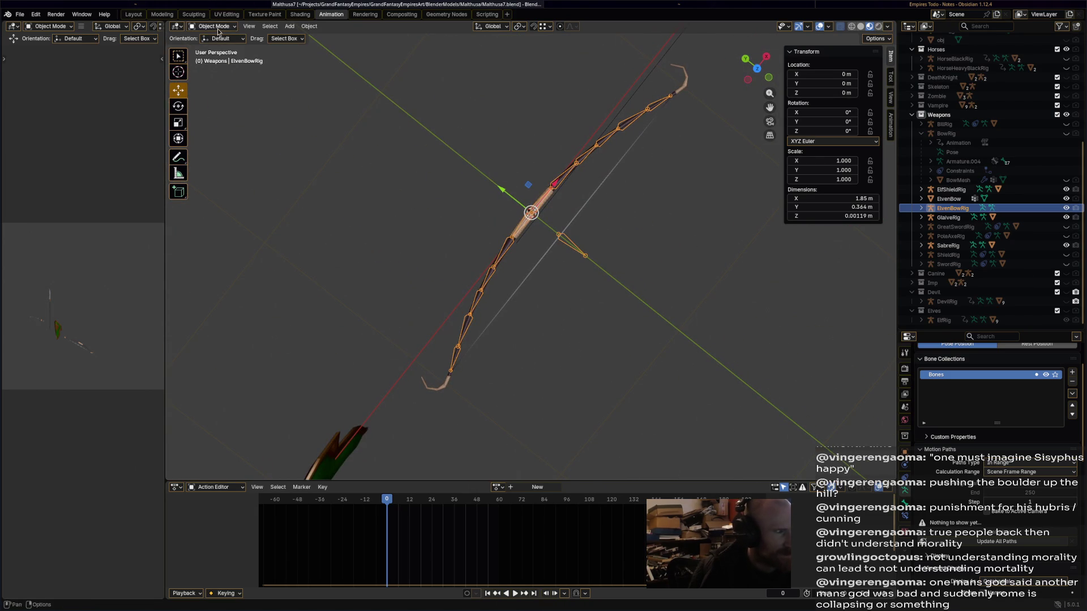
{"action": "left_click", "coordinate": [218, 27]}
{"action": "left_click", "coordinate": [227, 50]}
{"action": "mouse_move", "coordinate": [453, 340]}
{"action": "middle_mouse_down"}
{"action": "mouse_move", "coordinate": [463, 354]}
{"action": "mouse_move", "coordinate": [510, 289]}
{"action": "mouse_move", "coordinate": [414, 287]}
{"action": "mouse_move", "coordinate": [600, 270]}
{"action": "middle_mouse_up"}
{"action": "key", "text": "ctrl+s"}
Select each limb bone from Bow.1.L through Bow.6.R, then the String bone.
{"action": "scroll", "coordinate": [599, 270], "scroll_direction": "up", "scroll_amount": 5}
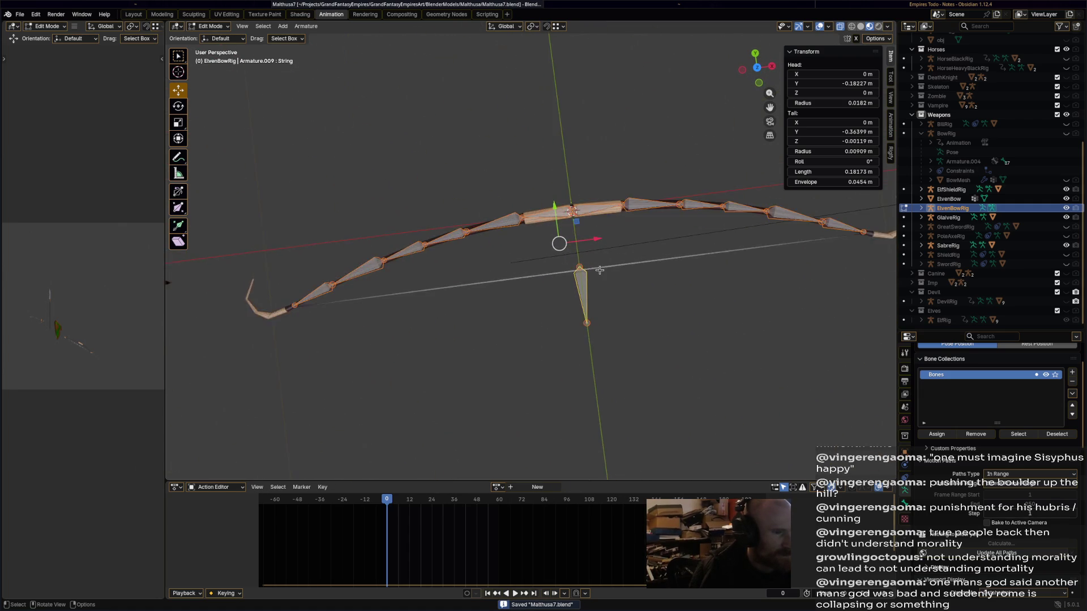
{"action": "left_click", "coordinate": [616, 283]}
{"action": "mouse_move", "coordinate": [616, 283]}
{"action": "middle_mouse_down"}
{"action": "mouse_move", "coordinate": [604, 356]}
{"action": "mouse_move", "coordinate": [589, 340]}
{"action": "middle_mouse_up"}
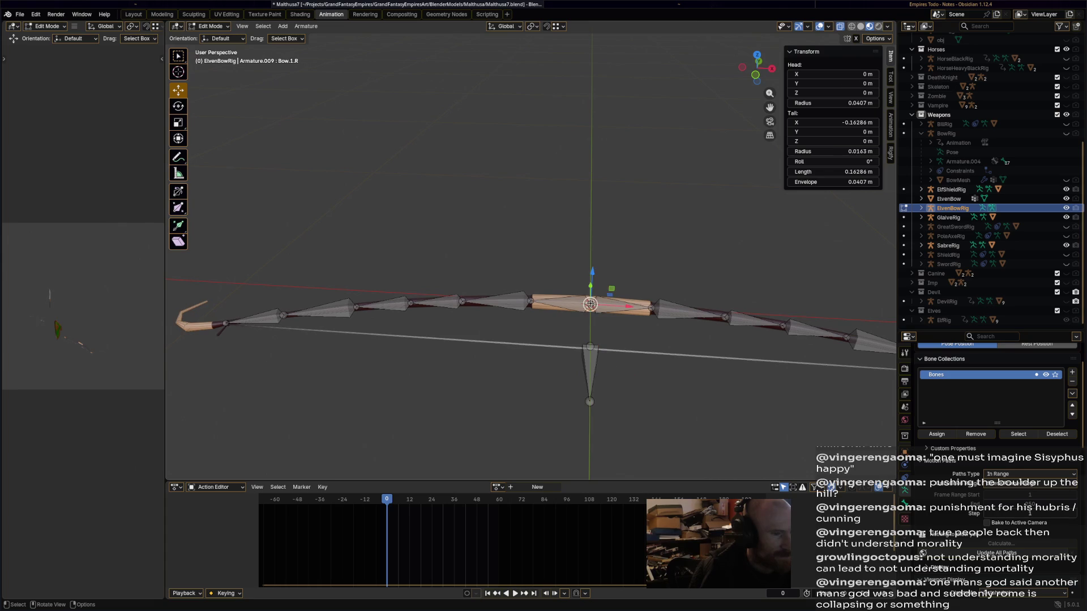
{"action": "left_click", "coordinate": [619, 306]}
{"action": "left_click", "coordinate": [505, 307]}
{"action": "left_click", "coordinate": [441, 304]}
{"action": "left_click", "coordinate": [391, 306]}
{"action": "left_click", "coordinate": [331, 311]}
{"action": "left_click", "coordinate": [268, 318]}
{"action": "middle_click_drag", "start_coordinate": [351, 360], "coordinate": [452, 382]}
{"action": "left_click", "coordinate": [596, 286]}
{"action": "mouse_move", "coordinate": [596, 286]}
{"action": "middle_mouse_down"}
{"action": "mouse_move", "coordinate": [604, 330]}
{"action": "mouse_move", "coordinate": [602, 320]}
{"action": "mouse_move", "coordinate": [663, 335]}
{"action": "middle_mouse_up"}
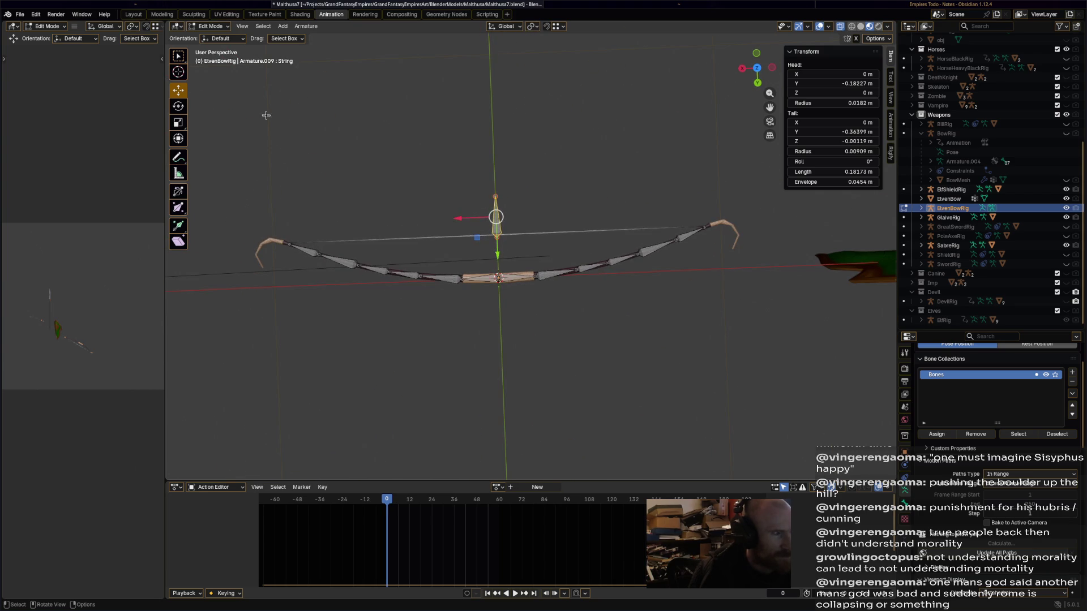
Return to Object Mode, save, and select the ElvenBow mesh.
{"action": "key", "text": "Tab"}
{"action": "middle_click_drag", "start_coordinate": [503, 331], "coordinate": [554, 344]}
{"action": "key", "text": "ctrl+s"}
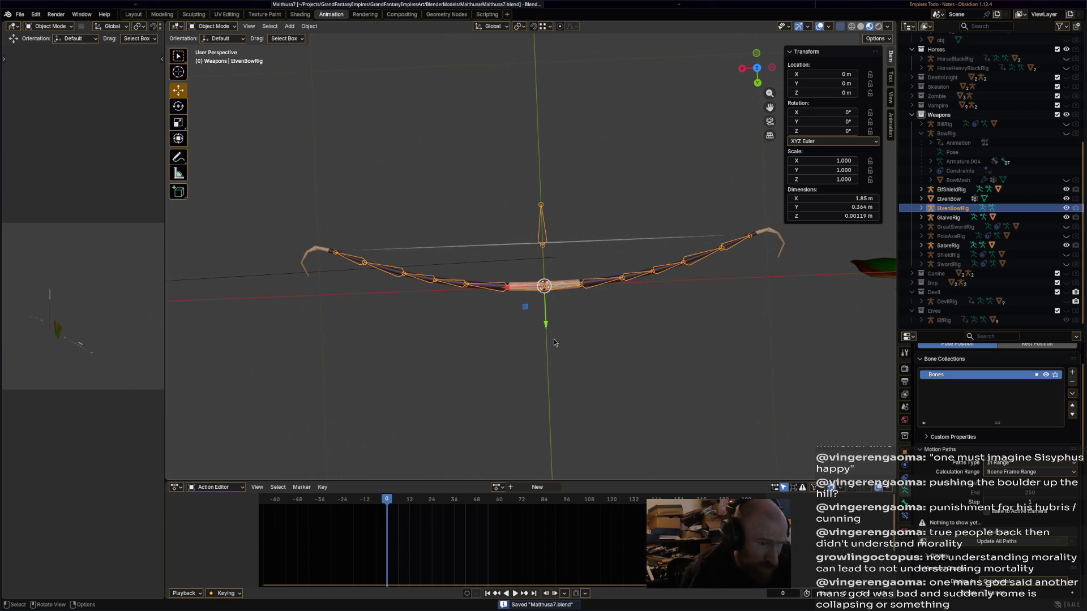
{"action": "mouse_move", "coordinate": [548, 327]}
{"action": "middle_mouse_down"}
{"action": "mouse_move", "coordinate": [670, 301]}
{"action": "mouse_move", "coordinate": [485, 206]}
{"action": "mouse_move", "coordinate": [568, 279]}
{"action": "mouse_move", "coordinate": [468, 324]}
{"action": "mouse_move", "coordinate": [300, 293]}
{"action": "mouse_move", "coordinate": [311, 286]}
{"action": "middle_mouse_up"}
{"action": "left_click", "coordinate": [228, 51]}
{"action": "left_click", "coordinate": [949, 199]}
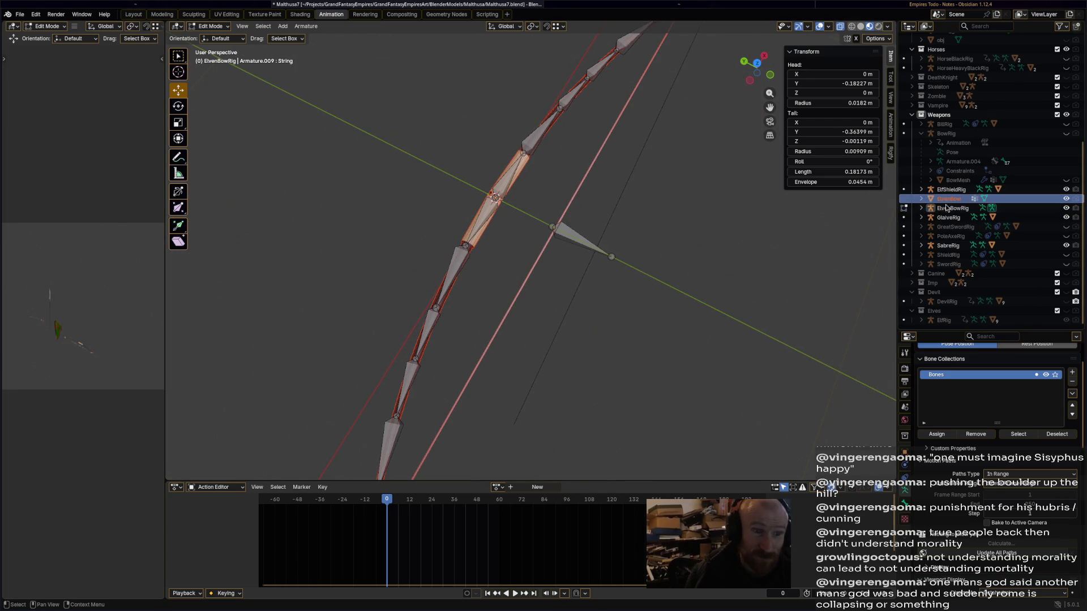
In Object Mode, parent ElvenBow to ElvenBowRig using With Empty Groups.
{"action": "left_click", "coordinate": [517, 164]}
{"action": "right_click", "coordinate": [517, 164]}
{"action": "left_click", "coordinate": [211, 26]}
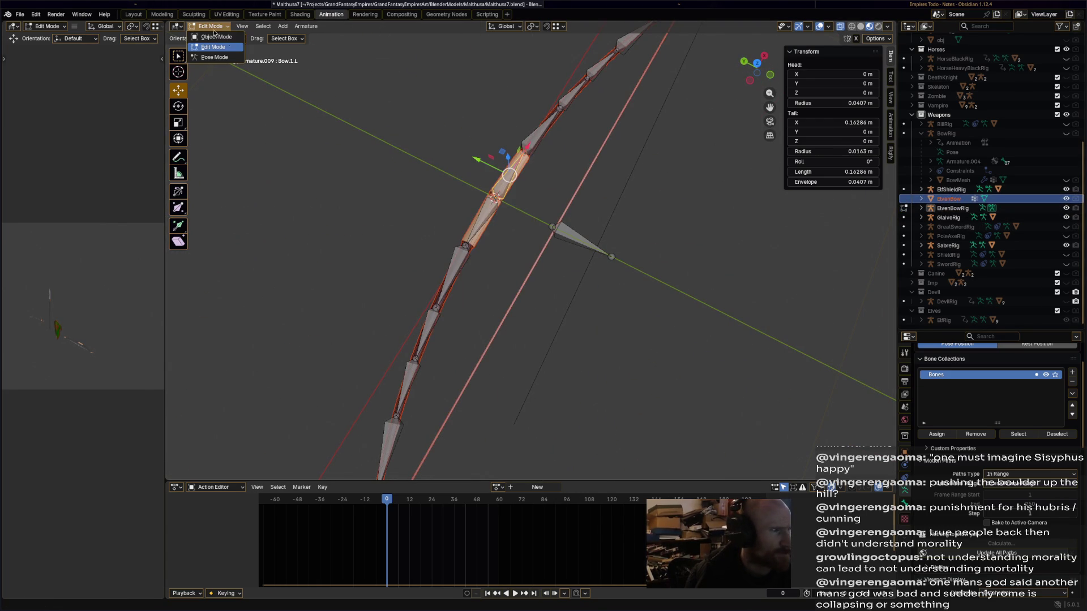
{"action": "left_click", "coordinate": [215, 37]}
{"action": "left_click", "coordinate": [521, 168], "text": "shift"}
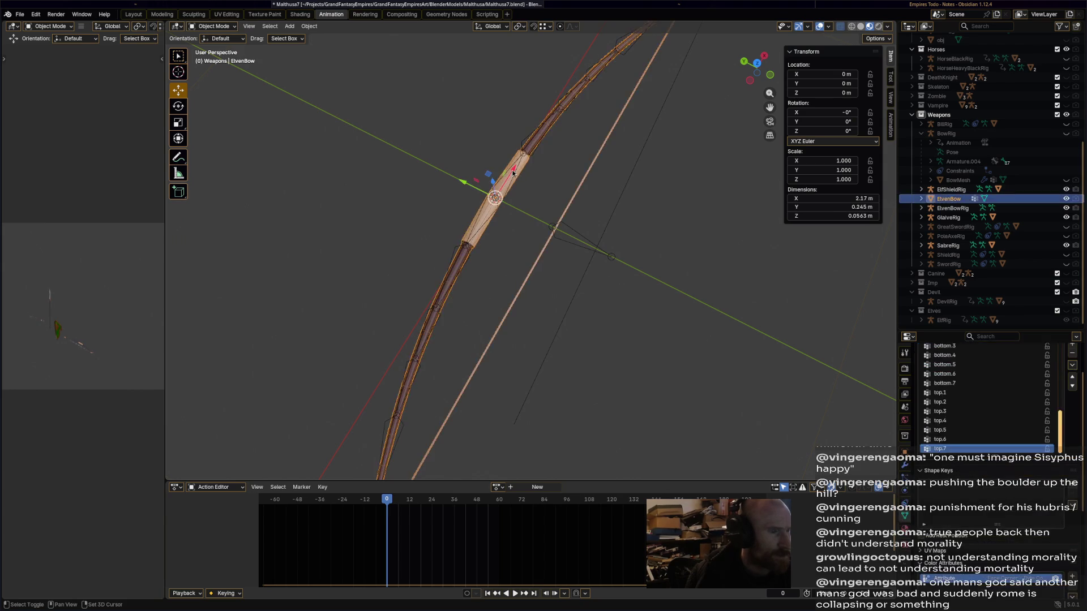
{"action": "right_click", "coordinate": [512, 172]}
{"action": "mouse_move", "coordinate": [512, 170]}
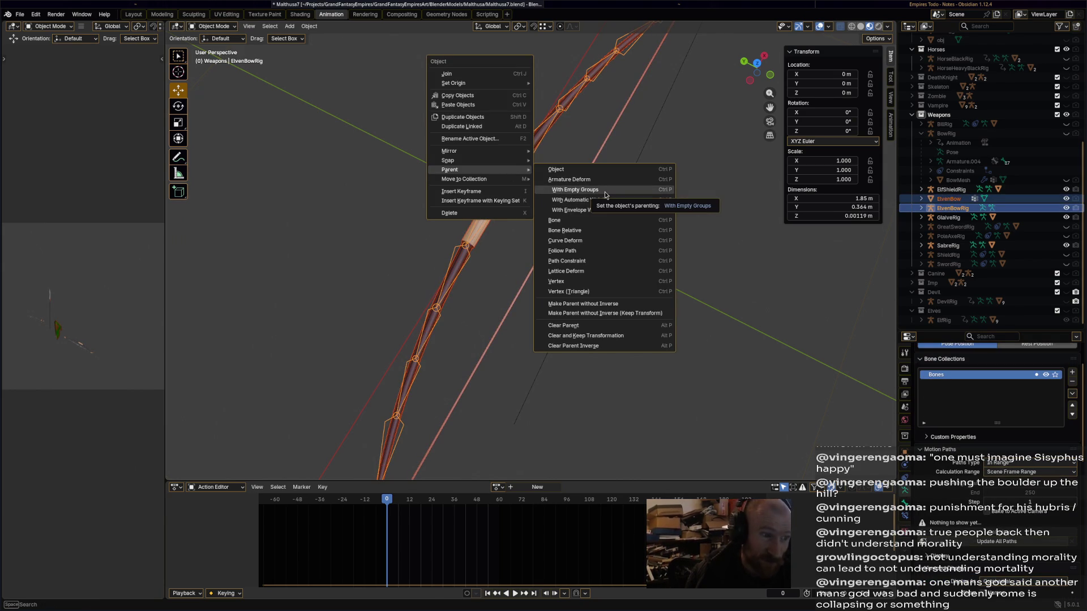
{"action": "left_click", "coordinate": [604, 191]}
Check the rig's bones in Edit Mode, then select the bow mesh to review its vertex groups.
{"action": "middle_click_drag", "start_coordinate": [351, 107], "coordinate": [375, 100]}
{"action": "left_click", "coordinate": [218, 26]}
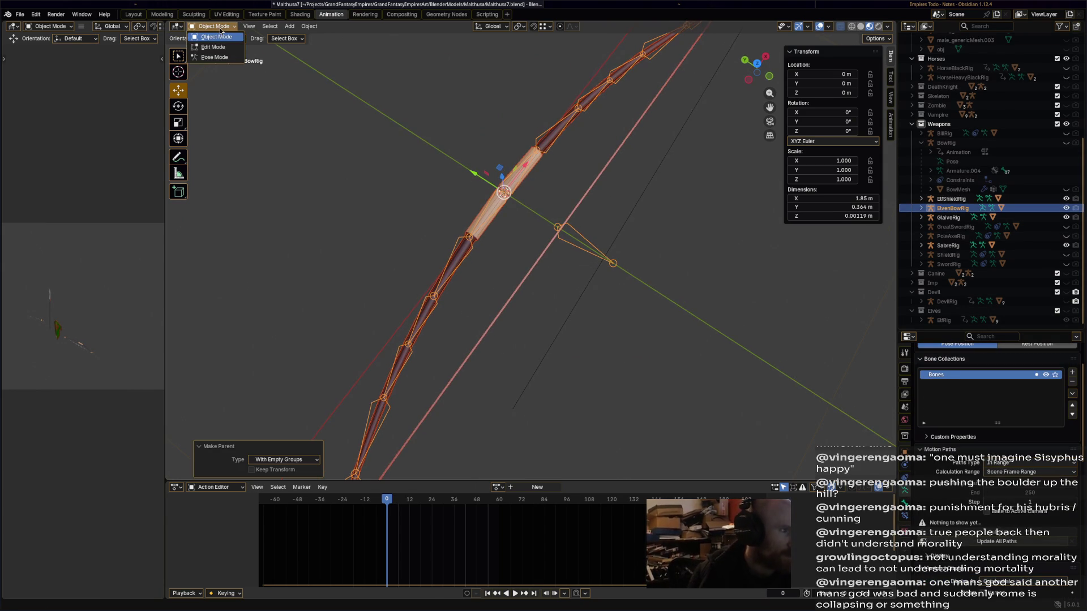
{"action": "left_click", "coordinate": [222, 49]}
{"action": "middle_click_drag", "start_coordinate": [226, 60], "coordinate": [243, 86]}
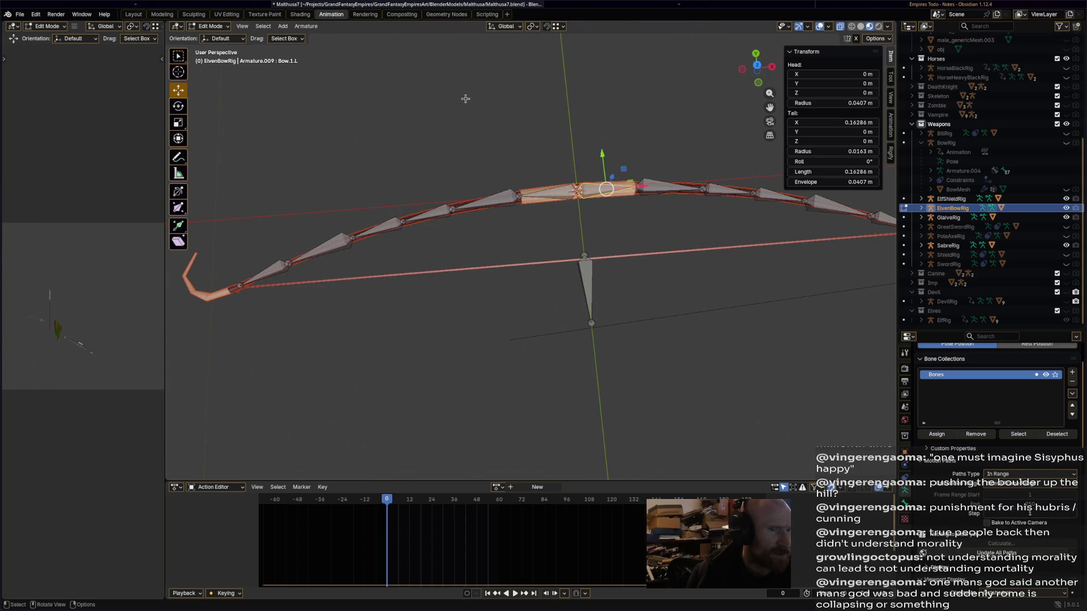
{"action": "left_click", "coordinate": [218, 26]}
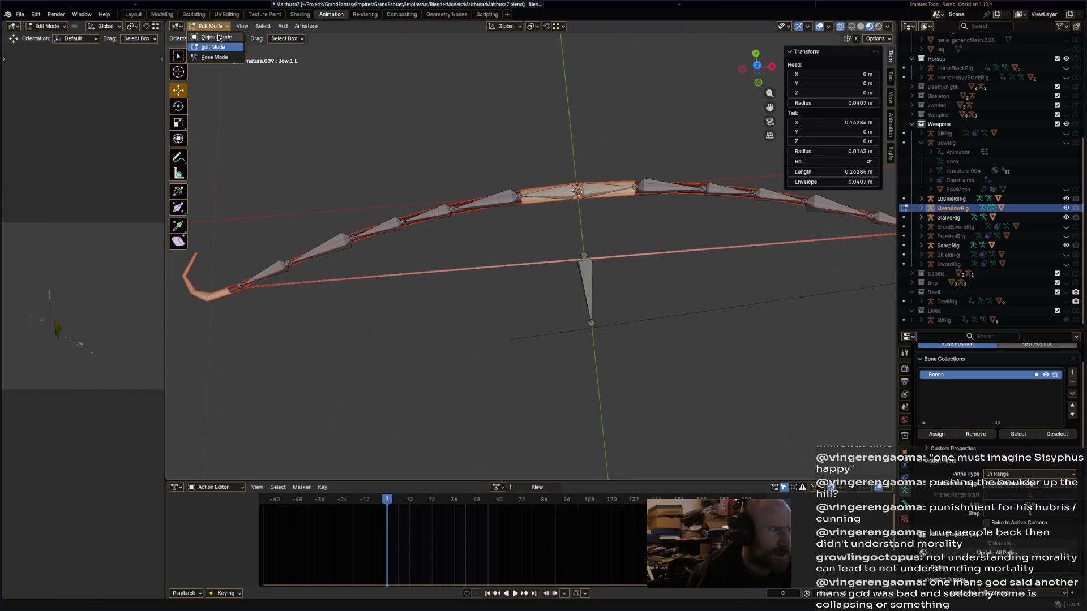
{"action": "left_click", "coordinate": [220, 38]}
{"action": "left_click", "coordinate": [526, 191]}
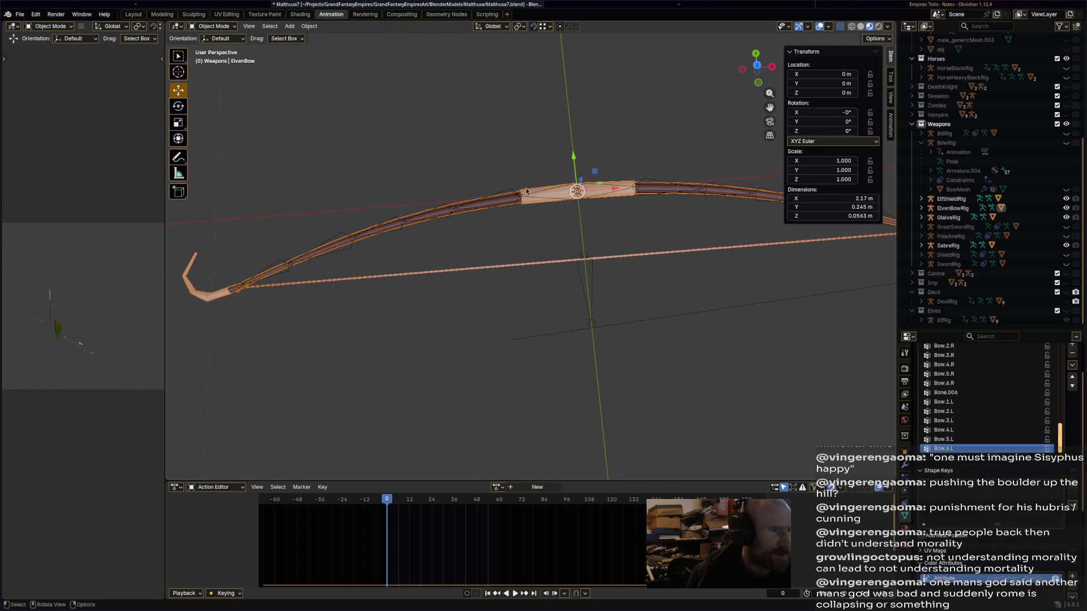
{"action": "left_click", "coordinate": [214, 26]}
In Edit Mode, view the bow from the top and select the grip half for Bow.1.R.
{"action": "left_click", "coordinate": [222, 50]}
{"action": "scroll", "coordinate": [505, 248], "scroll_direction": "up", "scroll_amount": 3}
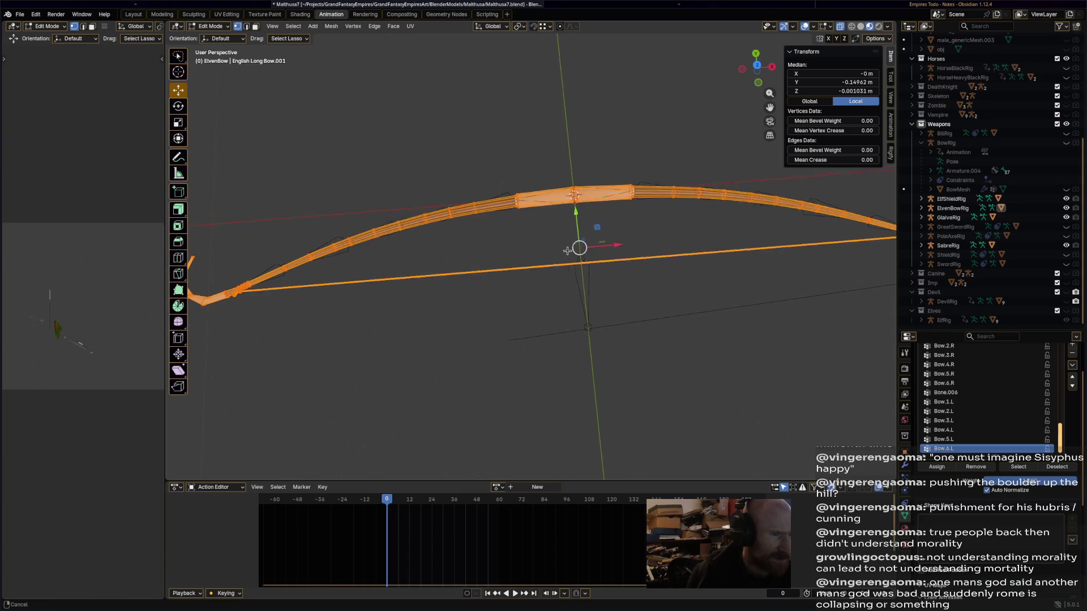
{"action": "mouse_move", "coordinate": [505, 247]}
{"action": "middle_mouse_down"}
{"action": "mouse_move", "coordinate": [451, 245]}
{"action": "mouse_move", "coordinate": [496, 193]}
{"action": "middle_mouse_up"}
{"action": "key", "text": "alt+a"}
{"action": "left_click", "coordinate": [771, 73]}
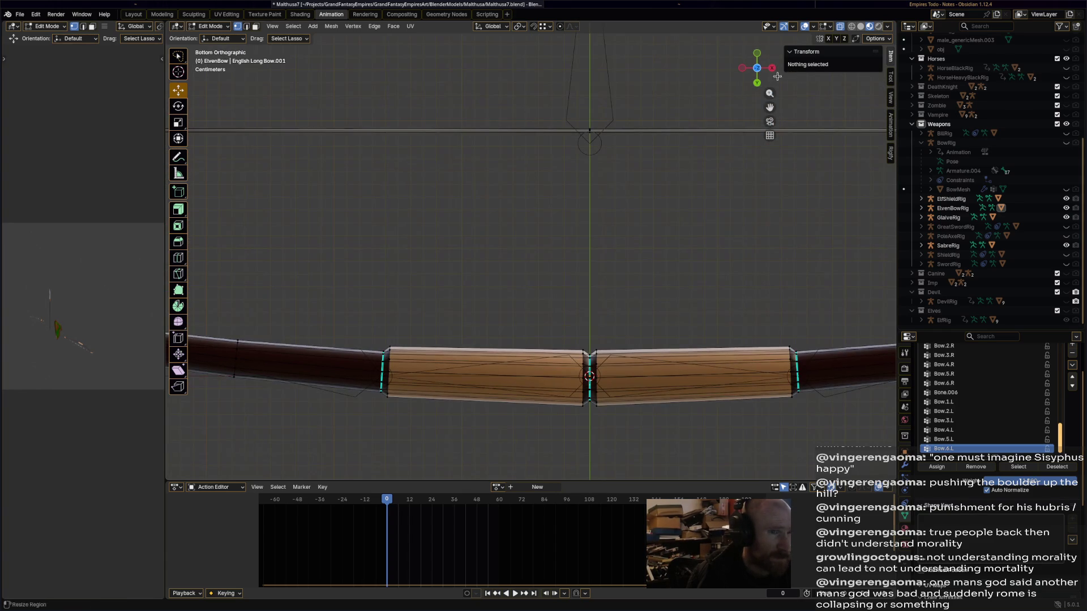
{"action": "middle_click_drag", "start_coordinate": [623, 311], "coordinate": [555, 240], "text": "shift"}
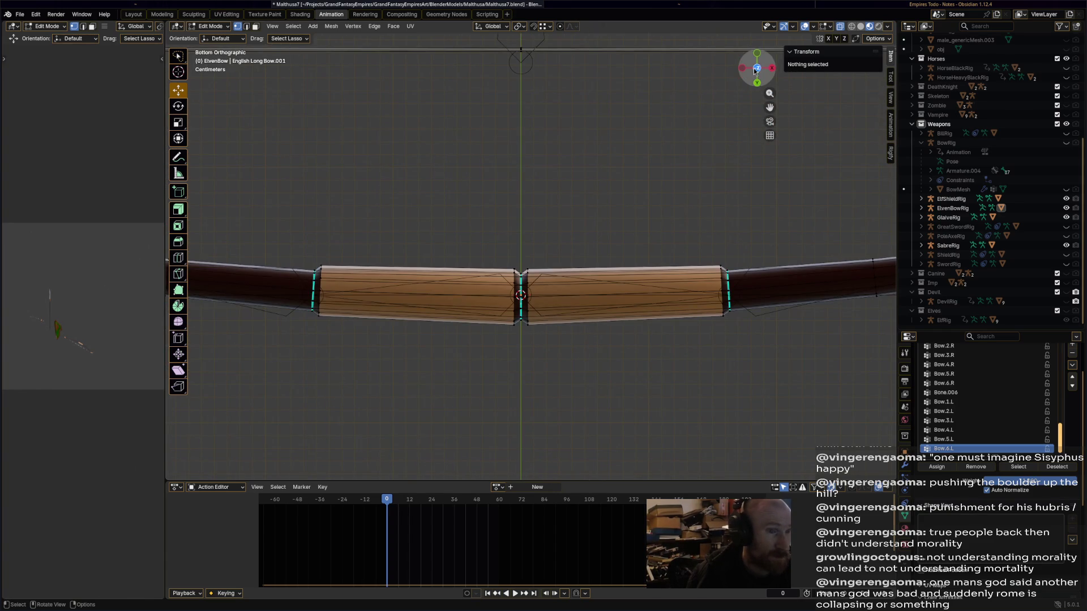
{"action": "left_click", "coordinate": [757, 68]}
{"action": "middle_click_drag", "start_coordinate": [330, 252], "coordinate": [403, 274], "text": "shift"}
{"action": "mouse_move", "coordinate": [373, 296]}
{"action": "left_mouse_down"}
{"action": "mouse_move", "coordinate": [382, 162]}
{"action": "mouse_move", "coordinate": [534, 156]}
{"action": "mouse_move", "coordinate": [590, 184]}
{"action": "mouse_move", "coordinate": [591, 296]}
{"action": "left_mouse_up"}
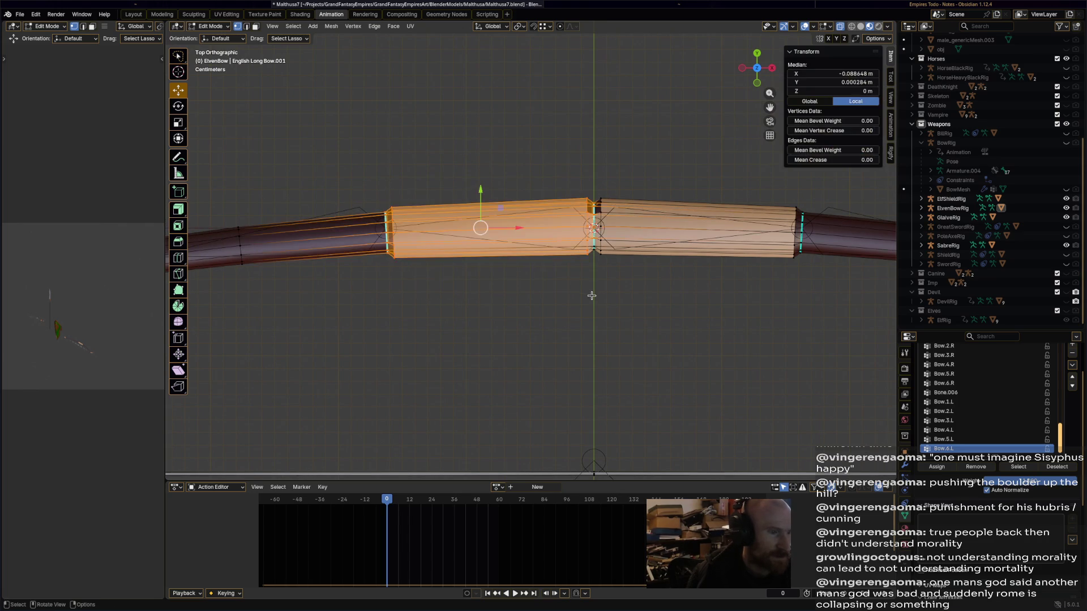
{"action": "left_click", "coordinate": [593, 242], "text": "shift"}
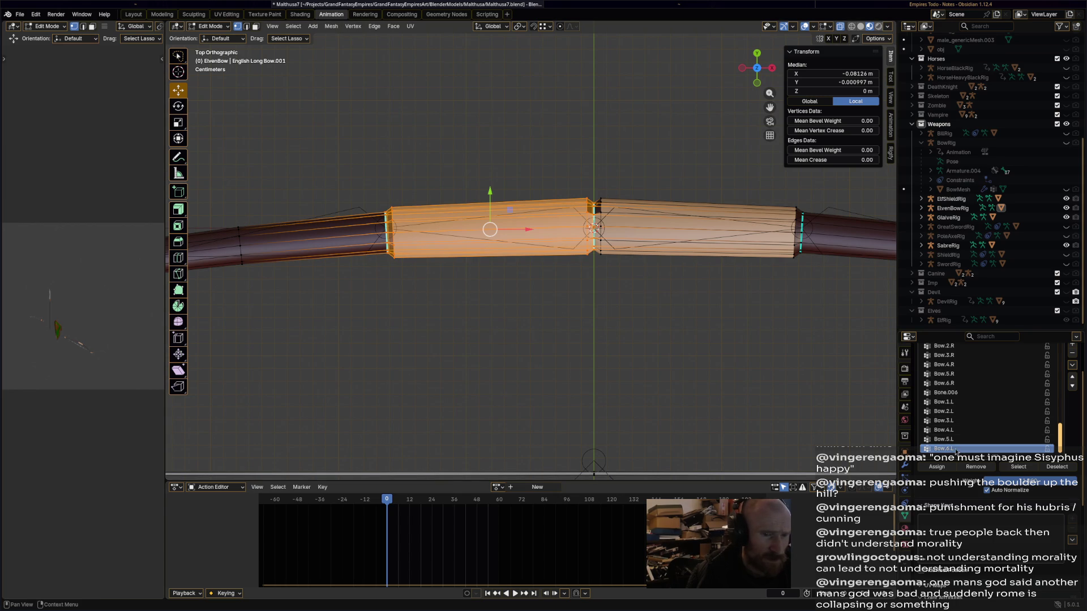
{"action": "scroll", "coordinate": [966, 437], "scroll_direction": "up", "scroll_amount": 1}
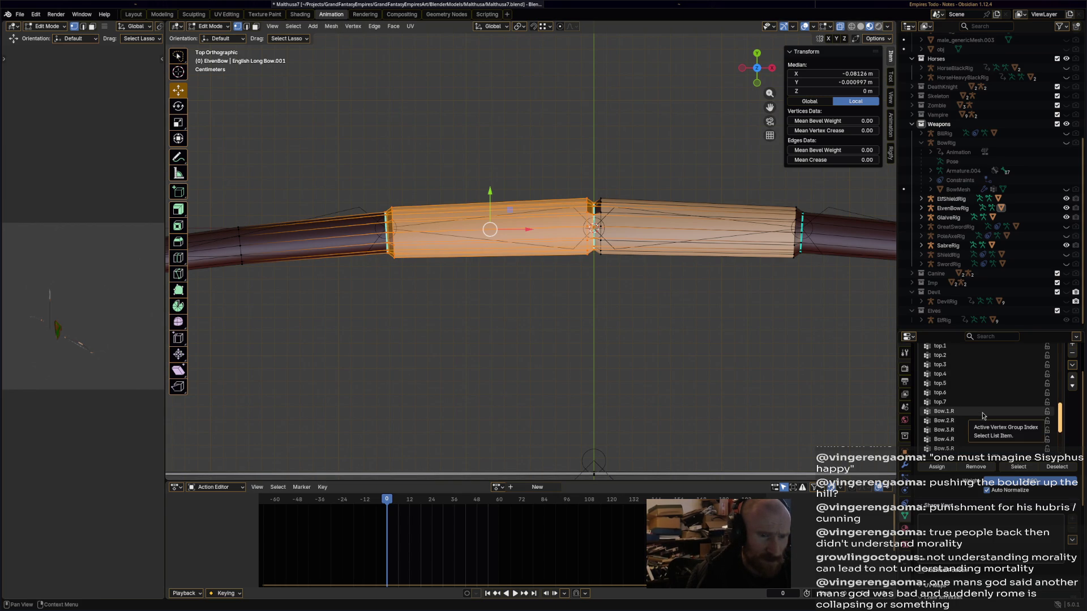
{"action": "left_click", "coordinate": [982, 416]}
Select the next limb sections along the left limb for Bow.2.R and Bow.3.R.
{"action": "middle_click_drag", "start_coordinate": [396, 283], "coordinate": [621, 286], "text": "shift"}
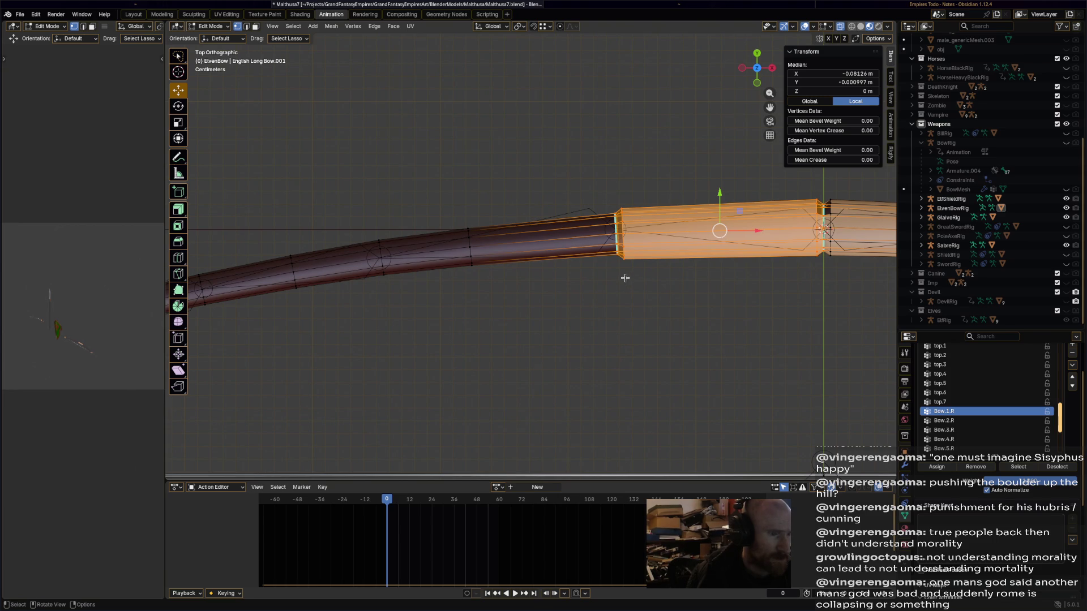
{"action": "left_click_drag", "start_coordinate": [613, 203], "coordinate": [636, 303]}
{"action": "mouse_move", "coordinate": [617, 219]}
{"action": "left_mouse_down"}
{"action": "mouse_move", "coordinate": [552, 186]}
{"action": "mouse_move", "coordinate": [372, 249]}
{"action": "mouse_move", "coordinate": [479, 342]}
{"action": "left_mouse_up"}
{"action": "left_click", "coordinate": [944, 421]}
{"action": "mouse_move", "coordinate": [413, 334]}
{"action": "middle_mouse_down", "text": "shift"}
{"action": "mouse_move", "coordinate": [674, 269]}
{"action": "mouse_move", "coordinate": [686, 252]}
{"action": "middle_mouse_up", "text": "shift"}
{"action": "mouse_move", "coordinate": [677, 188]}
{"action": "left_mouse_down"}
{"action": "mouse_move", "coordinate": [473, 207]}
{"action": "mouse_move", "coordinate": [516, 317]}
{"action": "mouse_move", "coordinate": [527, 314]}
{"action": "left_mouse_up"}
{"action": "left_click", "coordinate": [979, 430]}
Select the following limb sections, including the middle one, for Bow.4.R and Bow.5.R.
{"action": "middle_click_drag", "start_coordinate": [519, 277], "coordinate": [693, 253], "text": "shift"}
{"action": "mouse_move", "coordinate": [693, 253]}
{"action": "left_mouse_down"}
{"action": "mouse_move", "coordinate": [529, 176]}
{"action": "mouse_move", "coordinate": [555, 320]}
{"action": "mouse_move", "coordinate": [702, 258]}
{"action": "left_mouse_up"}
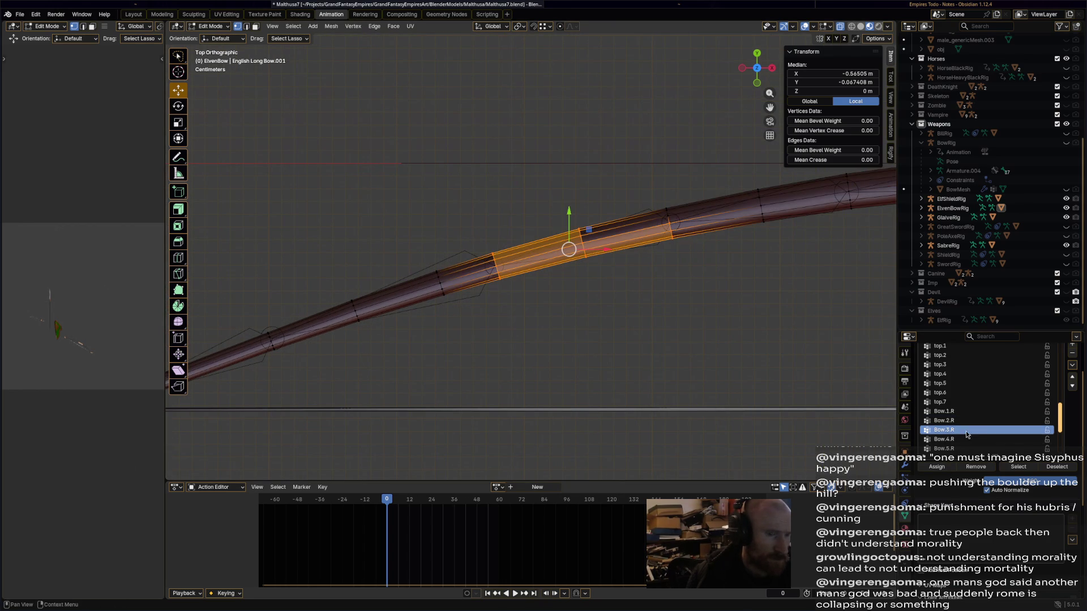
{"action": "mouse_move", "coordinate": [620, 232]}
{"action": "left_mouse_down", "text": "shift"}
{"action": "mouse_move", "coordinate": [651, 189]}
{"action": "mouse_move", "coordinate": [628, 249]}
{"action": "mouse_move", "coordinate": [623, 235]}
{"action": "left_mouse_up", "text": "shift"}
{"action": "left_click", "coordinate": [967, 440]}
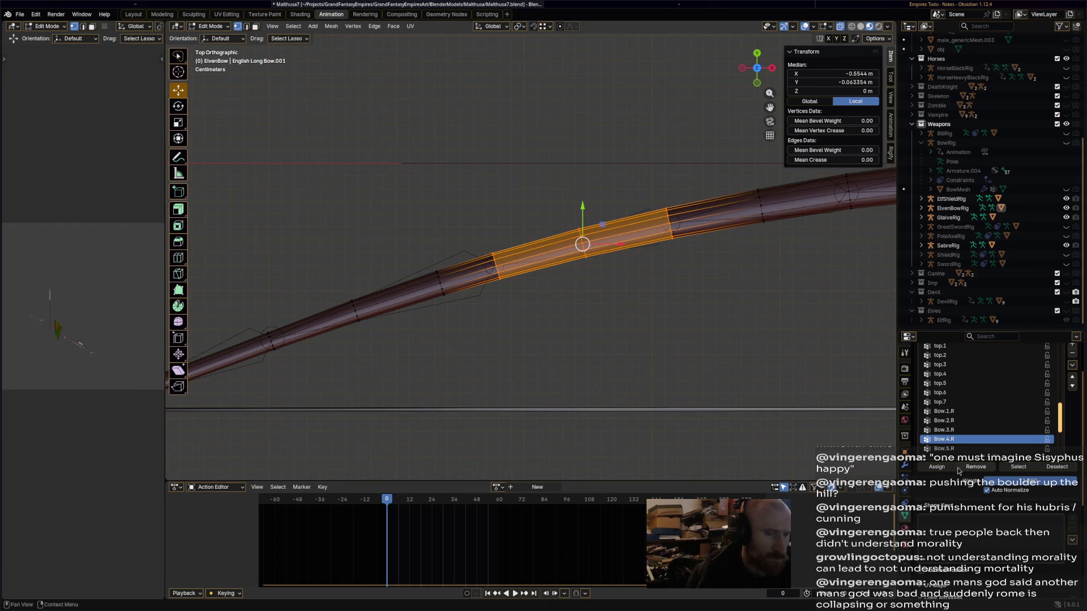
{"action": "middle_click_drag", "start_coordinate": [660, 385], "coordinate": [720, 262], "text": "shift"}
{"action": "left_click", "coordinate": [734, 205]}
{"action": "mouse_move", "coordinate": [736, 128]}
{"action": "left_mouse_down"}
{"action": "mouse_move", "coordinate": [485, 262]}
{"action": "mouse_move", "coordinate": [511, 291]}
{"action": "mouse_move", "coordinate": [847, 305]}
{"action": "left_mouse_up"}
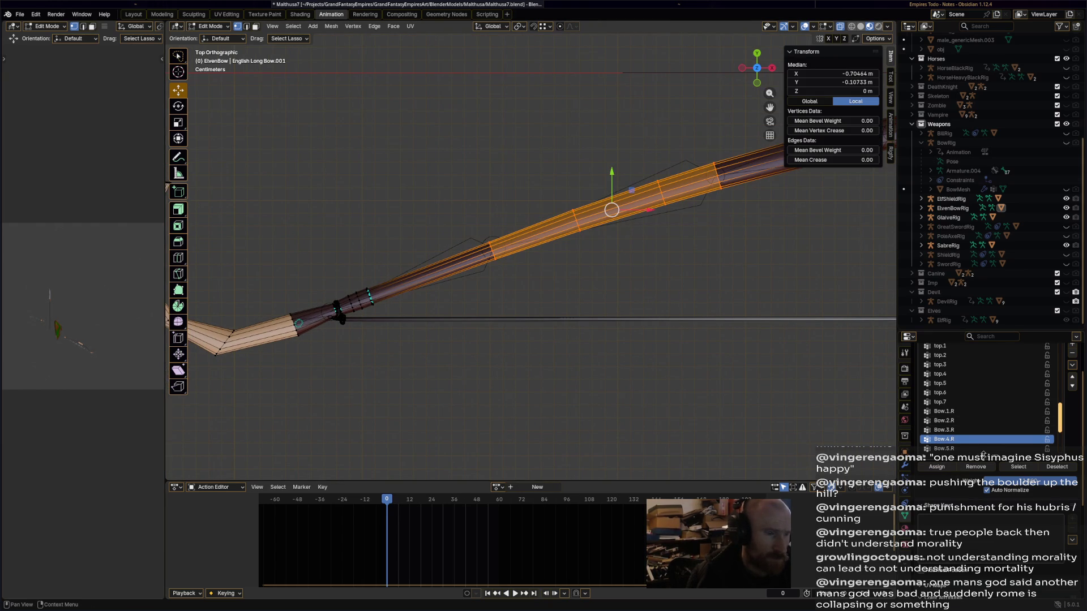
{"action": "left_click", "coordinate": [980, 449]}
Select the limb section toward the tip for Bow.6.R, then return to the top view.
{"action": "scroll", "coordinate": [962, 452], "scroll_direction": "down", "scroll_amount": 3}
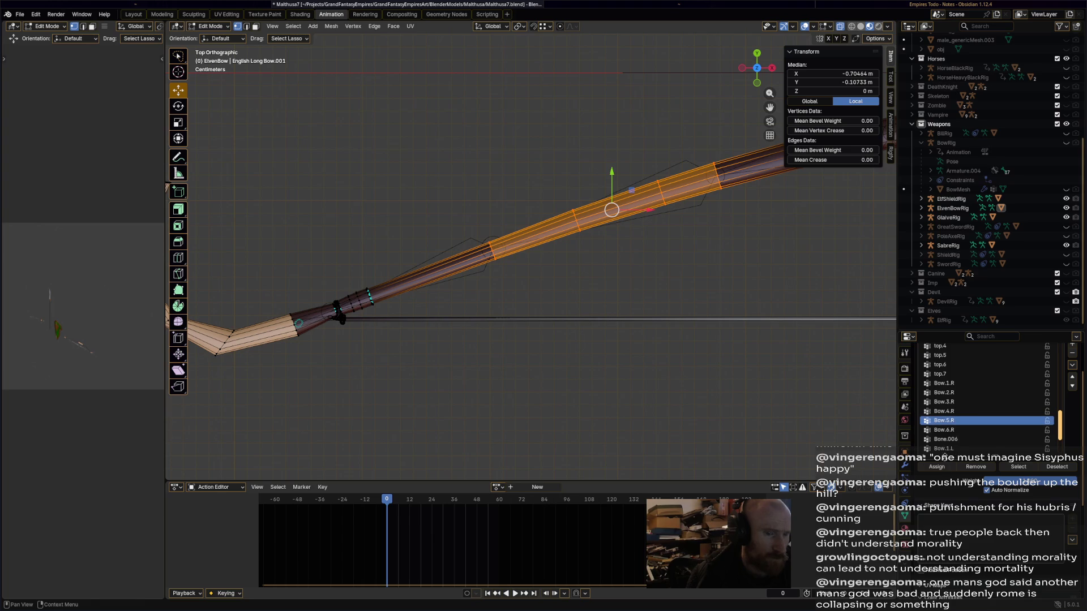
{"action": "middle_click_drag", "start_coordinate": [801, 412], "coordinate": [906, 412], "text": "shift"}
{"action": "left_click", "coordinate": [618, 267]}
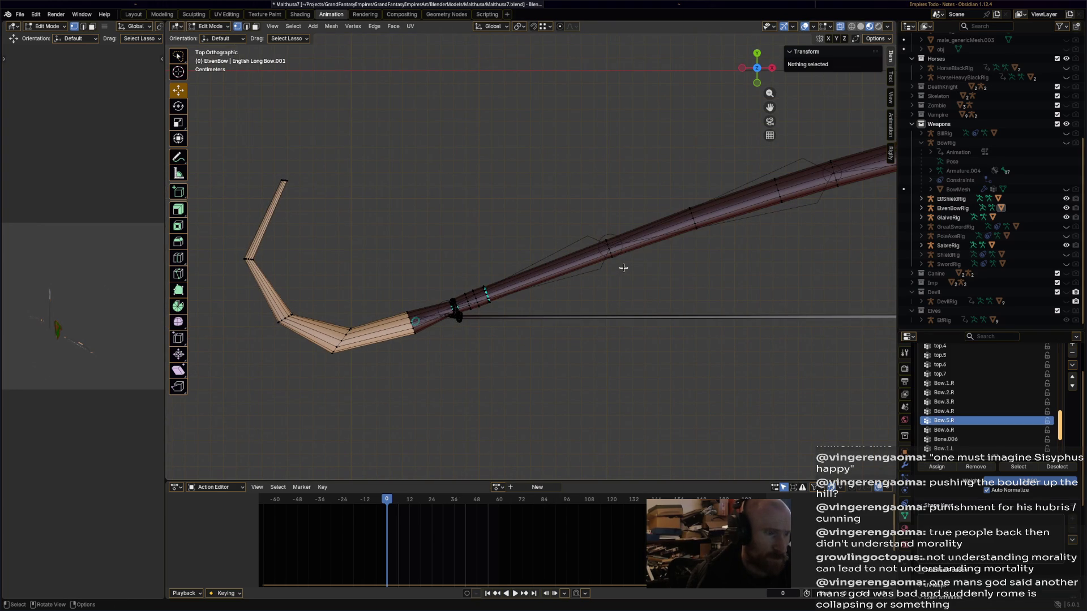
{"action": "mouse_move", "coordinate": [624, 267]}
{"action": "left_mouse_down"}
{"action": "mouse_move", "coordinate": [254, 68]}
{"action": "mouse_move", "coordinate": [284, 379]}
{"action": "mouse_move", "coordinate": [399, 409]}
{"action": "mouse_move", "coordinate": [419, 380]}
{"action": "left_mouse_up"}
{"action": "left_click", "coordinate": [944, 430]}
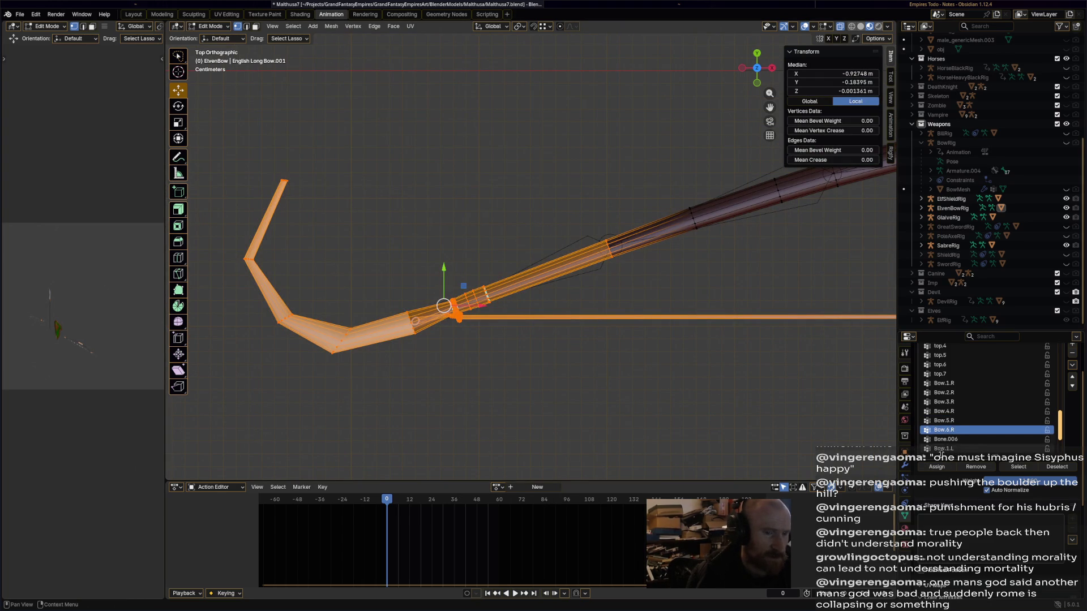
{"action": "scroll", "coordinate": [657, 354], "scroll_direction": "down", "scroll_amount": 2}
{"action": "middle_click_drag", "start_coordinate": [656, 354], "coordinate": [622, 323]}
{"action": "left_click", "coordinate": [757, 73]}
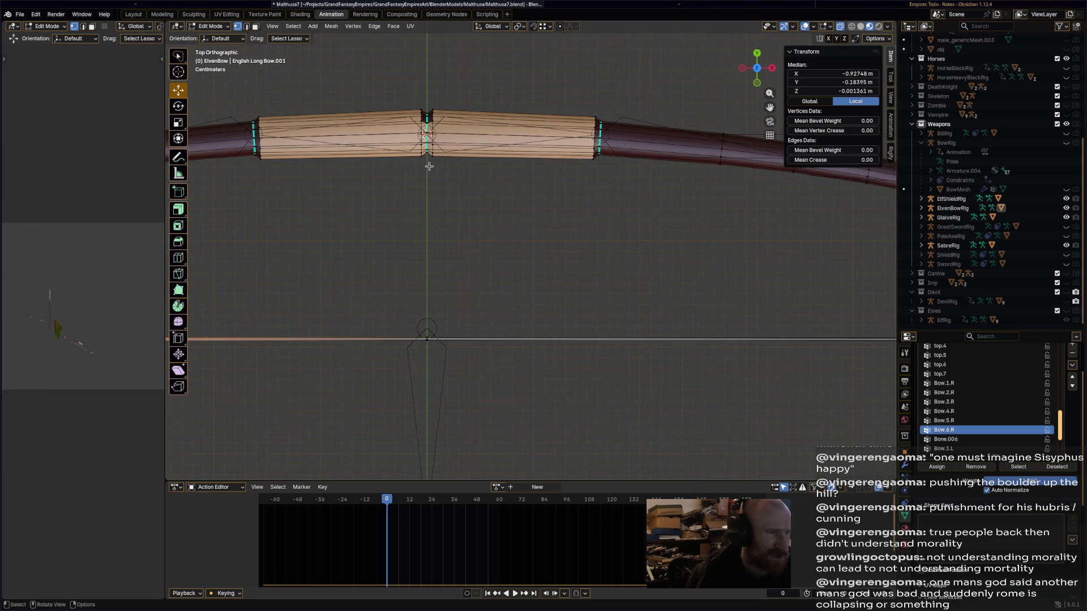
Select the right grip half for Bow.1.L and the first dark limb section for Bow.2.L.
{"action": "mouse_move", "coordinate": [429, 122]}
{"action": "left_mouse_down"}
{"action": "mouse_move", "coordinate": [453, 85]}
{"action": "mouse_move", "coordinate": [617, 134]}
{"action": "mouse_move", "coordinate": [439, 187]}
{"action": "mouse_move", "coordinate": [430, 164]}
{"action": "left_mouse_up"}
{"action": "scroll", "coordinate": [970, 425], "scroll_direction": "down", "scroll_amount": 3}
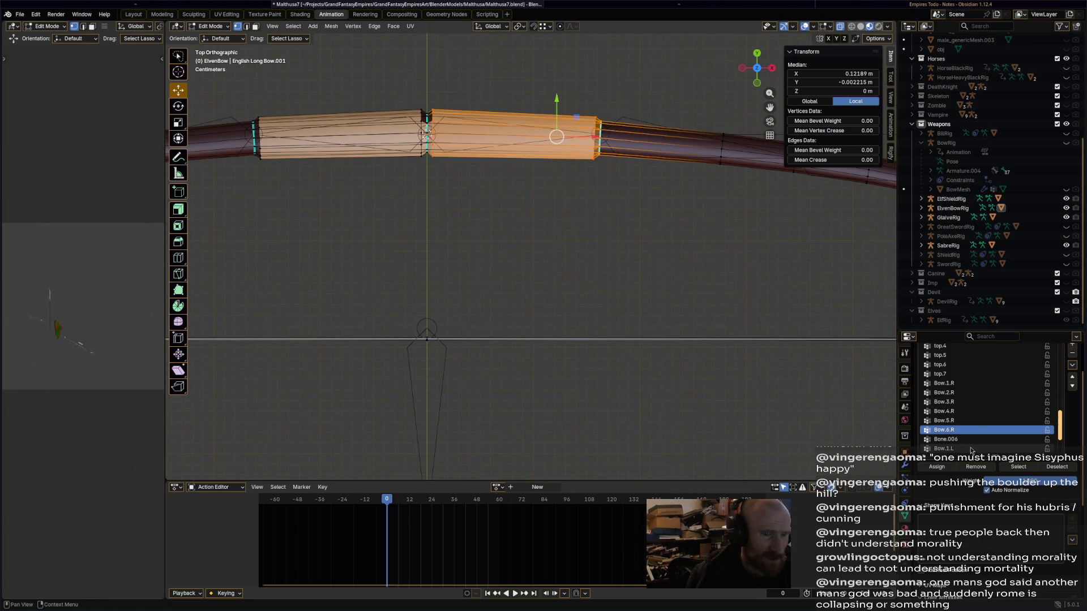
{"action": "left_click", "coordinate": [969, 422]}
{"action": "middle_click_drag", "start_coordinate": [606, 181], "coordinate": [402, 181], "text": "shift"}
{"action": "left_click", "coordinate": [392, 172]}
{"action": "mouse_move", "coordinate": [389, 160]}
{"action": "left_mouse_down"}
{"action": "mouse_move", "coordinate": [435, 84]}
{"action": "mouse_move", "coordinate": [618, 125]}
{"action": "mouse_move", "coordinate": [603, 201]}
{"action": "left_mouse_up"}
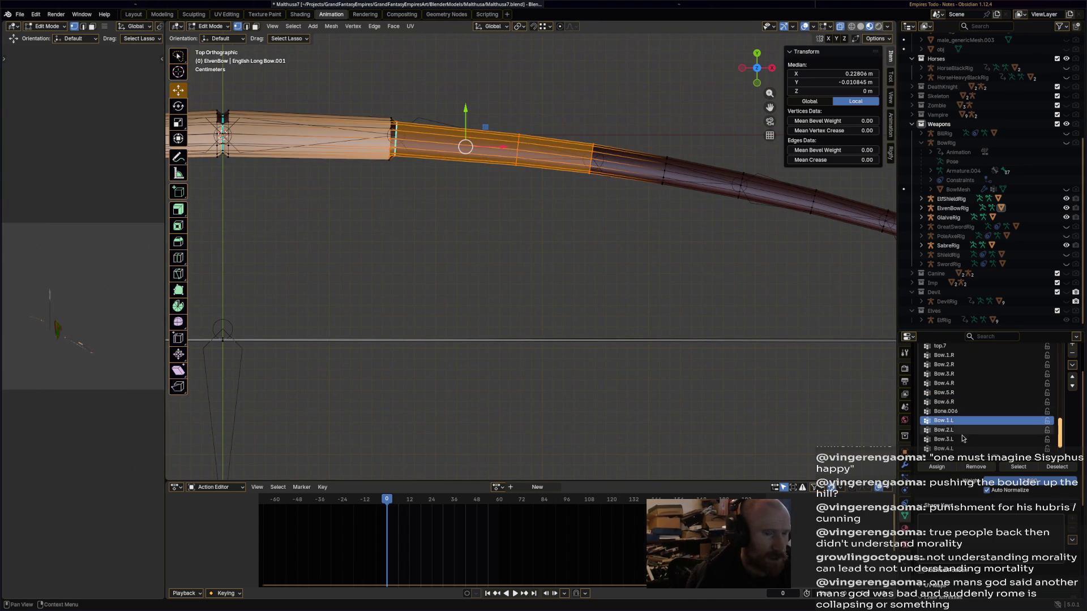
{"action": "left_click", "coordinate": [963, 430]}
Select the next two right-limb sections for Bow.3.L and Bow.4.L.
{"action": "middle_click_drag", "start_coordinate": [614, 302], "coordinate": [453, 287], "text": "shift"}
{"action": "left_click", "coordinate": [482, 210]}
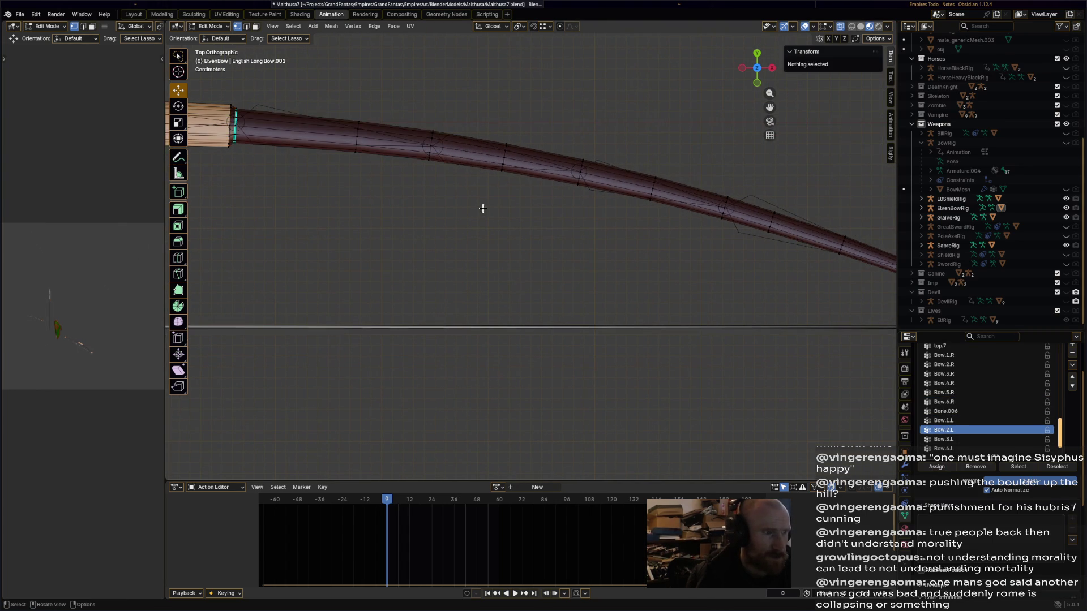
{"action": "mouse_move", "coordinate": [419, 195]}
{"action": "left_mouse_down"}
{"action": "mouse_move", "coordinate": [582, 128]}
{"action": "mouse_move", "coordinate": [606, 196]}
{"action": "left_mouse_up"}
{"action": "left_click", "coordinate": [941, 439]}
{"action": "middle_click_drag", "start_coordinate": [643, 292], "coordinate": [490, 255], "text": "shift"}
{"action": "left_click", "coordinate": [442, 178]}
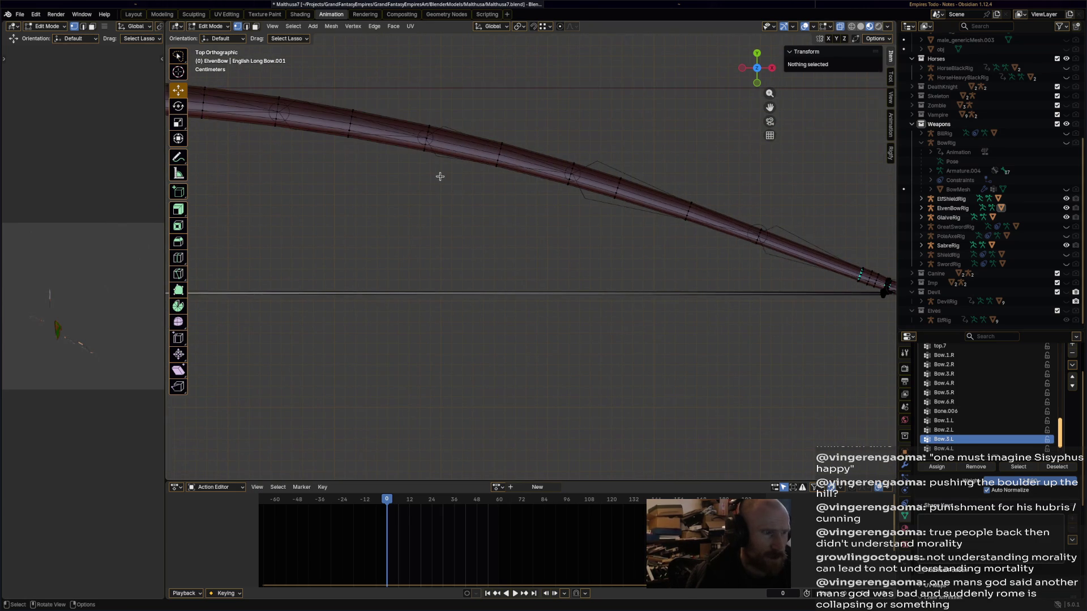
{"action": "mouse_move", "coordinate": [419, 142]}
{"action": "left_mouse_down"}
{"action": "mouse_move", "coordinate": [610, 168]}
{"action": "mouse_move", "coordinate": [580, 243]}
{"action": "mouse_move", "coordinate": [436, 187]}
{"action": "left_mouse_up"}
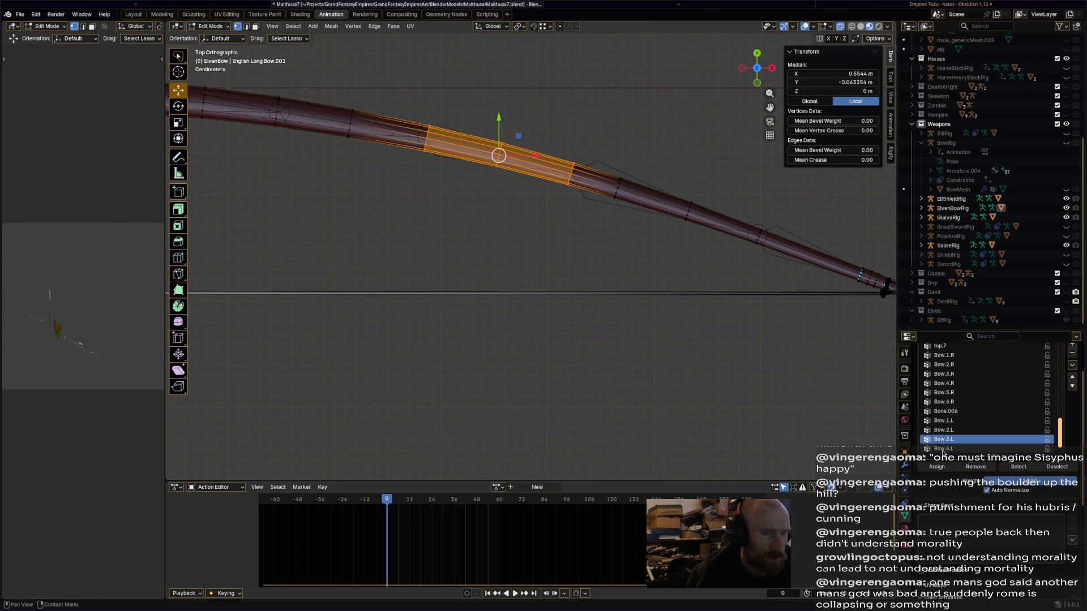
{"action": "left_click", "coordinate": [943, 449]}
Select the next section for Bow.5.L, then the bow tip and string end for Bow.6.L.
{"action": "middle_click_drag", "start_coordinate": [712, 275], "coordinate": [632, 258], "text": "shift"}
{"action": "left_click", "coordinate": [490, 189]}
{"action": "mouse_move", "coordinate": [490, 190]}
{"action": "left_mouse_down"}
{"action": "mouse_move", "coordinate": [603, 122]}
{"action": "mouse_move", "coordinate": [677, 257]}
{"action": "left_mouse_up"}
{"action": "scroll", "coordinate": [962, 430], "scroll_direction": "down", "scroll_amount": 1}
{"action": "left_click", "coordinate": [944, 438]}
{"action": "middle_click_drag", "start_coordinate": [719, 298], "coordinate": [503, 235], "text": "shift"}
{"action": "scroll", "coordinate": [522, 253], "scroll_direction": "down", "scroll_amount": 2}
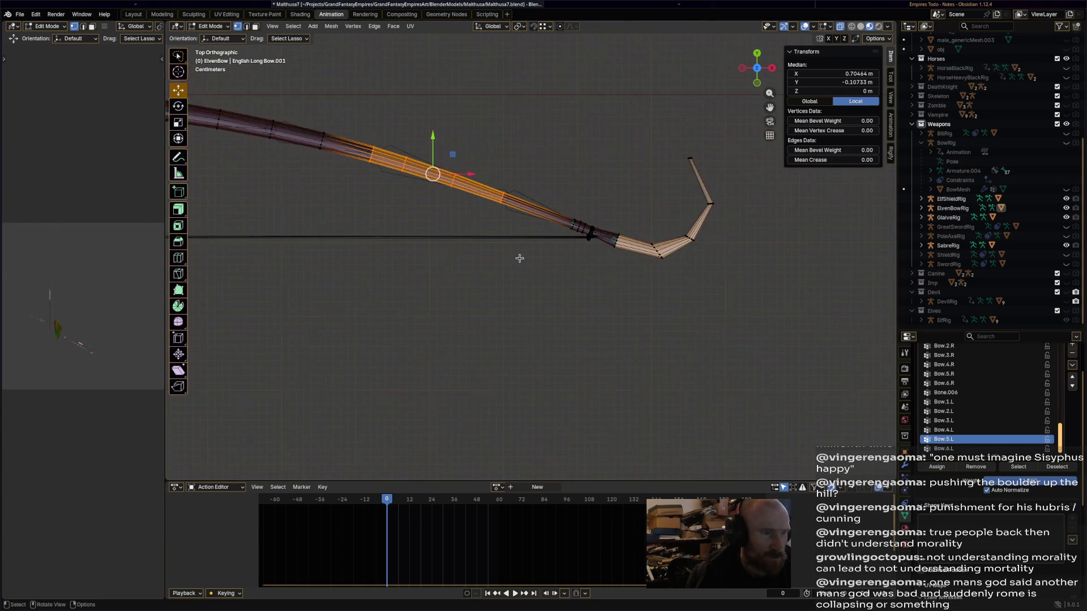
{"action": "mouse_move", "coordinate": [497, 183]}
{"action": "left_mouse_down"}
{"action": "mouse_move", "coordinate": [736, 255]}
{"action": "mouse_move", "coordinate": [498, 238]}
{"action": "left_mouse_up"}
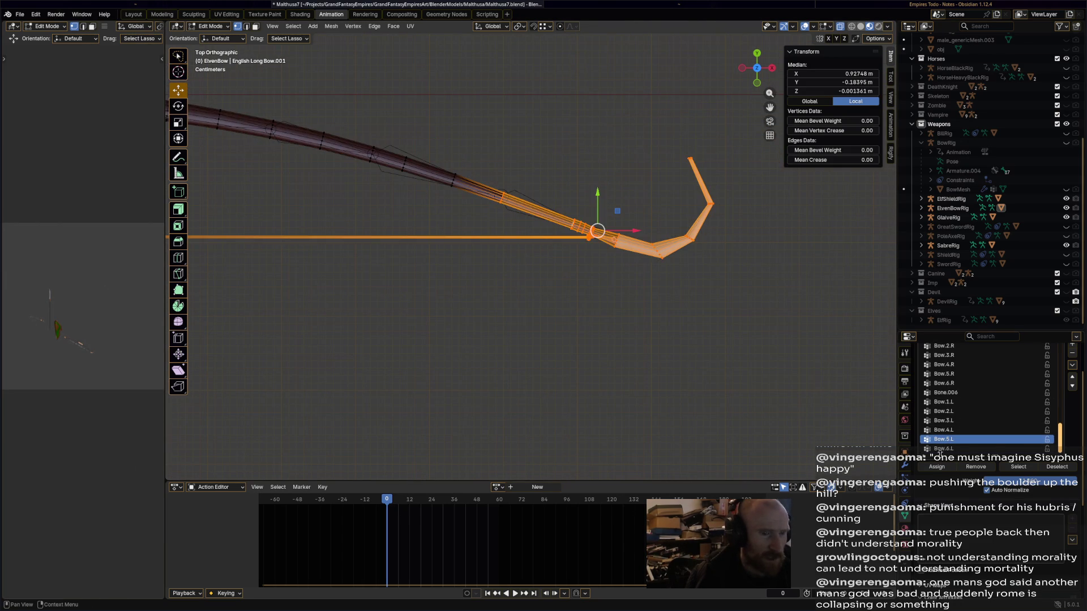
{"action": "left_click", "coordinate": [944, 449]}
Select the bowstring for the String group, then deselect all of the mesh.
{"action": "middle_click_drag", "start_coordinate": [452, 311], "coordinate": [598, 306]}
{"action": "middle_click_drag", "start_coordinate": [440, 295], "coordinate": [412, 295], "text": "shift"}
{"action": "mouse_move", "coordinate": [560, 283]}
{"action": "left_mouse_down"}
{"action": "mouse_move", "coordinate": [668, 148]}
{"action": "mouse_move", "coordinate": [563, 283]}
{"action": "left_mouse_up"}
{"action": "scroll", "coordinate": [968, 448], "scroll_direction": "up", "scroll_amount": 10}
{"action": "scroll", "coordinate": [962, 418], "scroll_direction": "up", "scroll_amount": 8}
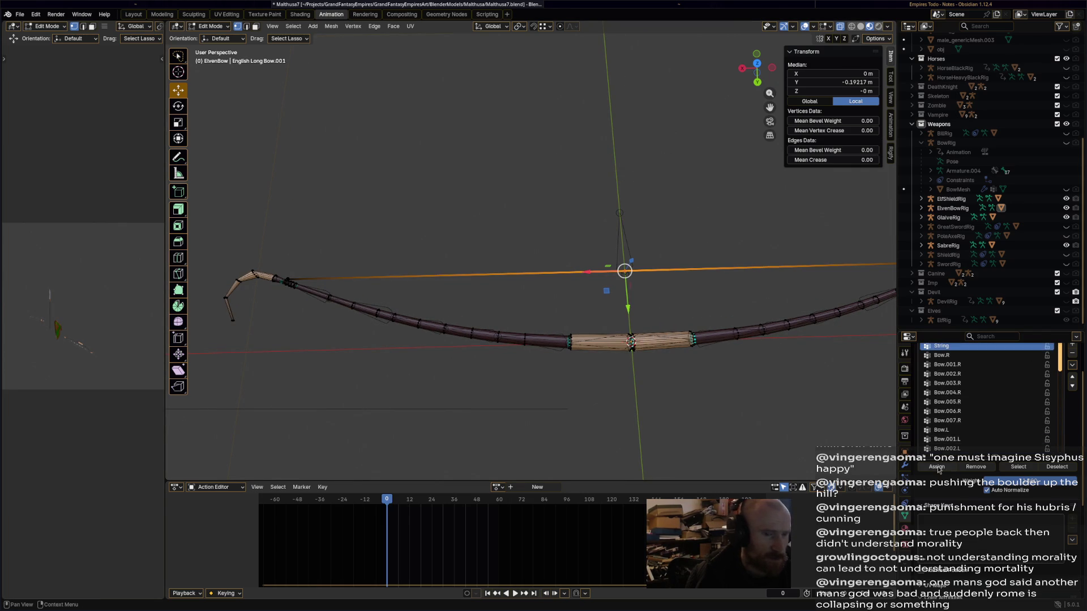
{"action": "middle_click_drag", "start_coordinate": [566, 254], "coordinate": [452, 141]}
{"action": "key", "text": "alt+a"}
Return the bow to Object Mode, select ElvenBowRig and enter Pose Mode.
{"action": "left_click", "coordinate": [210, 26]}
{"action": "left_click", "coordinate": [211, 37]}
{"action": "scroll", "coordinate": [502, 279], "scroll_direction": "down", "scroll_amount": 2}
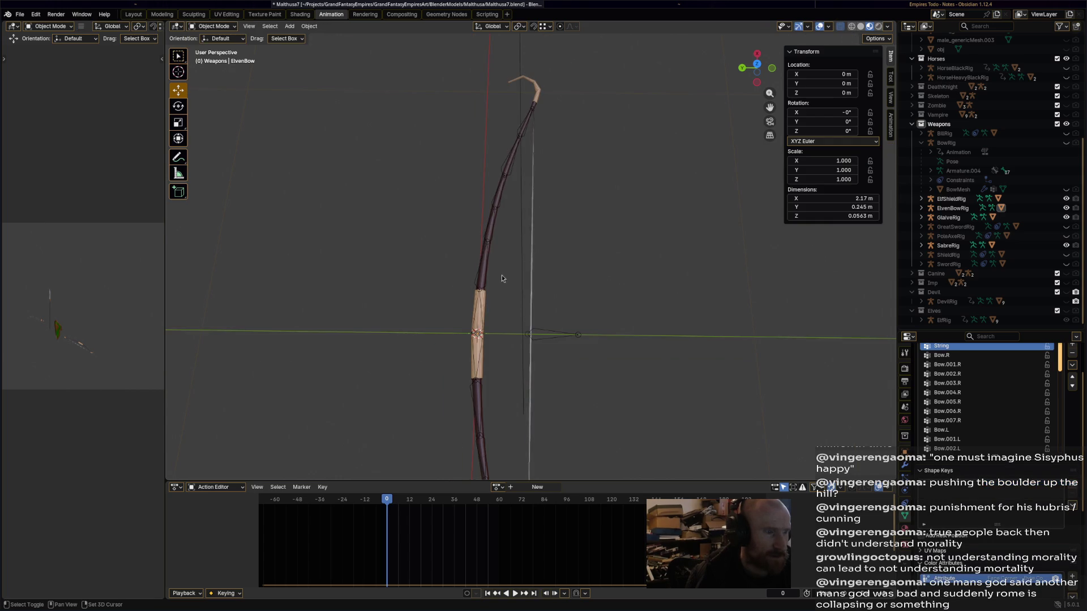
{"action": "left_click", "coordinate": [557, 332]}
{"action": "left_click", "coordinate": [214, 26]}
{"action": "left_click", "coordinate": [222, 59]}
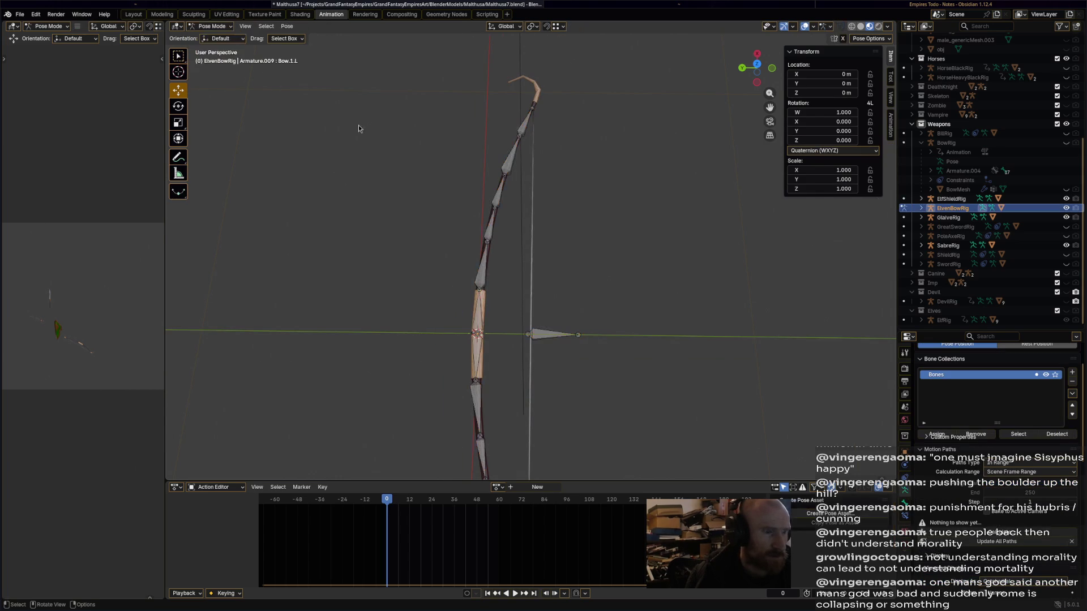
Test-pull the String bone, undo the move, and save Malthusa7.blend.
{"action": "left_click", "coordinate": [577, 338]}
{"action": "left_click_drag", "start_coordinate": [488, 338], "coordinate": [716, 317]}
{"action": "key", "text": "ctrl+z"}
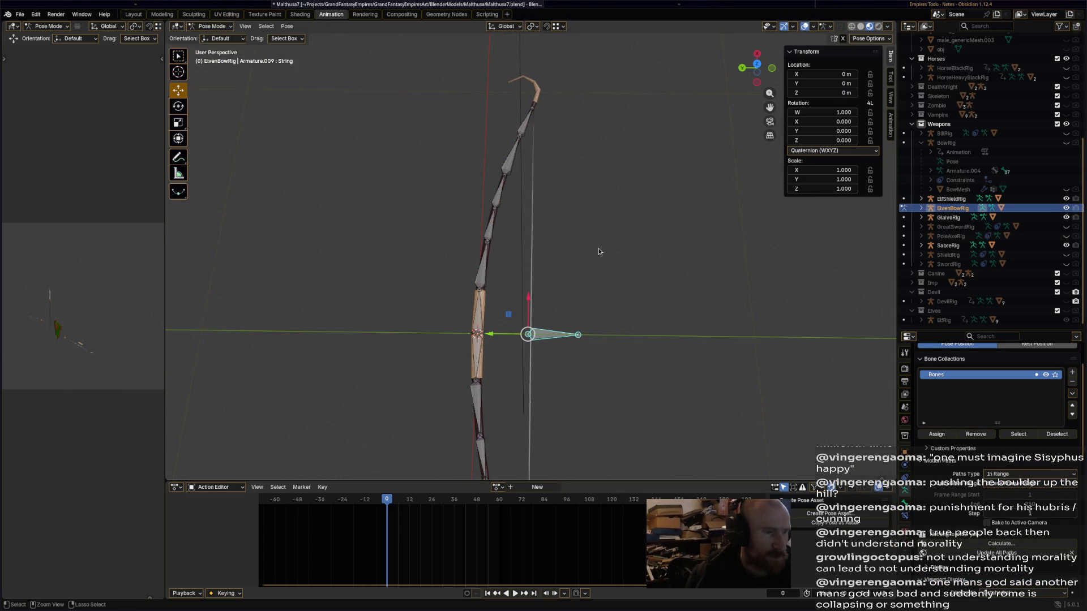
{"action": "key", "text": "ctrl+s"}
Switch the ElvenBowRig armature into Edit Mode.
{"action": "mouse_move", "coordinate": [569, 217]}
{"action": "middle_mouse_down", "text": "shift"}
{"action": "mouse_move", "coordinate": [575, 247]}
{"action": "mouse_move", "coordinate": [564, 255]}
{"action": "middle_mouse_up", "text": "shift"}
{"action": "left_click", "coordinate": [214, 26]}
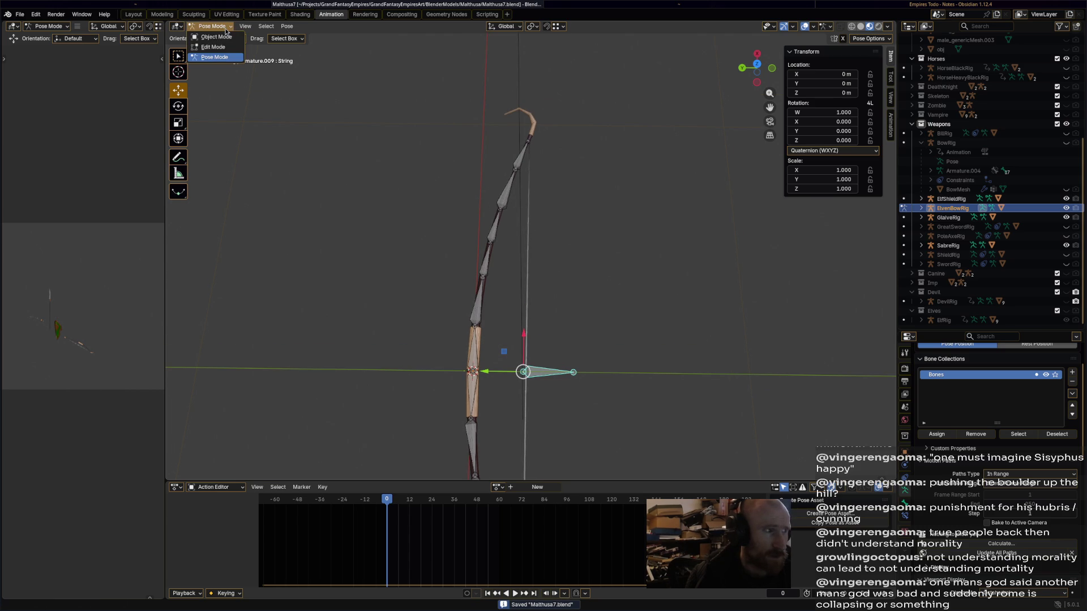
{"action": "left_click", "coordinate": [225, 48]}
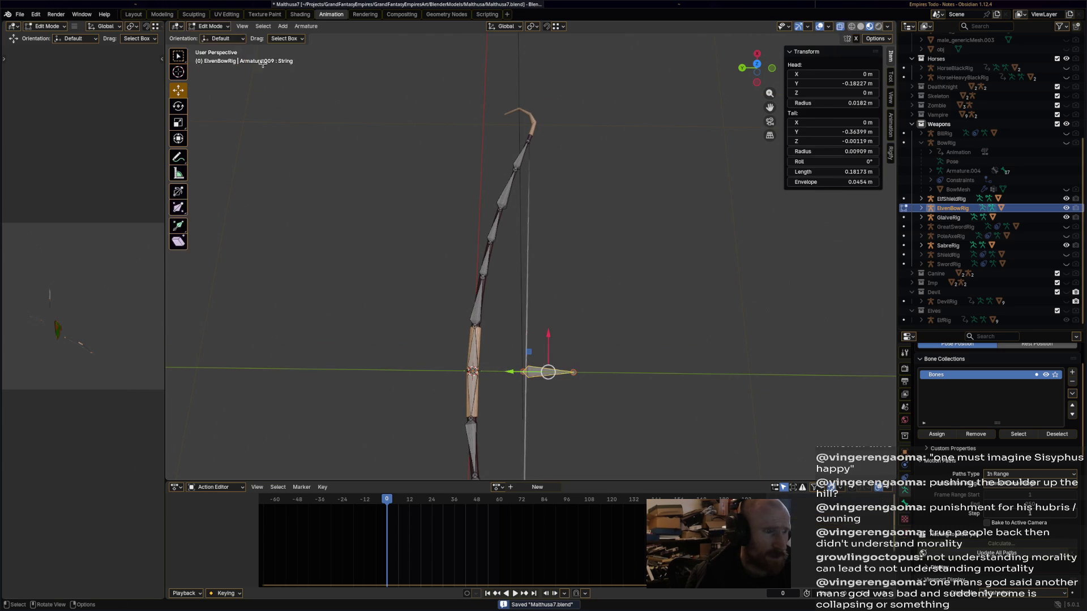
Duplicate the String bone, move it along X to the bow tip, and name it Lock.L.
{"action": "key", "text": "shift+d"}
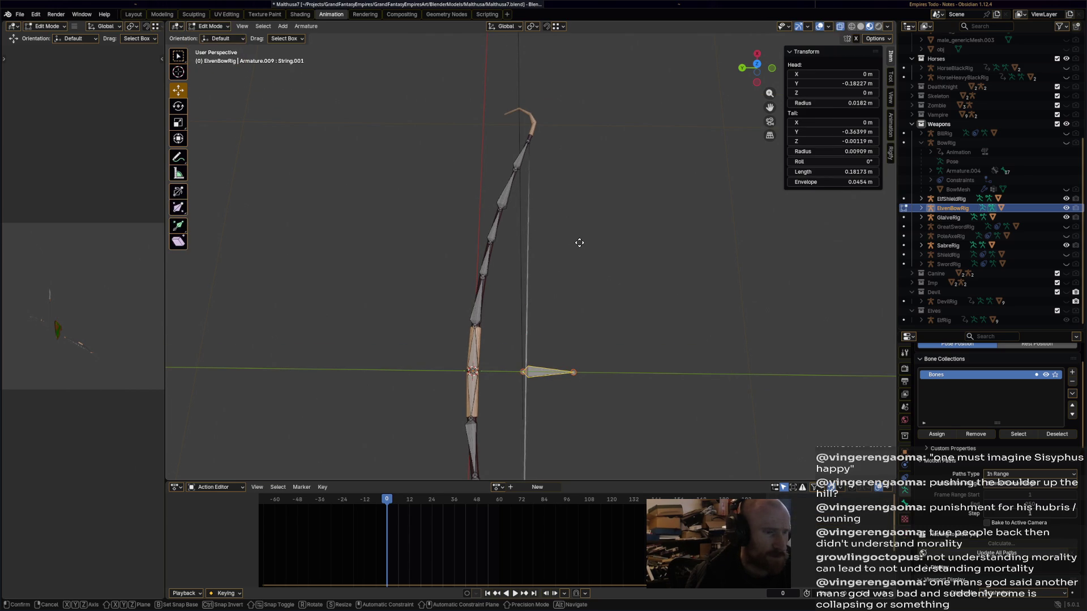
{"action": "right_click", "coordinate": [579, 243]}
{"action": "key", "text": "g"}
{"action": "key", "text": "x"}
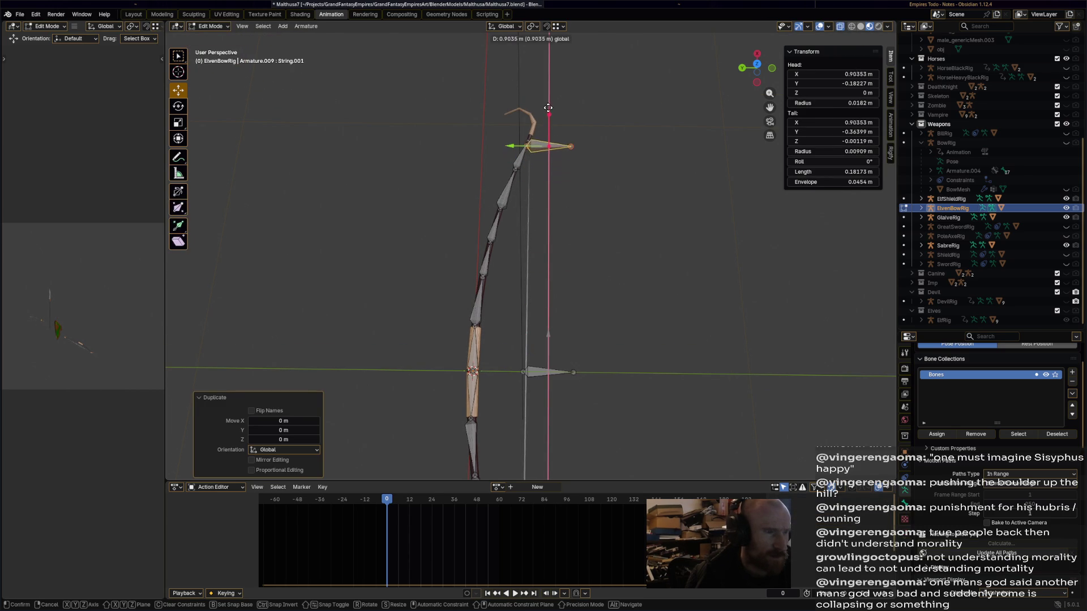
{"action": "left_click", "coordinate": [550, 107]}
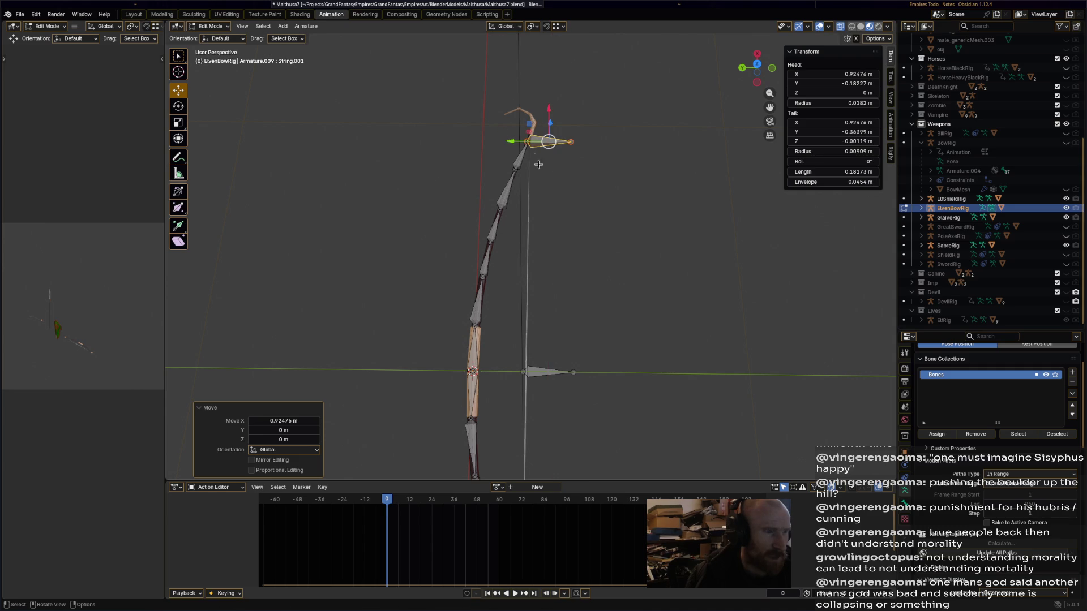
{"action": "middle_click_drag", "start_coordinate": [594, 312], "coordinate": [596, 213]}
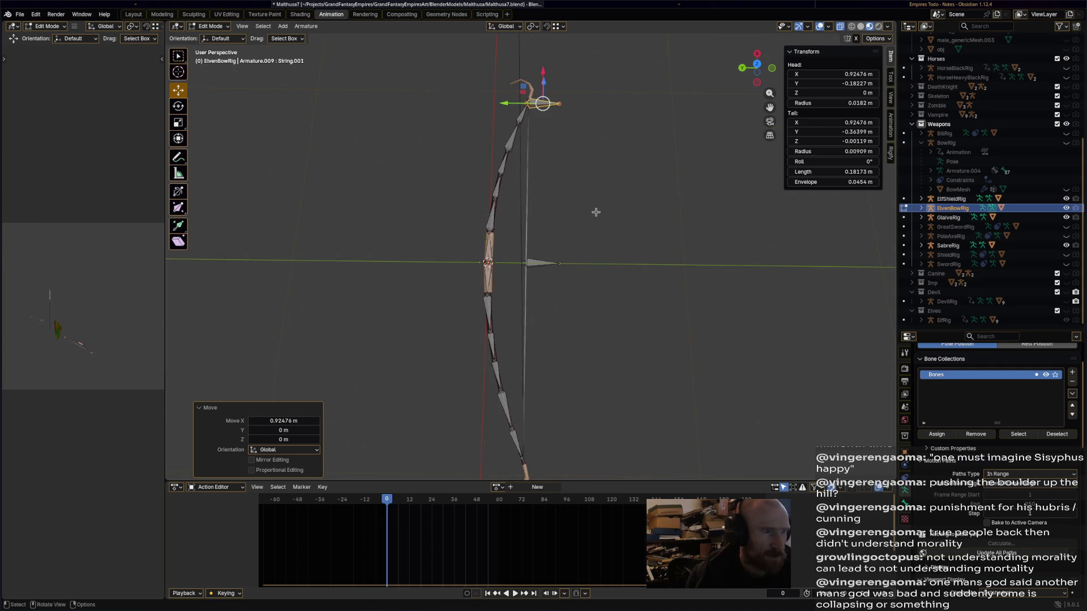
{"action": "key", "text": "F2"}
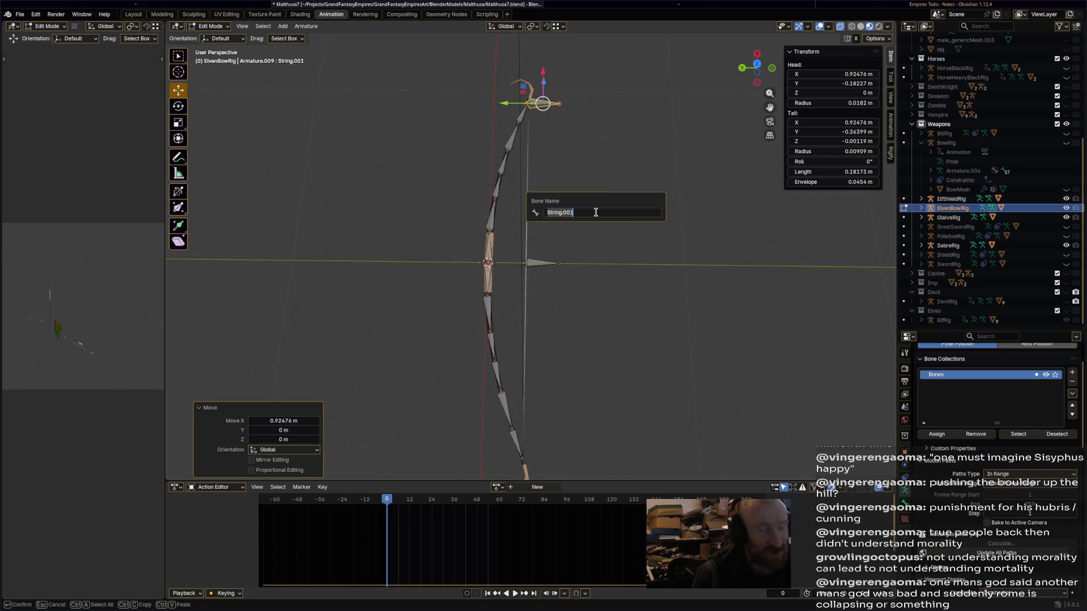
{"action": "type", "text": "Lock.L"}
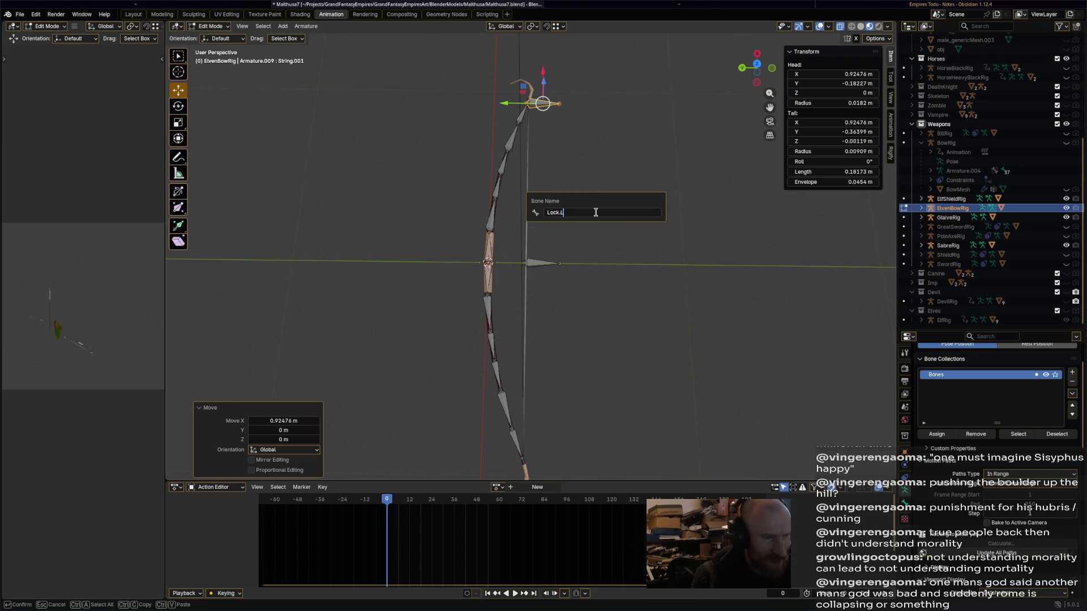
{"action": "key", "text": "Return"}
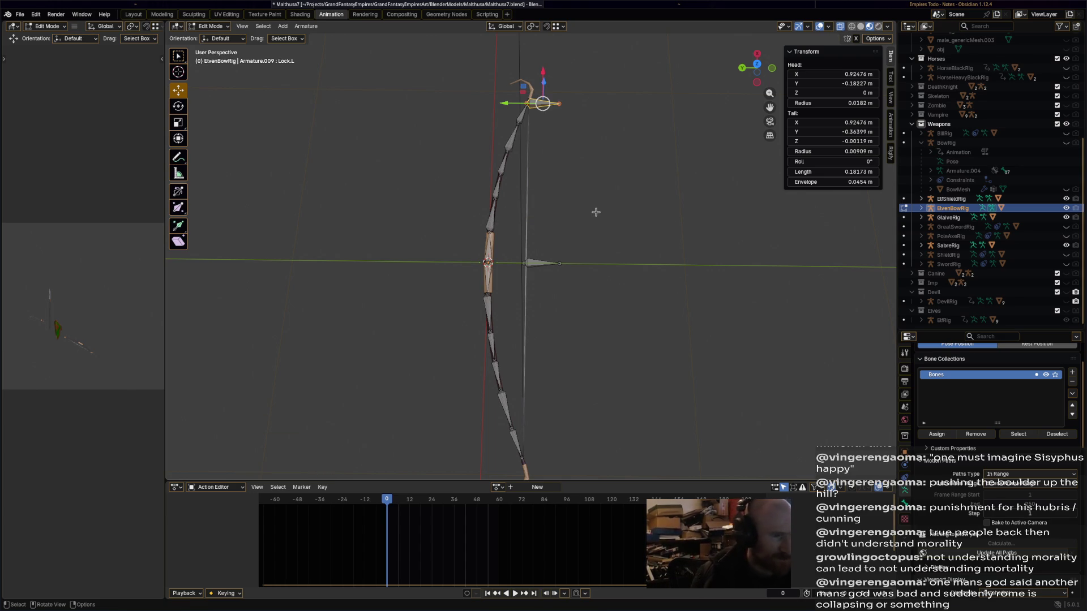
Duplicate Lock.L, move it along X to the opposite tip, and name it Lock.R.
{"action": "middle_click_drag", "start_coordinate": [597, 292], "coordinate": [590, 231], "text": "shift"}
{"action": "scroll", "coordinate": [591, 230], "scroll_direction": "down", "scroll_amount": 2}
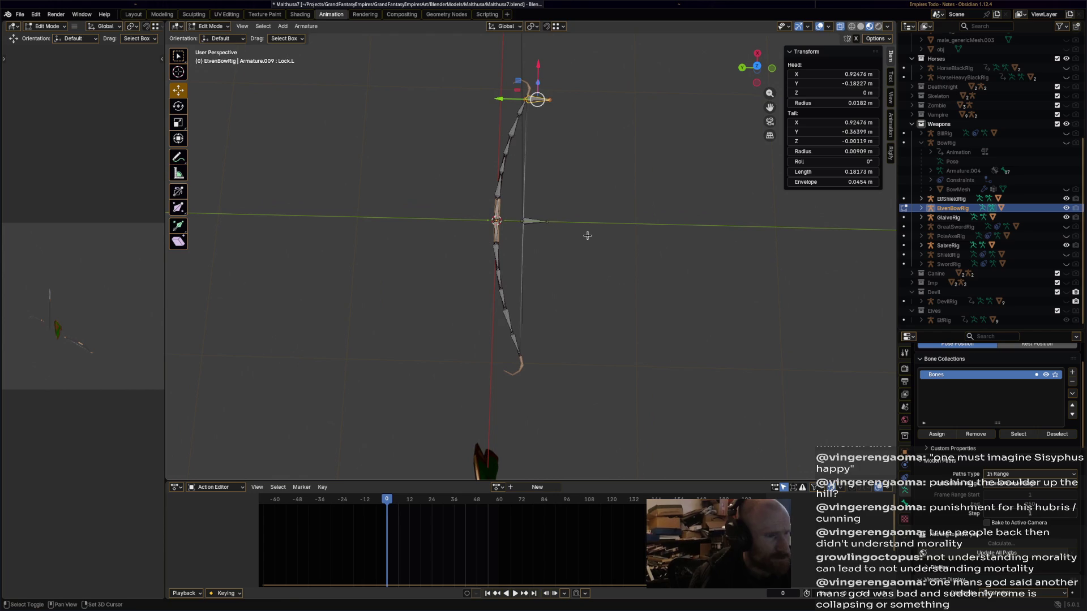
{"action": "key", "text": "shift+d"}
{"action": "right_click", "coordinate": [588, 236]}
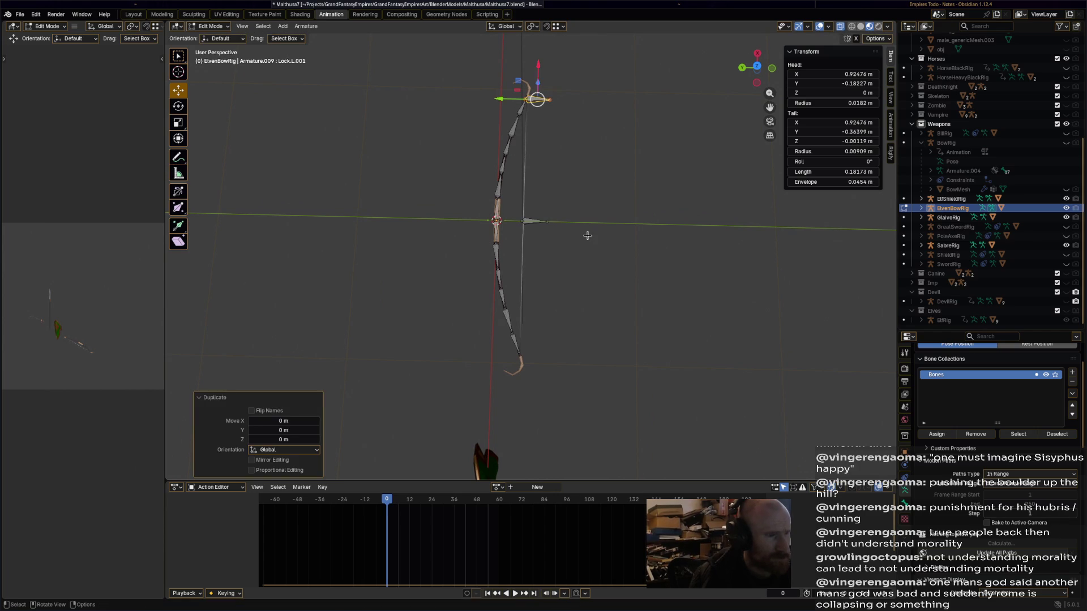
{"action": "key", "text": "g"}
{"action": "key", "text": "x"}
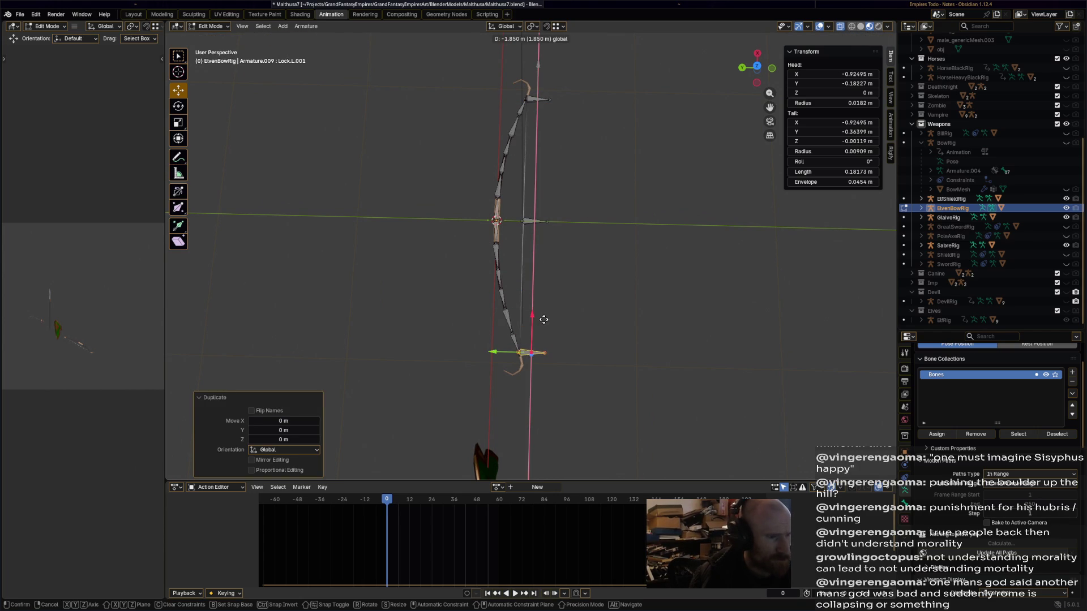
{"action": "left_click", "coordinate": [544, 319]}
{"action": "key", "text": "F2"}
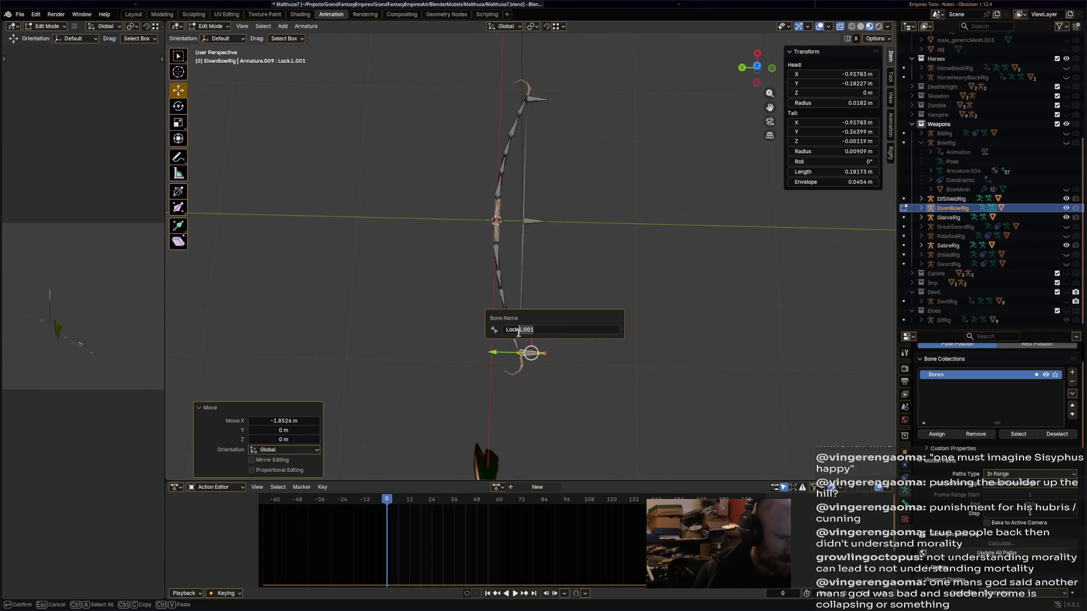
{"action": "type", "text": "R"}
{"action": "key", "text": "Return"}
Save Malthusa7.blend with both Lock bones in place.
{"action": "middle_click_drag", "start_coordinate": [688, 334], "coordinate": [589, 317]}
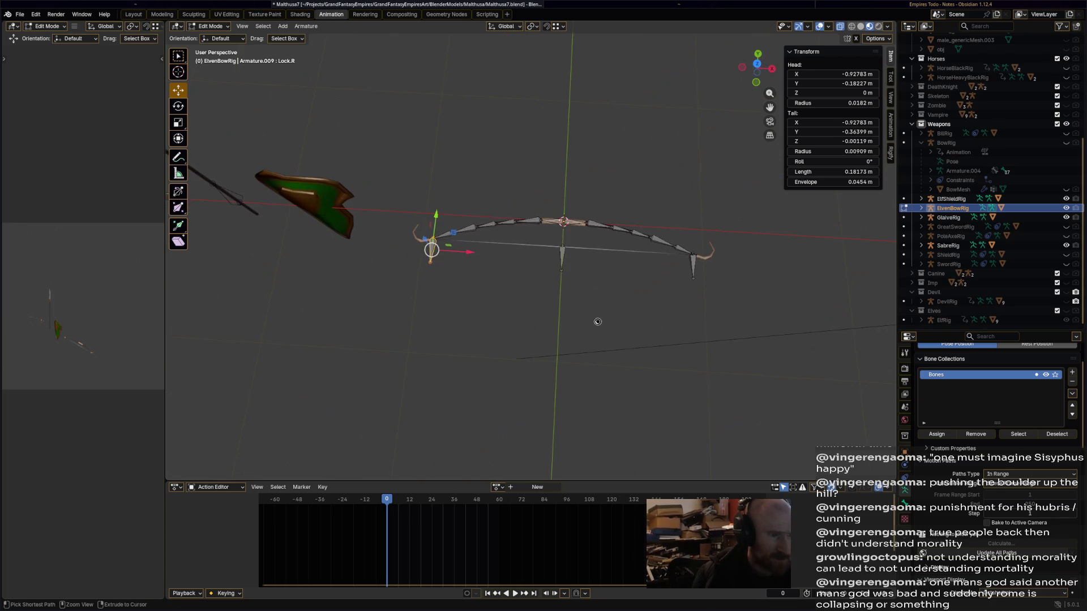
{"action": "key", "text": "ctrl+s"}
{"action": "scroll", "coordinate": [594, 266], "scroll_direction": "up", "scroll_amount": 2}
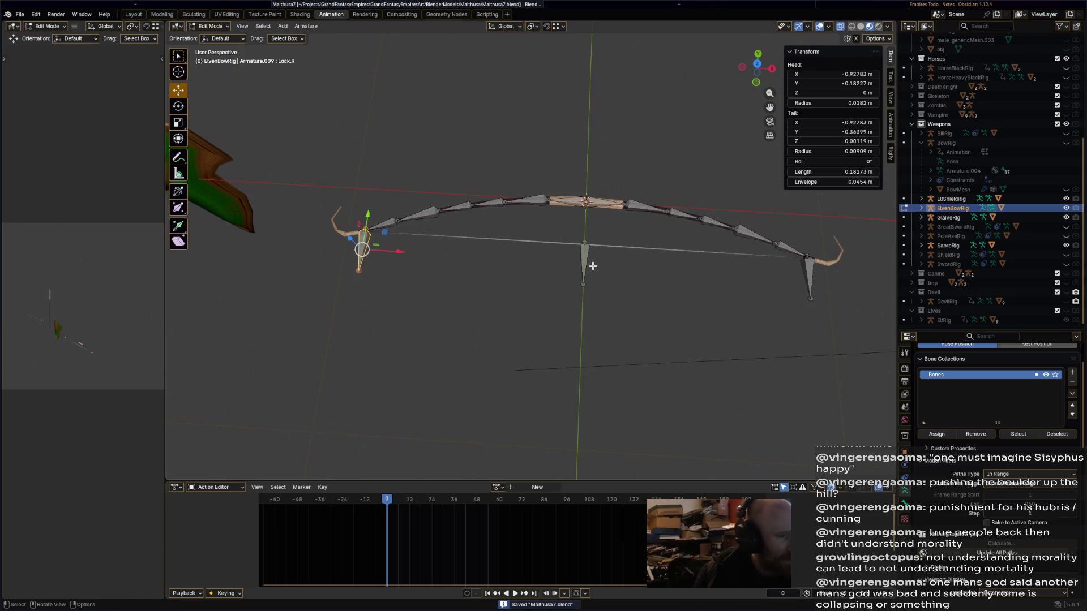
{"action": "left_click", "coordinate": [210, 26]}
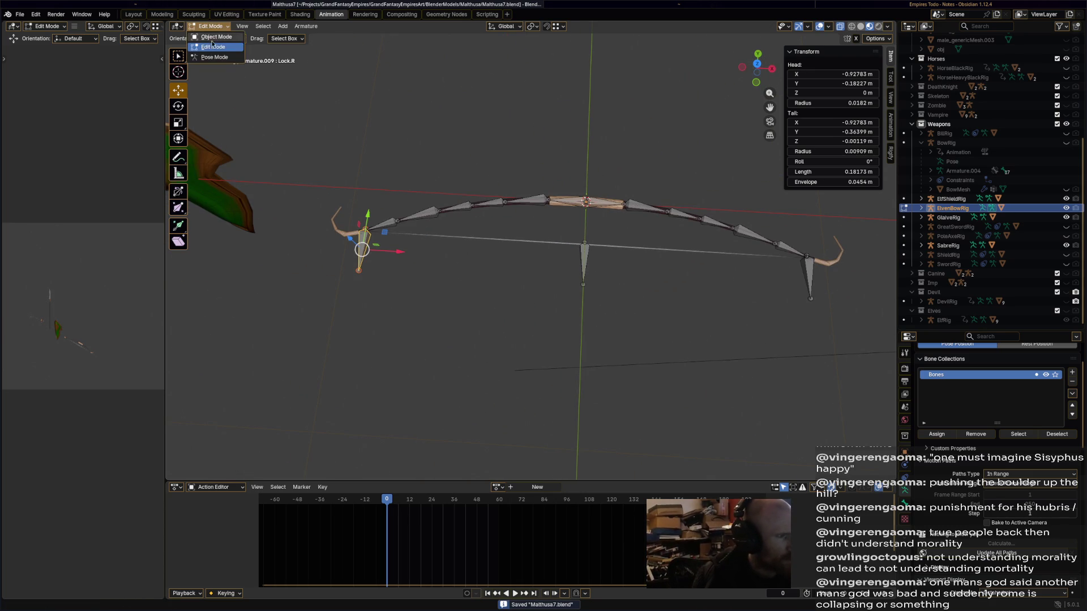
In Pose Mode, give Lock.R a Limit Distance constraint targeting ElvenBowRig's String bone.
{"action": "left_click", "coordinate": [213, 57]}
{"action": "left_click", "coordinate": [583, 262]}
{"action": "left_click", "coordinate": [363, 240]}
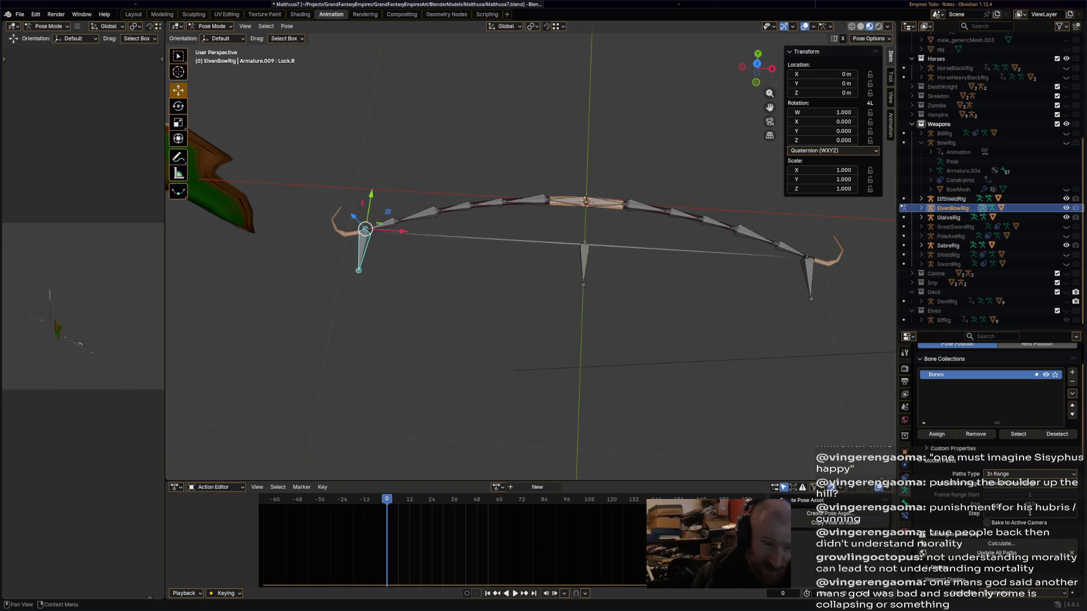
{"action": "left_click", "coordinate": [905, 515]}
{"action": "left_click", "coordinate": [957, 368]}
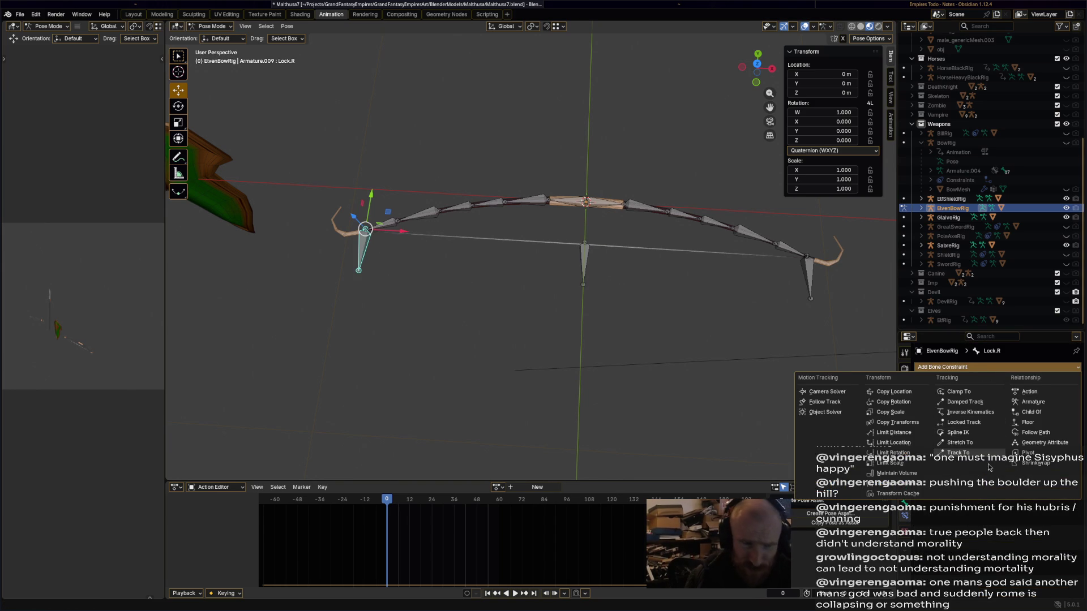
{"action": "left_click", "coordinate": [916, 433]}
{"action": "left_click", "coordinate": [1063, 396]}
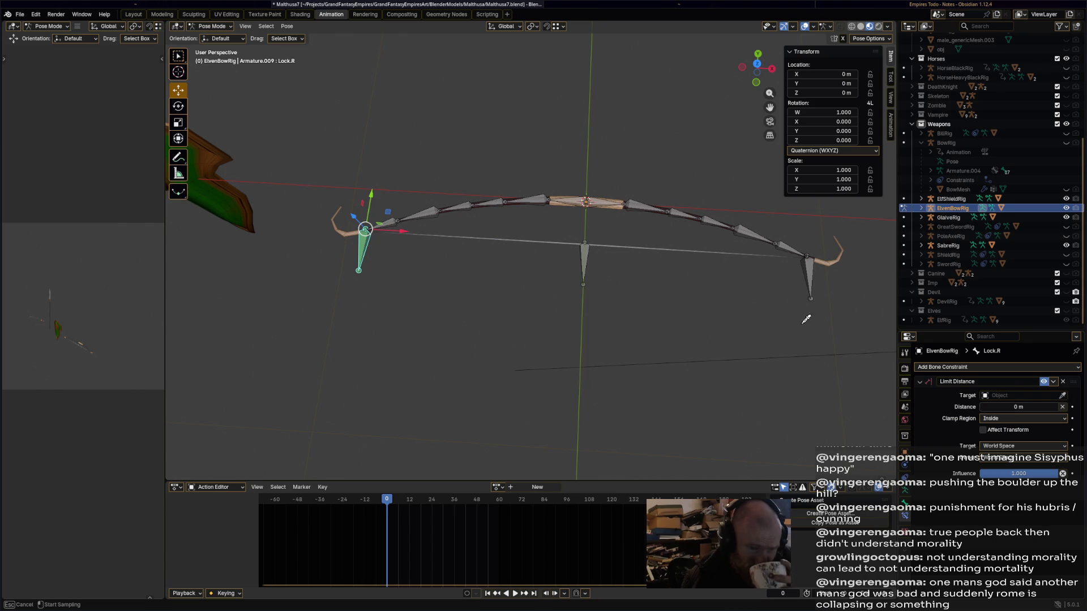
{"action": "left_click", "coordinate": [591, 255]}
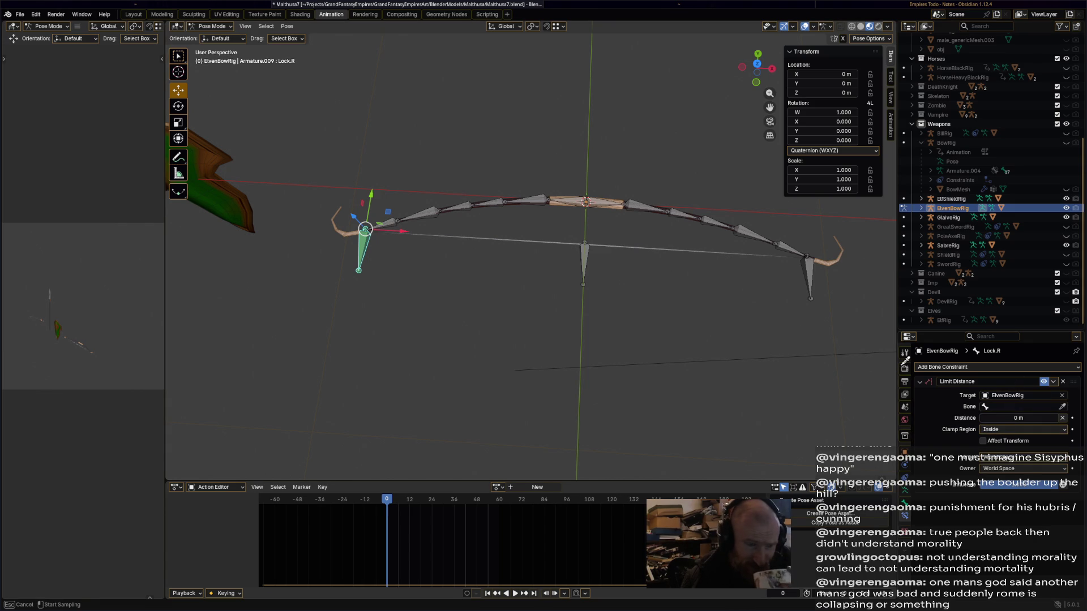
{"action": "left_click", "coordinate": [592, 255]}
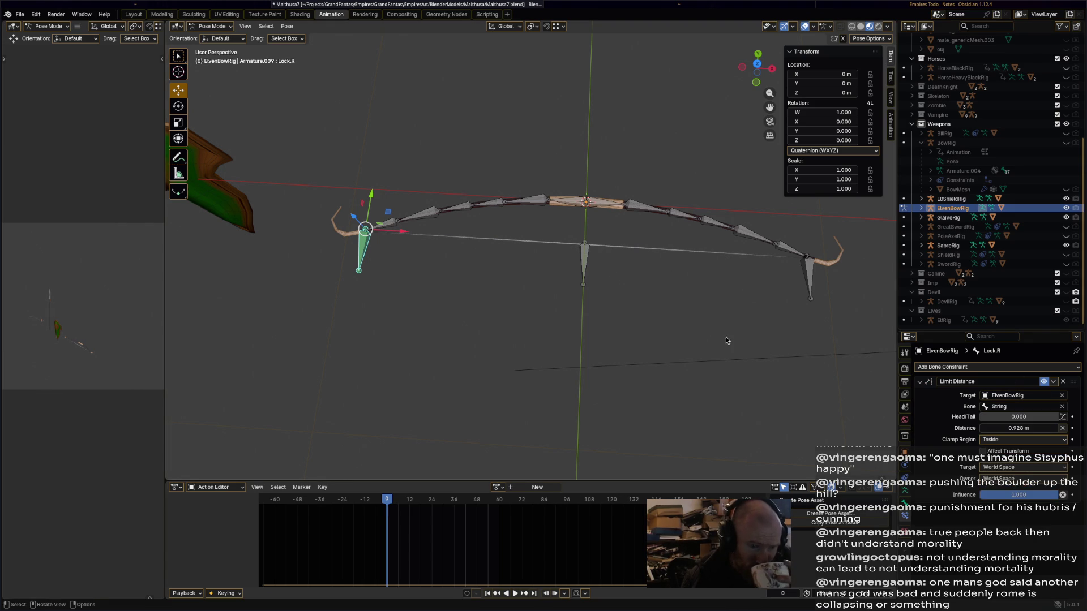
Add a Limit Distance constraint to Lock.L targeting ElvenBowRig's String bone.
{"action": "left_click", "coordinate": [809, 295]}
{"action": "left_click", "coordinate": [972, 368]}
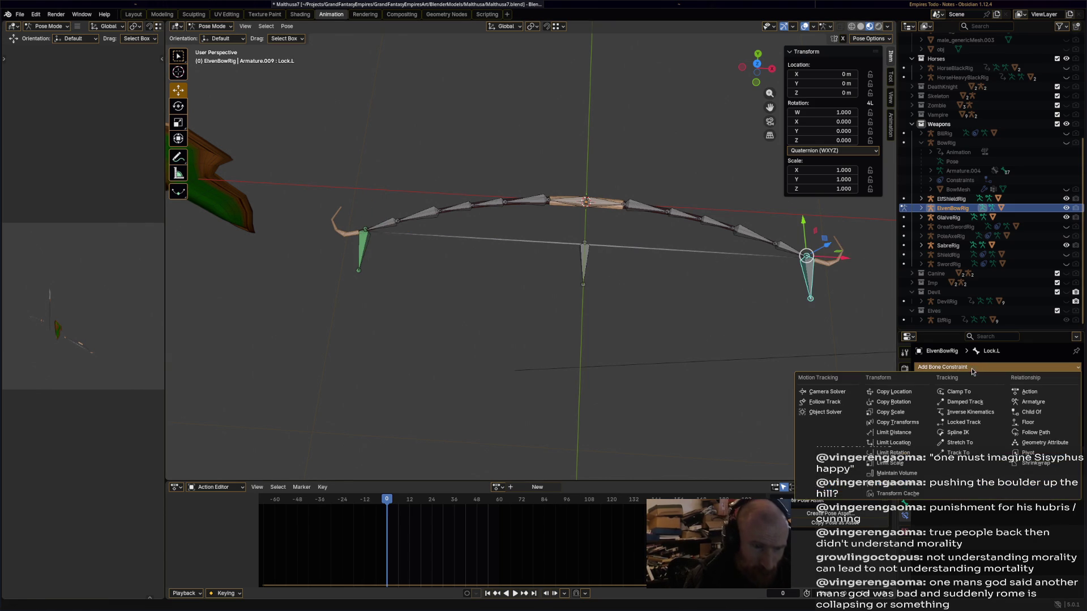
{"action": "left_click", "coordinate": [893, 433]}
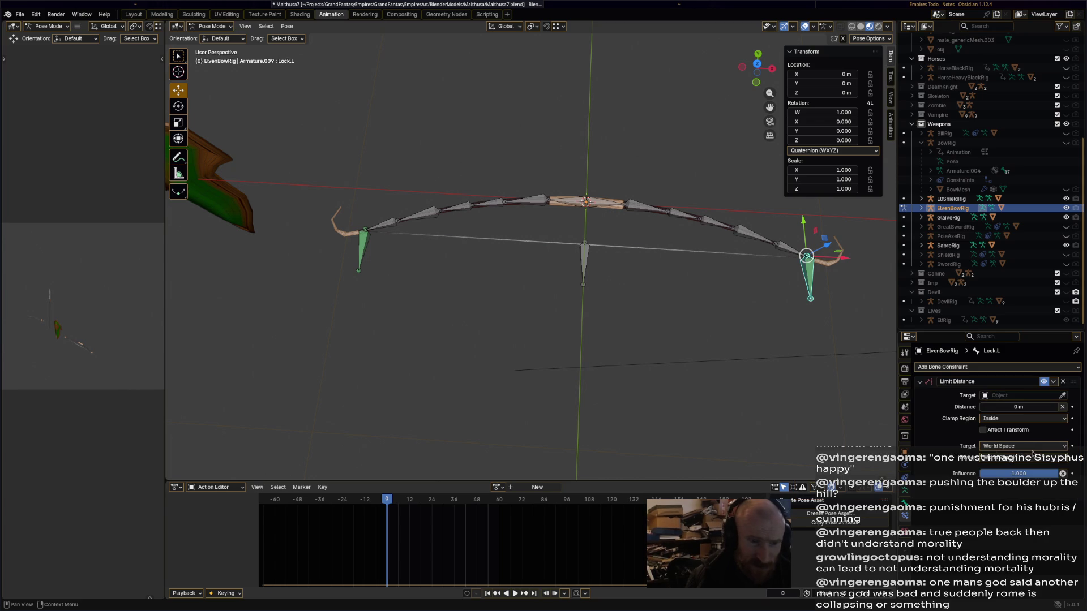
{"action": "left_click", "coordinate": [1063, 397]}
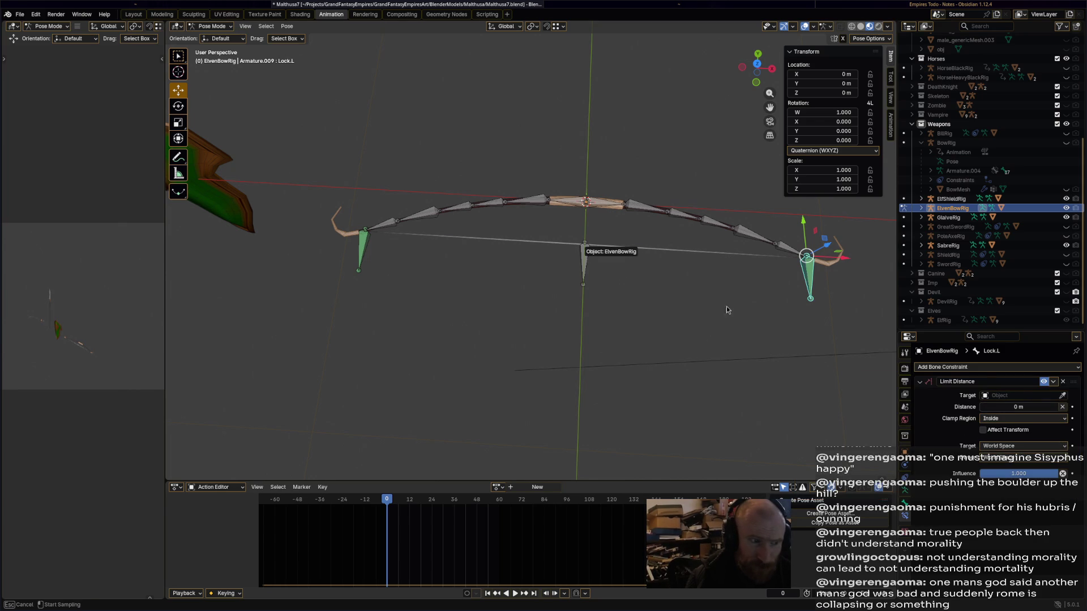
{"action": "left_click", "coordinate": [644, 283]}
{"action": "left_click", "coordinate": [1062, 408]}
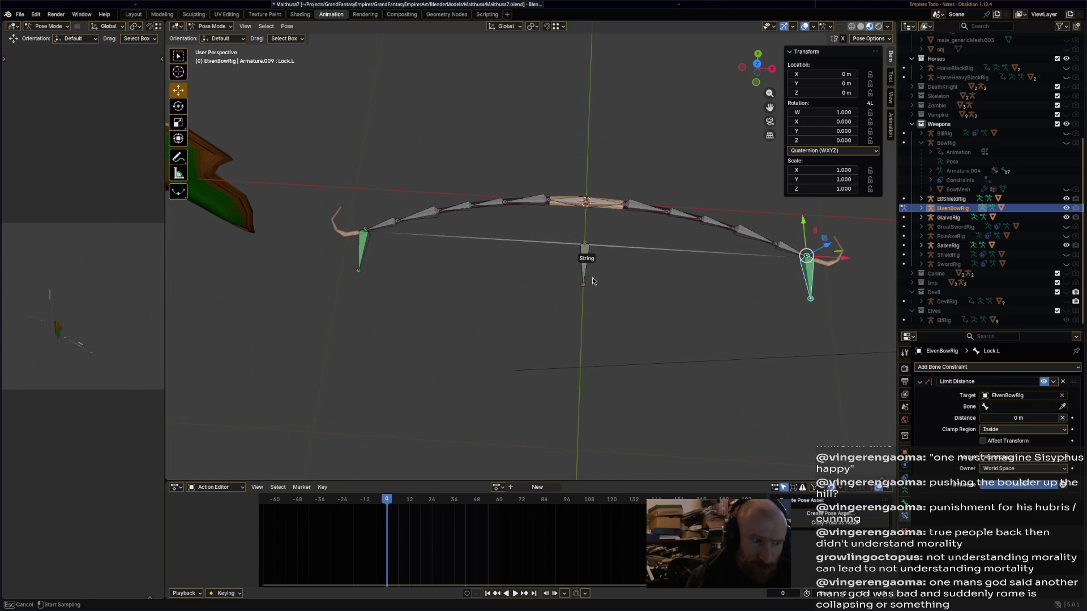
{"action": "left_click", "coordinate": [580, 274]}
Cycle the rig through Object and Edit Mode, then back into Pose Mode.
{"action": "left_click", "coordinate": [214, 26]}
{"action": "left_click", "coordinate": [219, 43]}
{"action": "left_click", "coordinate": [222, 26]}
{"action": "left_click", "coordinate": [223, 26]}
{"action": "left_click", "coordinate": [227, 27]}
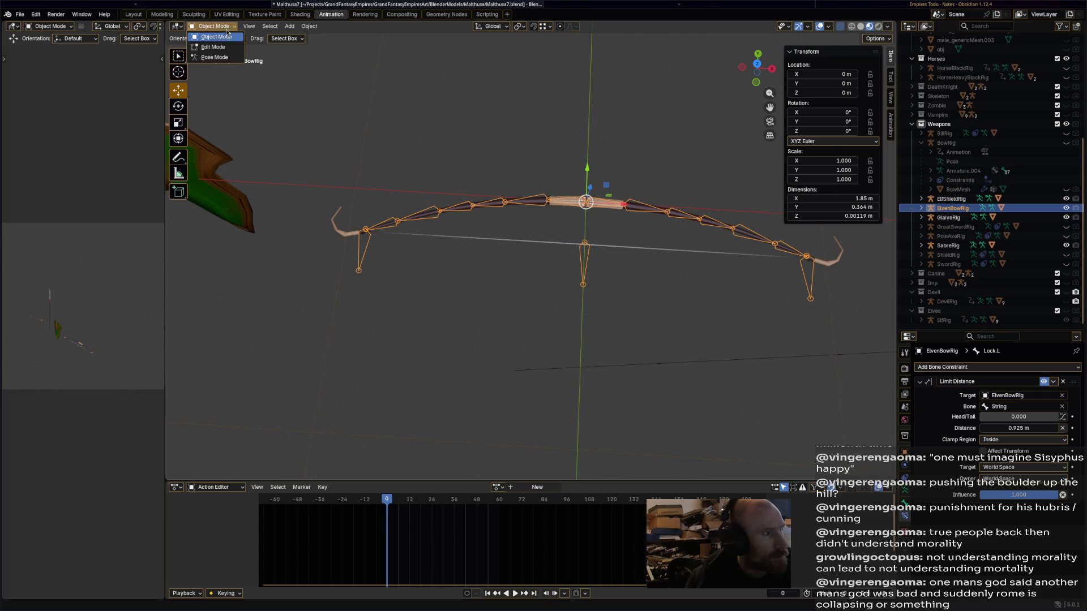
{"action": "left_click", "coordinate": [227, 47]}
{"action": "left_click", "coordinate": [226, 26]}
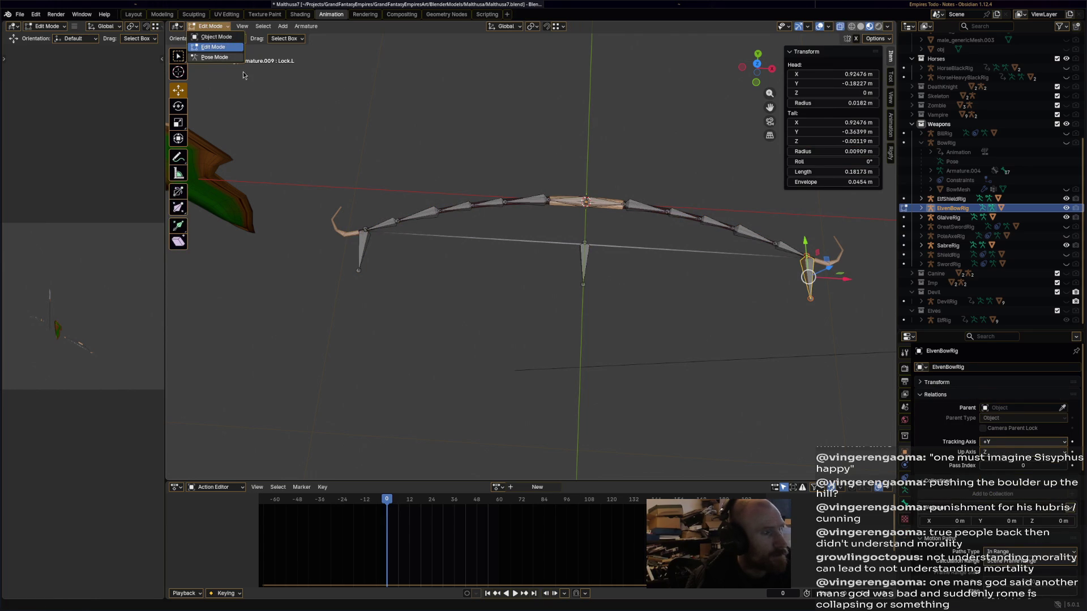
{"action": "left_click", "coordinate": [215, 57]}
Pull the String bone to test the bend, then reset it to its rest position.
{"action": "left_click", "coordinate": [584, 260]}
{"action": "key", "text": "g"}
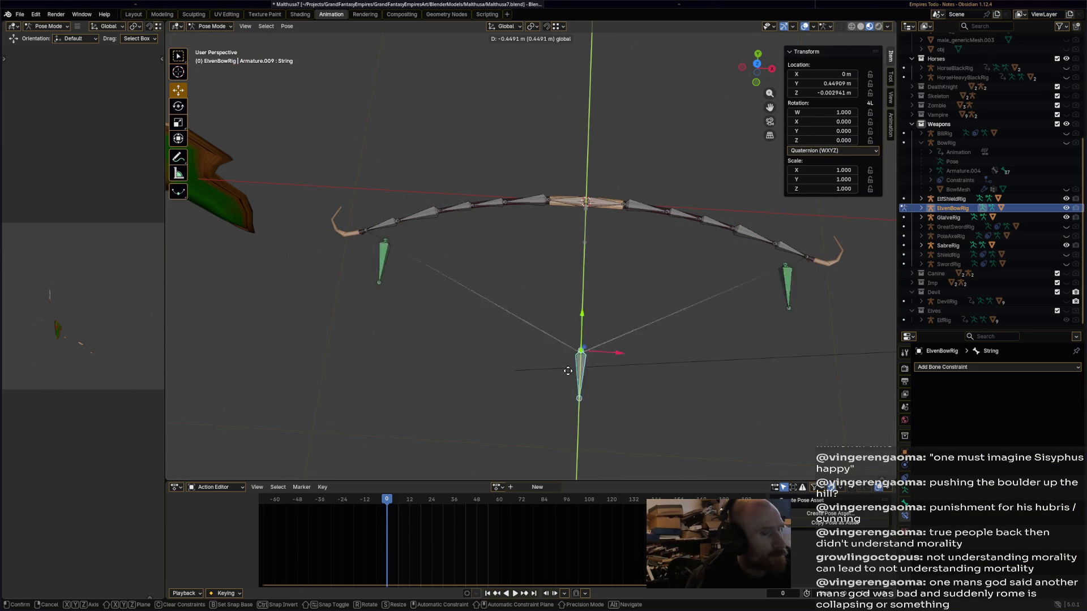
{"action": "left_click", "coordinate": [566, 408]}
{"action": "key", "text": "alt+g"}
{"action": "mouse_move", "coordinate": [444, 260]}
{"action": "middle_mouse_down"}
{"action": "mouse_move", "coordinate": [415, 253]}
{"action": "mouse_move", "coordinate": [567, 244]}
{"action": "mouse_move", "coordinate": [640, 261]}
{"action": "mouse_move", "coordinate": [599, 283]}
{"action": "mouse_move", "coordinate": [582, 276]}
{"action": "middle_mouse_up"}
{"action": "left_click", "coordinate": [362, 277]}
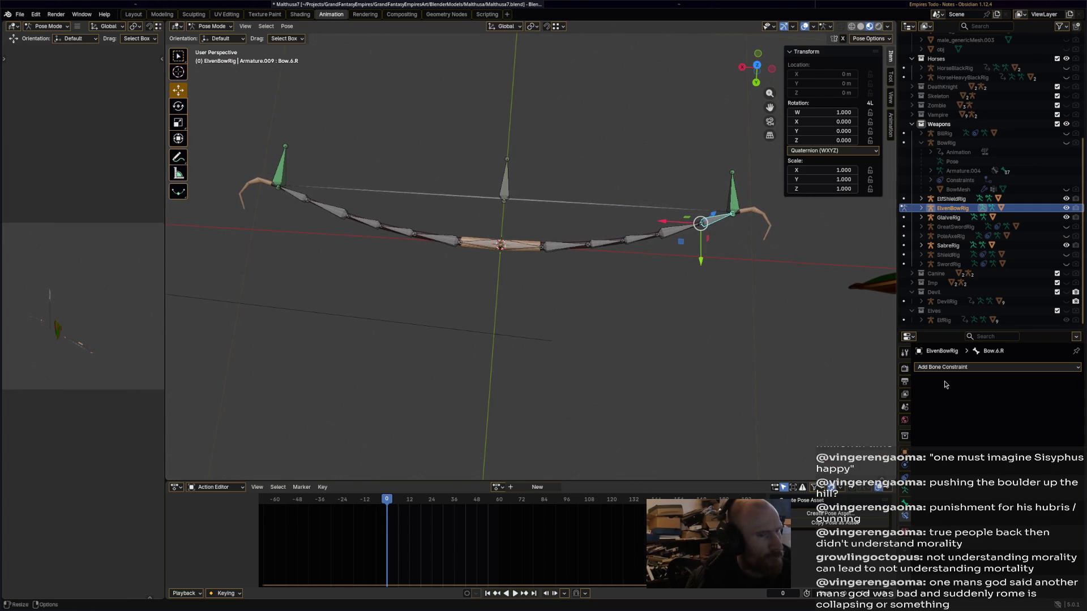
Give Bow.6.R a Track To constraint tracking Y with Z up, targeting ElvenBowRig.
{"action": "left_click", "coordinate": [959, 369]}
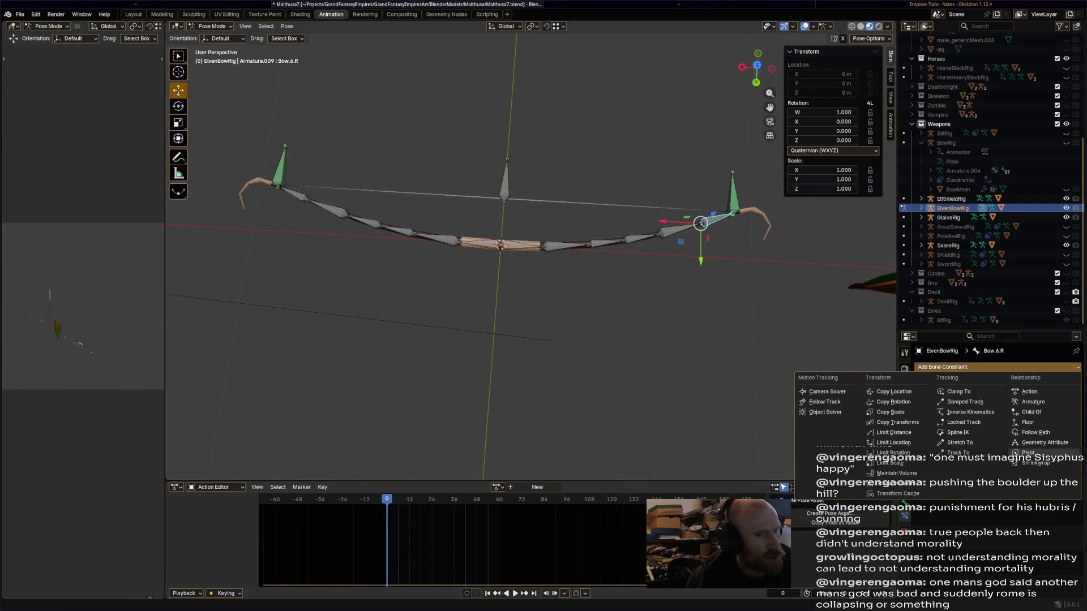
{"action": "left_click", "coordinate": [957, 453]}
{"action": "middle_click_drag", "start_coordinate": [809, 387], "coordinate": [745, 398], "text": "shift"}
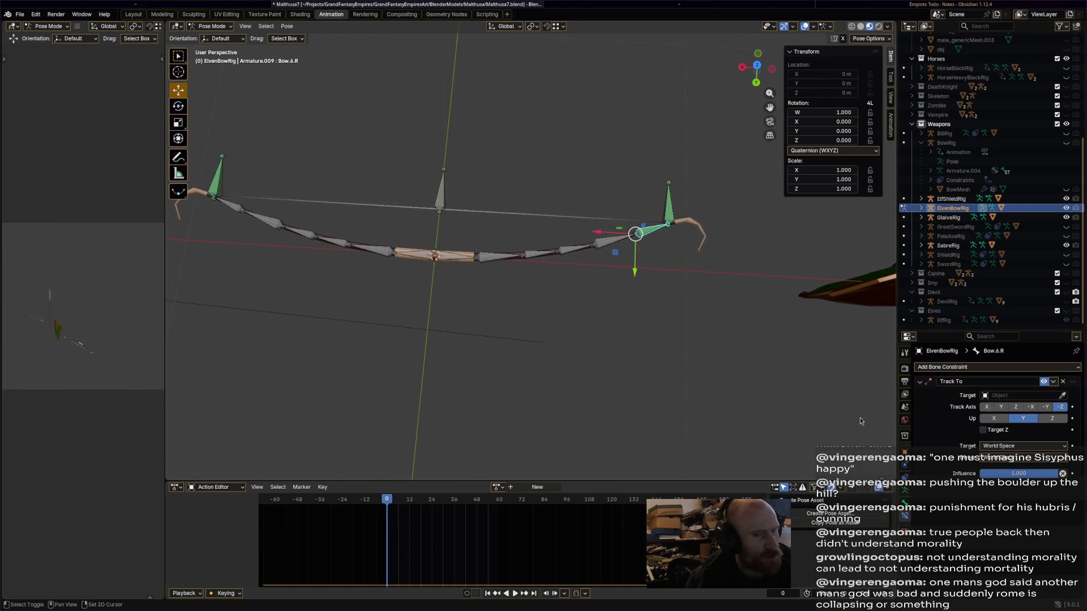
{"action": "left_click", "coordinate": [1040, 419]}
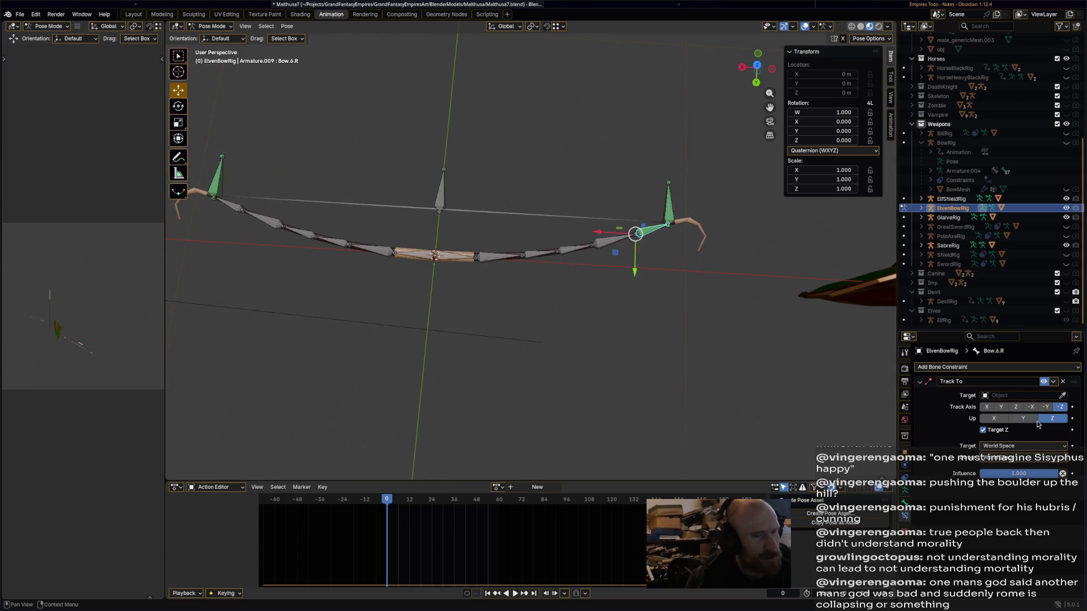
{"action": "left_click", "coordinate": [1007, 408]}
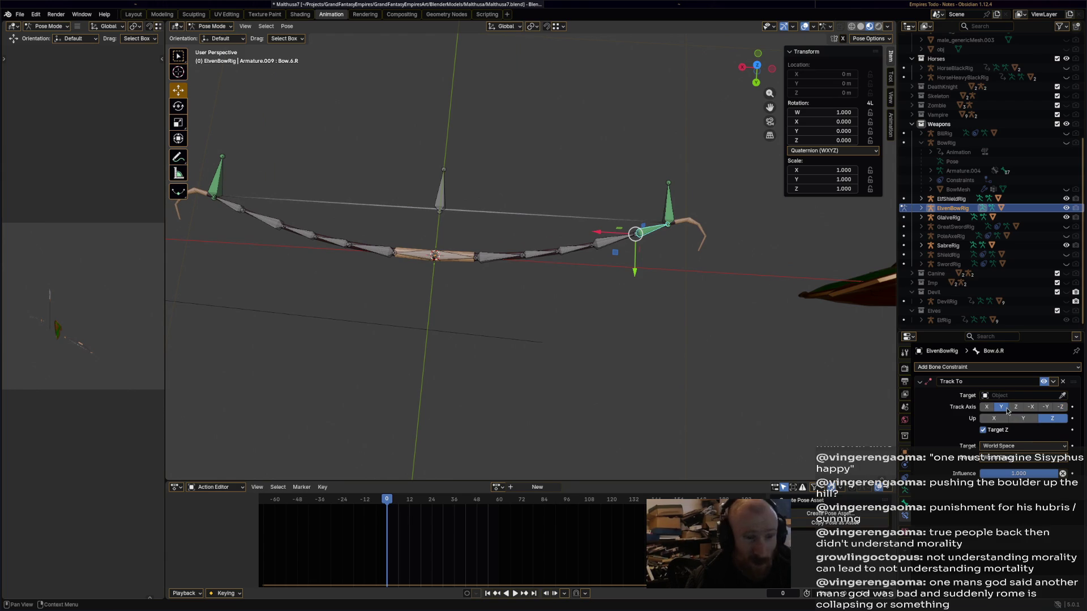
{"action": "left_click", "coordinate": [1066, 399]}
{"action": "left_click", "coordinate": [679, 214]}
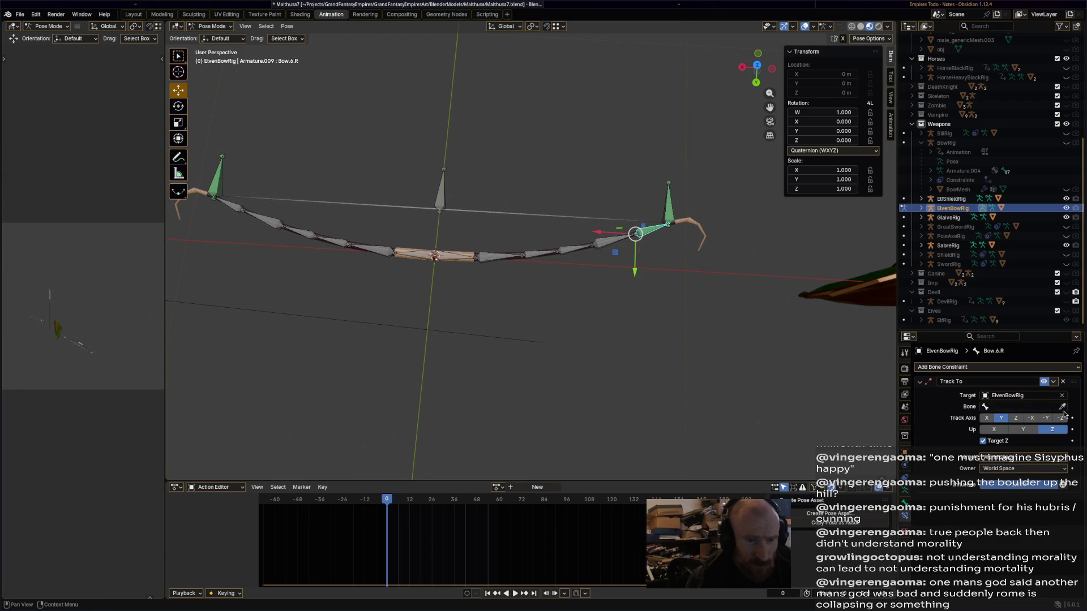
{"action": "left_click", "coordinate": [615, 248]}
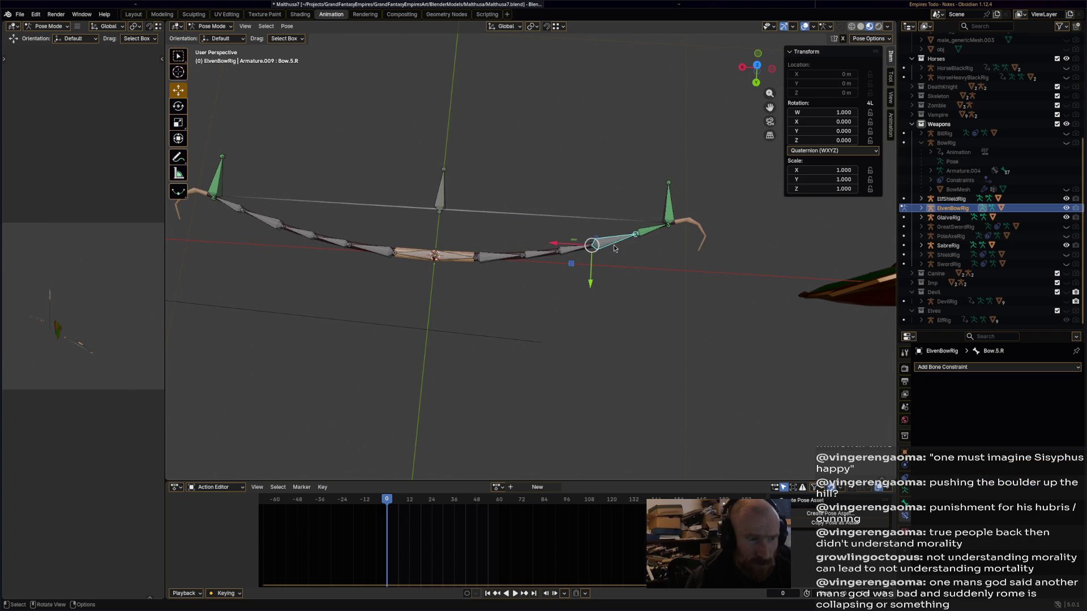
{"action": "left_click", "coordinate": [643, 235]}
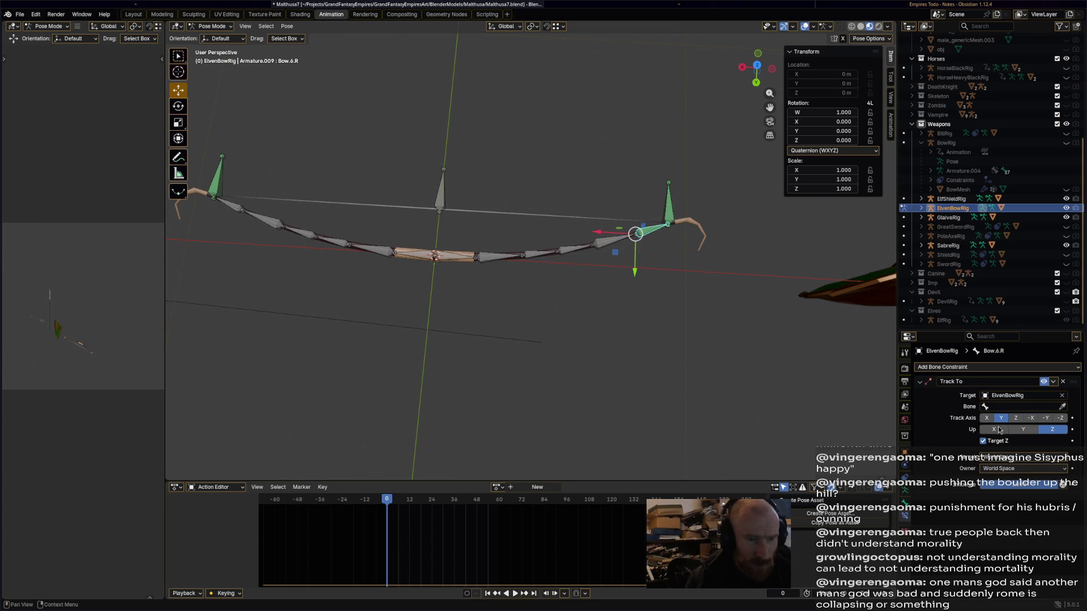
Add a Track To constraint to Bow.5.R aimed at ElvenBowRig's Lock.R, Y axis, Z up.
{"action": "left_click", "coordinate": [606, 247]}
{"action": "left_click", "coordinate": [965, 366]}
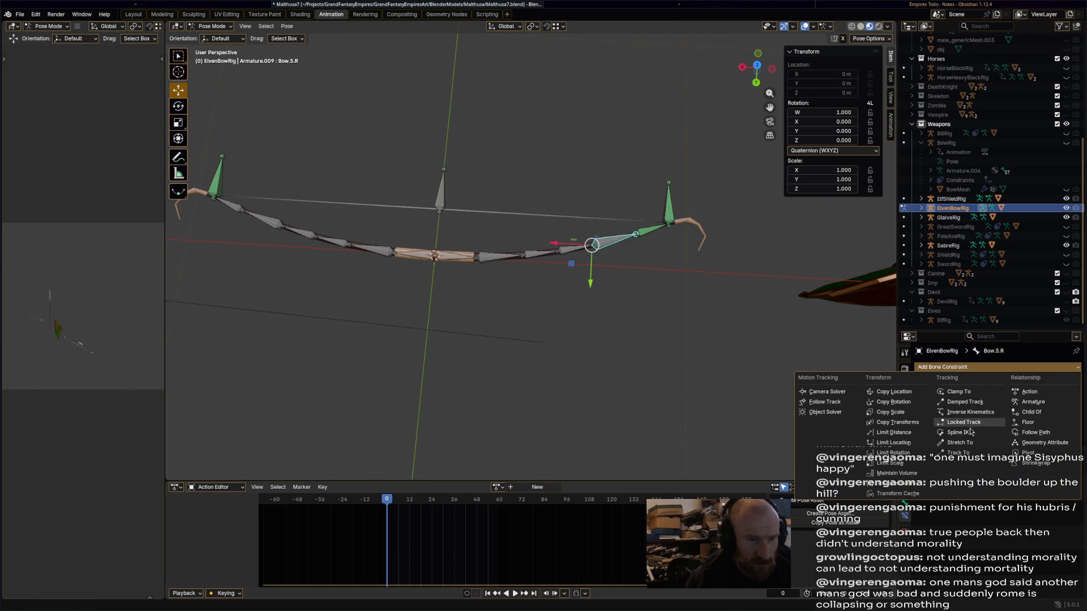
{"action": "left_click", "coordinate": [960, 453]}
{"action": "left_click", "coordinate": [1054, 419]}
{"action": "left_click", "coordinate": [1001, 407]}
{"action": "left_click", "coordinate": [998, 431]}
{"action": "left_click", "coordinate": [1063, 396]}
{"action": "left_click", "coordinate": [687, 229]}
{"action": "left_click", "coordinate": [1062, 407]}
{"action": "left_click", "coordinate": [653, 231]}
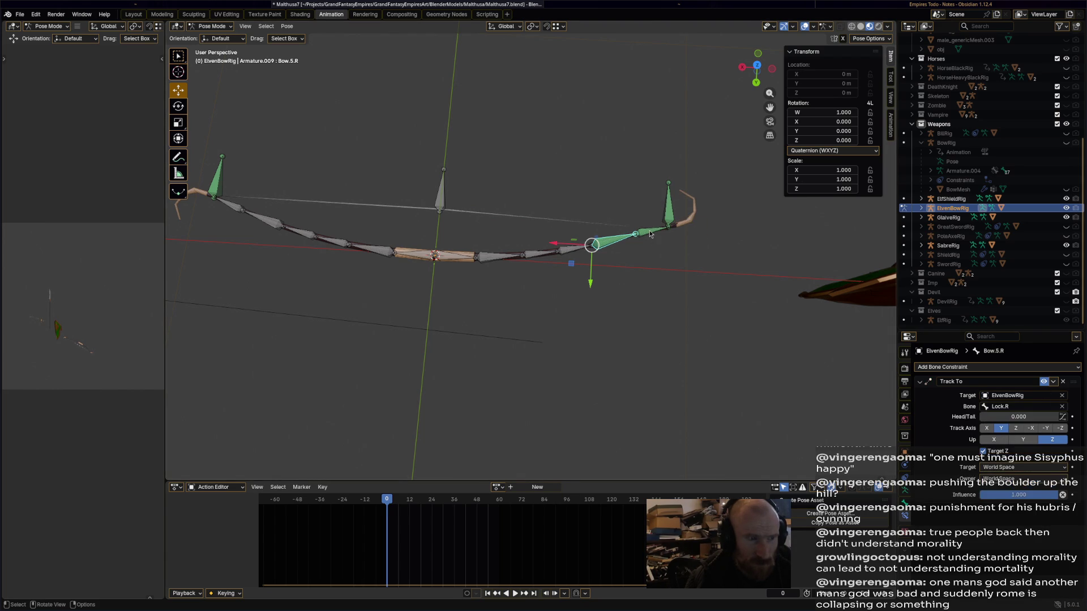
{"action": "left_click", "coordinate": [681, 201]}
Make Bow.4.R track Lock.R of ElvenBowRig with Z up, then select Bow.3.R.
{"action": "left_click", "coordinate": [566, 251]}
{"action": "left_click", "coordinate": [999, 367]}
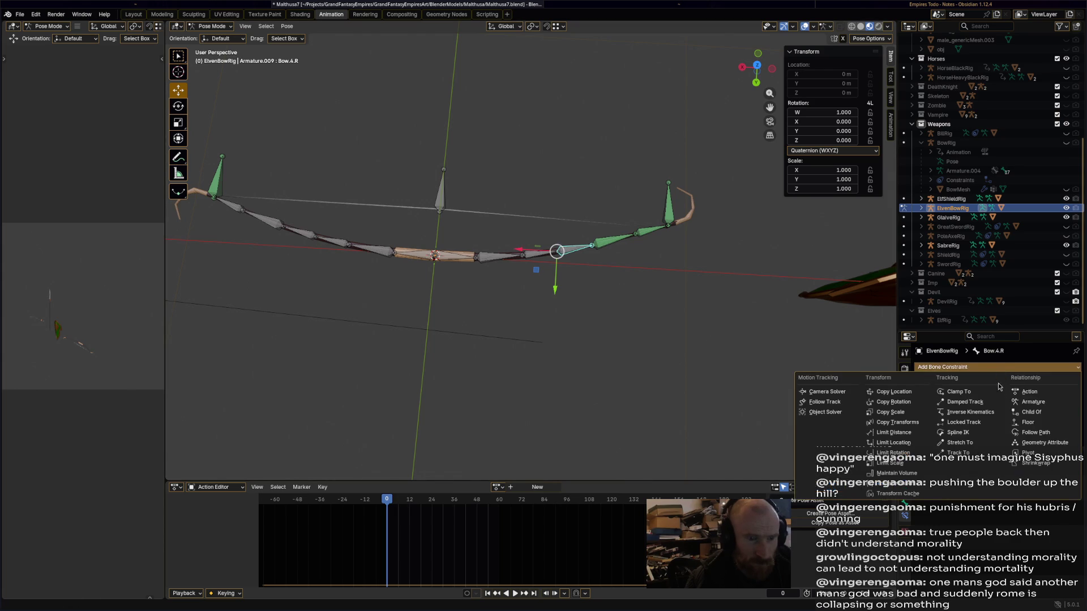
{"action": "left_click", "coordinate": [959, 453]}
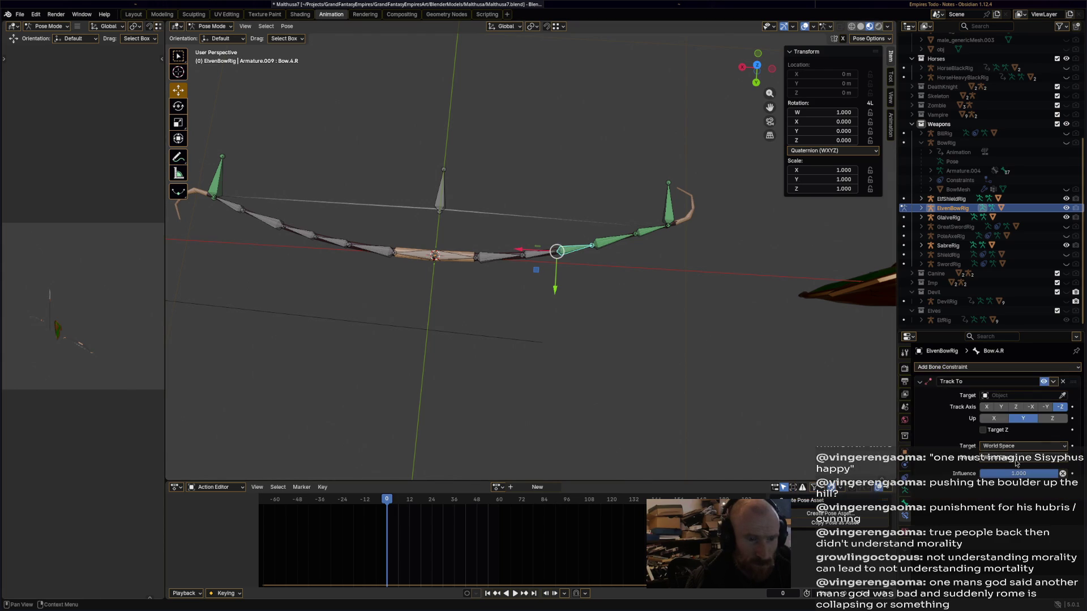
{"action": "left_click", "coordinate": [1053, 419]}
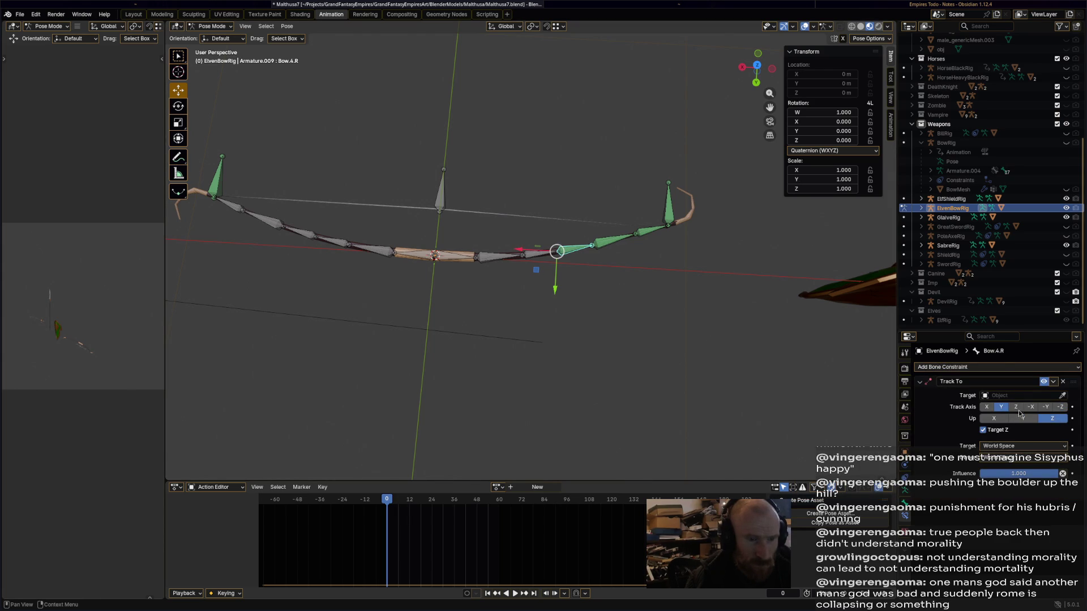
{"action": "left_click", "coordinate": [1061, 395]}
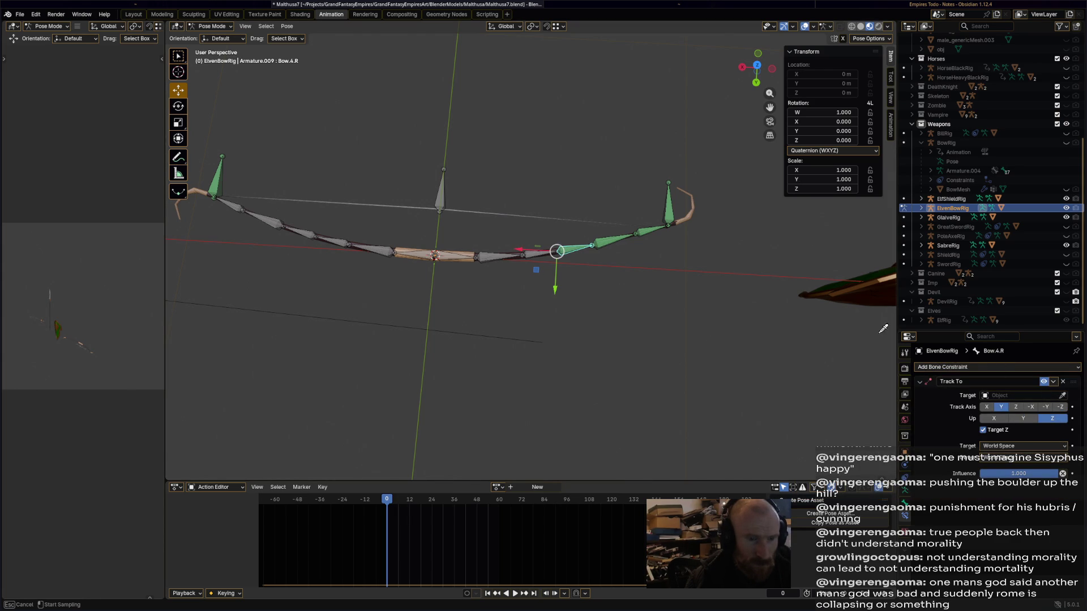
{"action": "left_click", "coordinate": [678, 200]}
{"action": "left_click", "coordinate": [1062, 407]}
{"action": "left_click", "coordinate": [669, 201]}
{"action": "left_click", "coordinate": [543, 257]}
{"action": "left_click", "coordinate": [943, 366]}
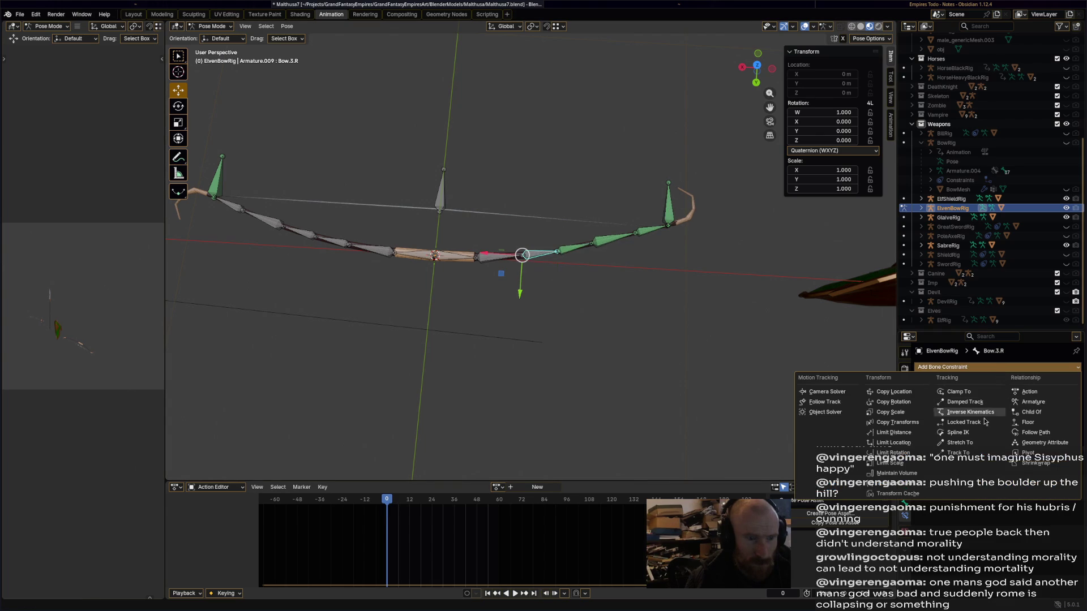
Add a Track To constraint to Bow.3.R targeting ElvenBowRig's Lock.R with Z up.
{"action": "left_click", "coordinate": [975, 452]}
{"action": "left_click", "coordinate": [1062, 396]}
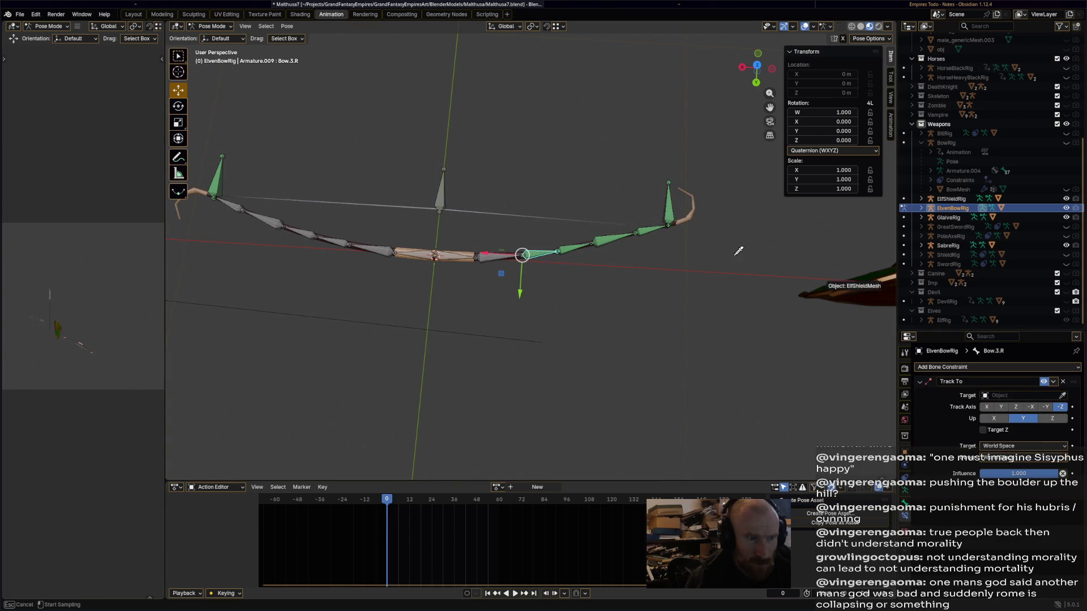
{"action": "left_click", "coordinate": [674, 205]}
{"action": "left_click", "coordinate": [1053, 429]}
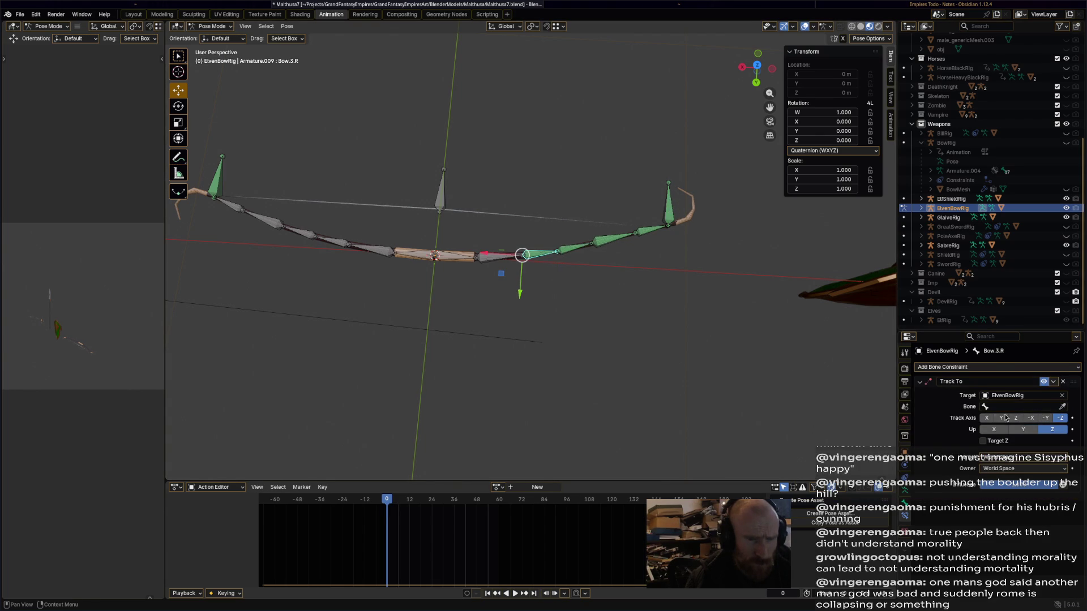
{"action": "left_click", "coordinate": [1064, 408]}
{"action": "left_click", "coordinate": [682, 201]}
Make Bow.2.R track Lock.R on ElvenBowRig along Y with Z up.
{"action": "left_click", "coordinate": [502, 263]}
{"action": "left_click", "coordinate": [943, 367]}
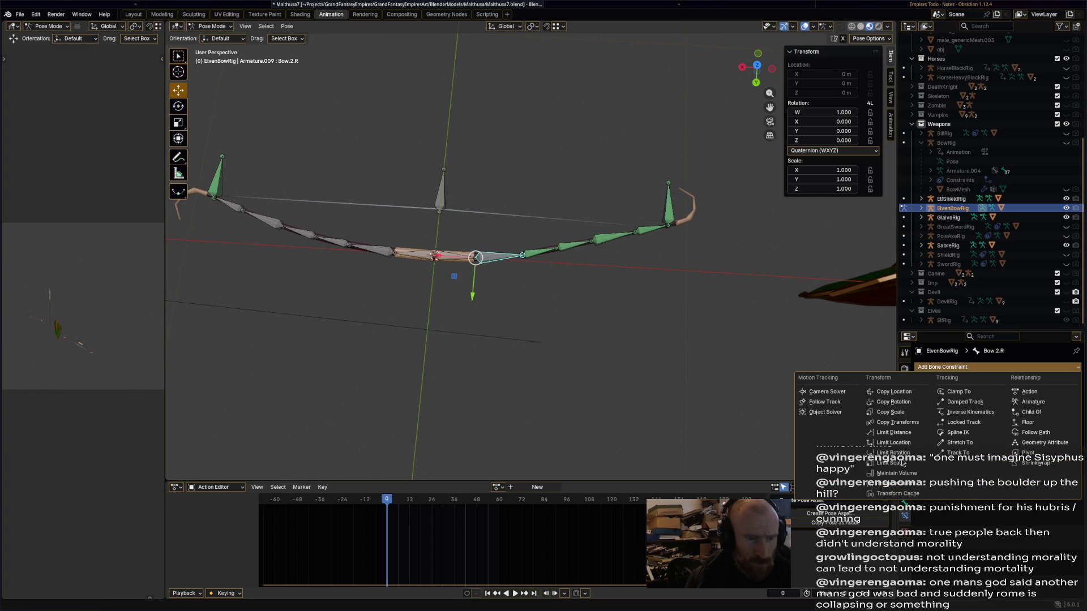
{"action": "left_click", "coordinate": [994, 454]}
{"action": "left_click", "coordinate": [1050, 419]}
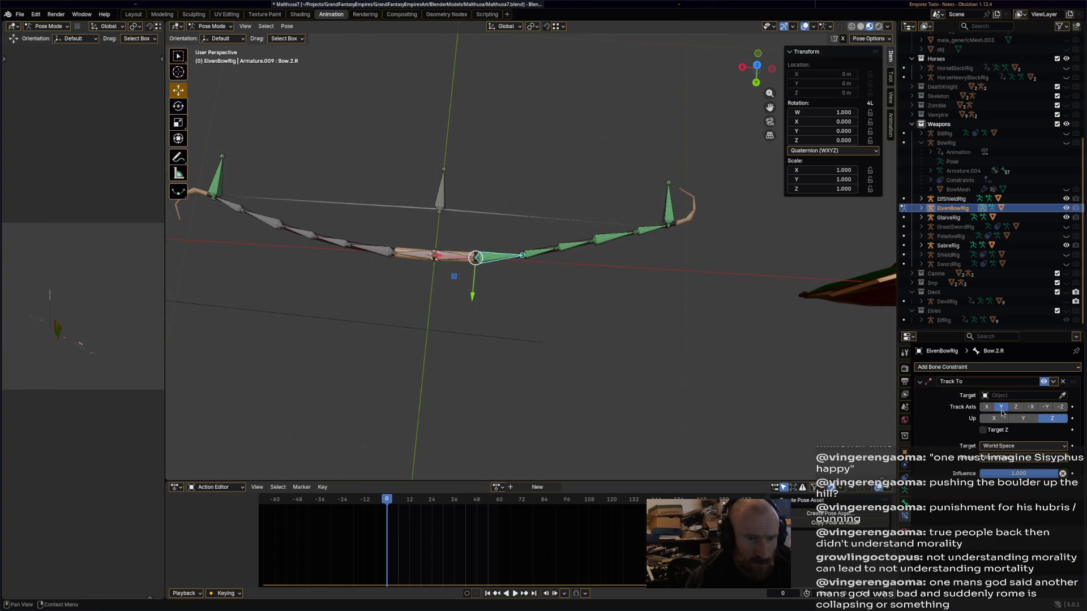
{"action": "left_click", "coordinate": [1063, 396]}
{"action": "left_click", "coordinate": [689, 199]}
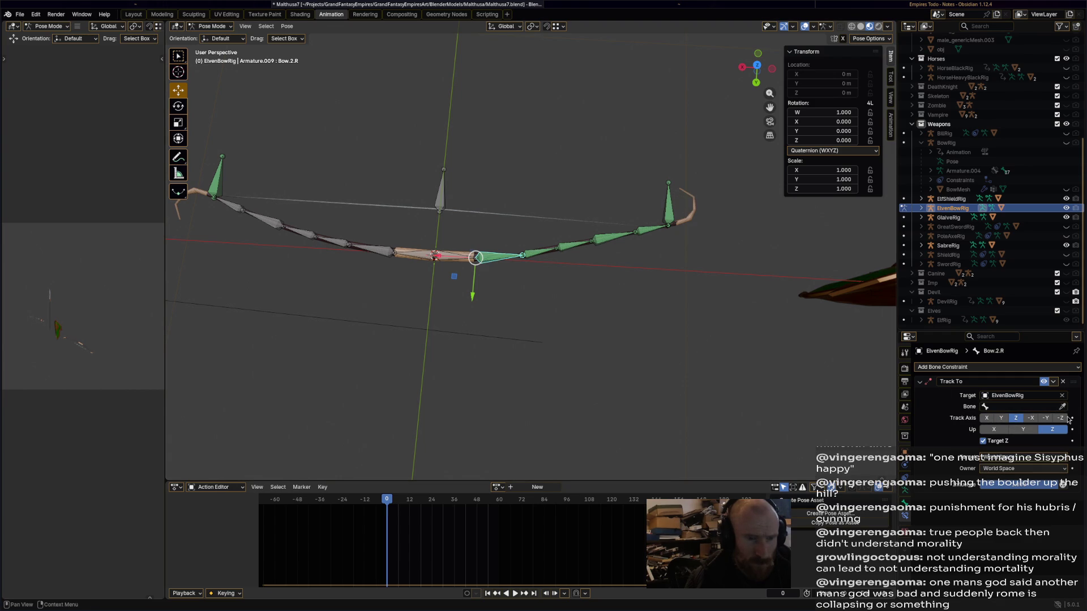
{"action": "left_click", "coordinate": [1062, 408]}
{"action": "left_click", "coordinate": [681, 205]}
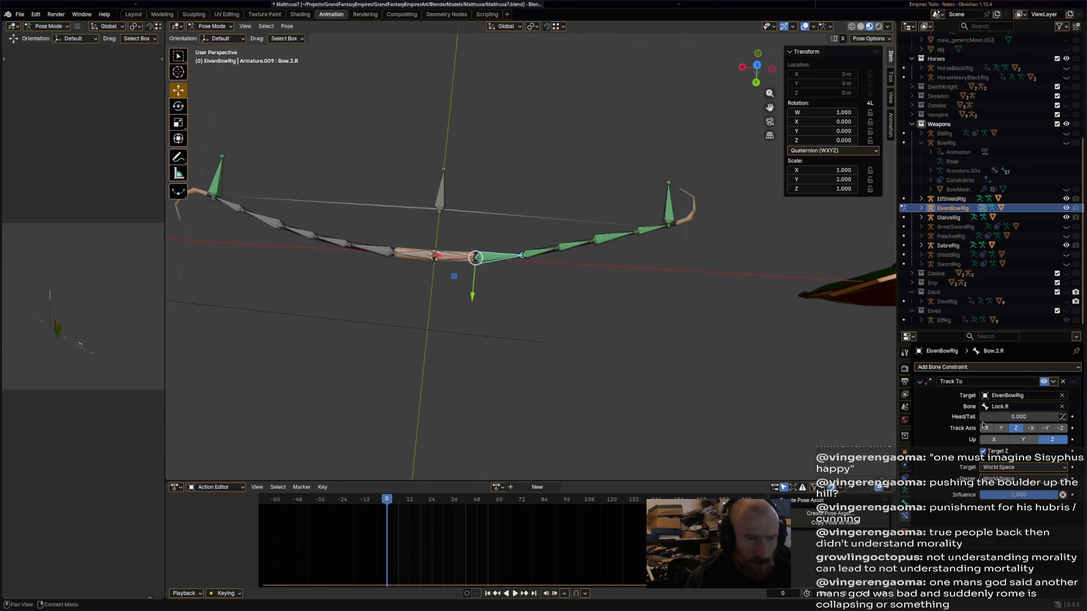
{"action": "left_click", "coordinate": [1005, 430]}
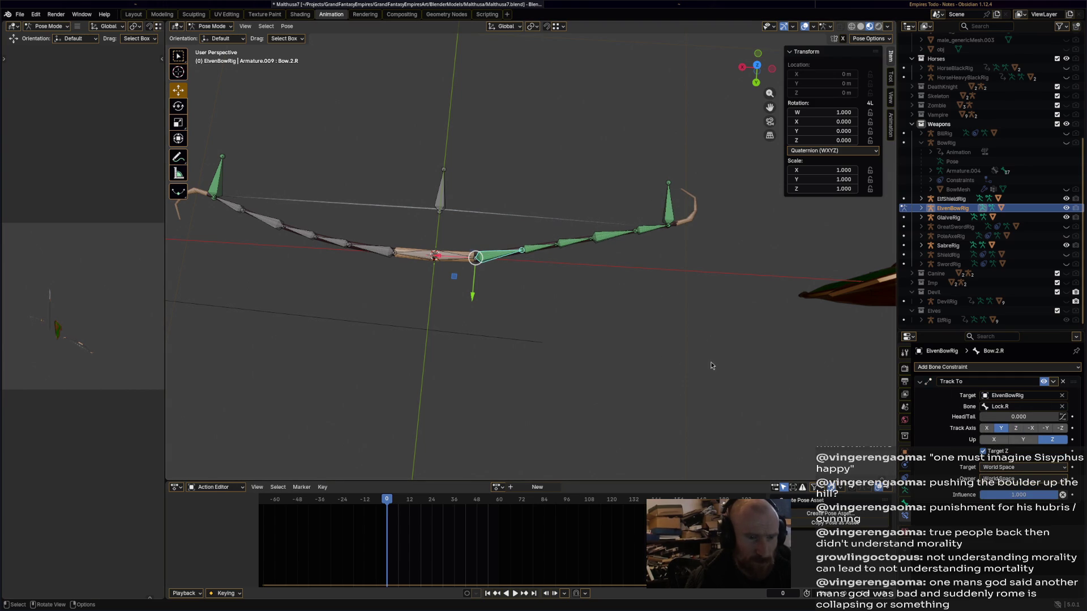
Give Bow.1.R a Track To constraint along Y aimed at ElvenBowRig's Lock.R.
{"action": "left_click", "coordinate": [465, 261]}
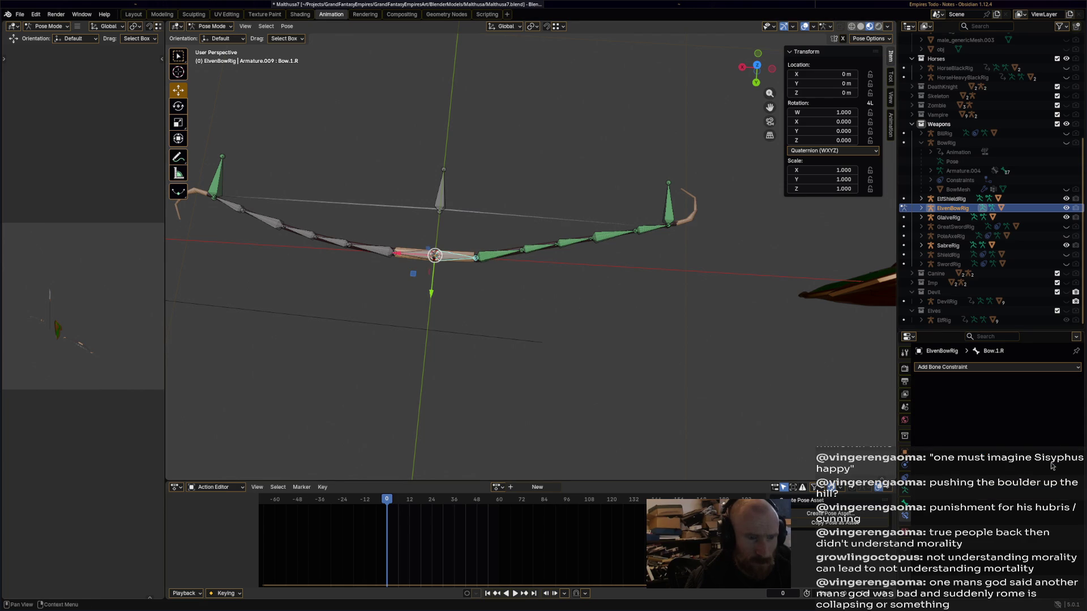
{"action": "left_click", "coordinate": [1016, 367]}
{"action": "left_click", "coordinate": [962, 453]}
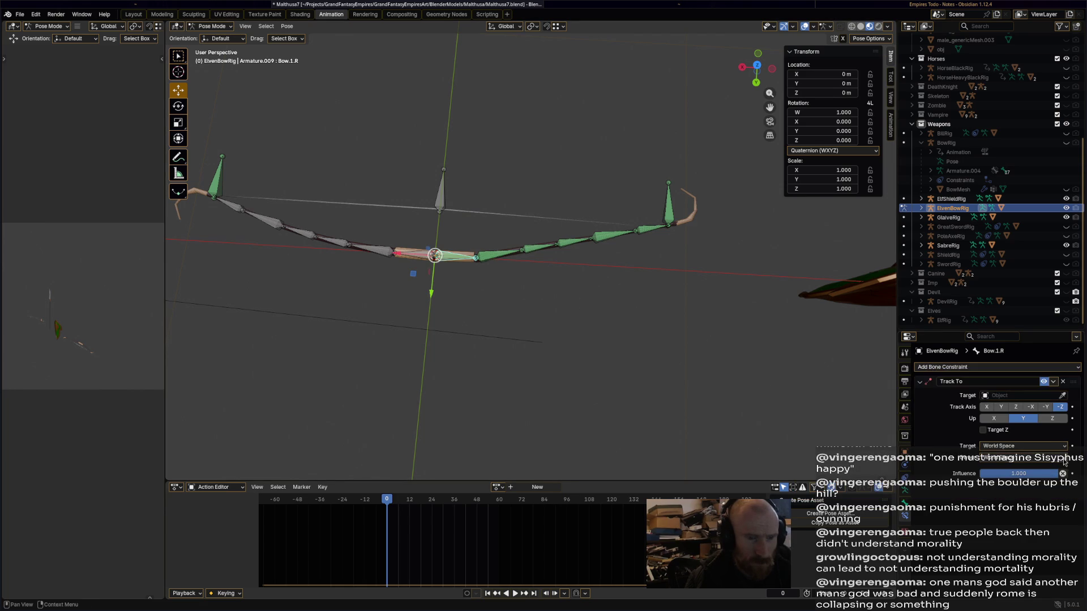
{"action": "left_click", "coordinate": [1003, 407]}
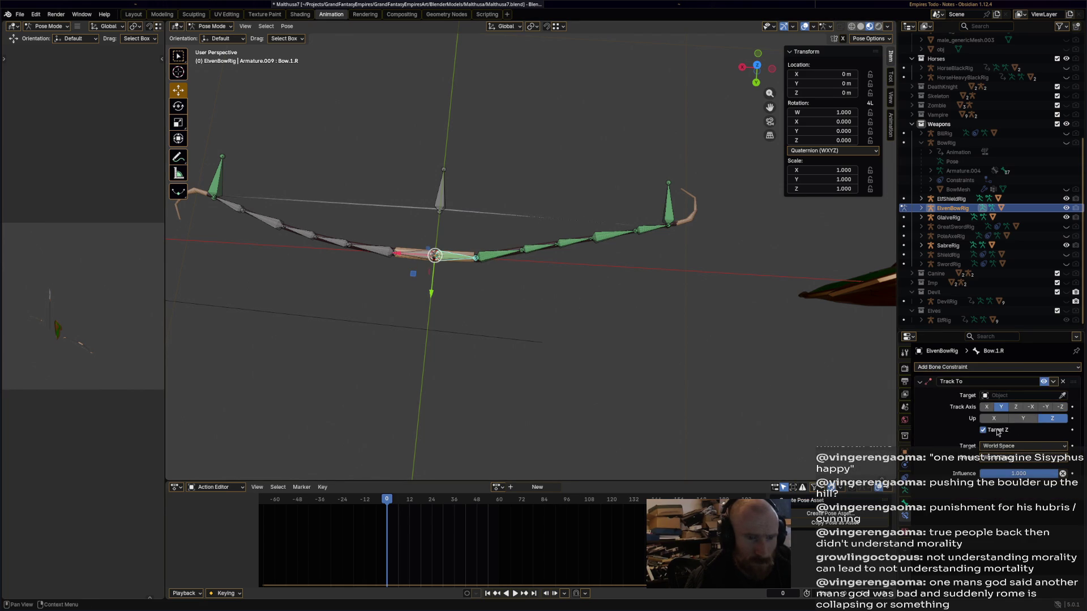
{"action": "left_click", "coordinate": [1062, 395]}
{"action": "left_click", "coordinate": [681, 237]}
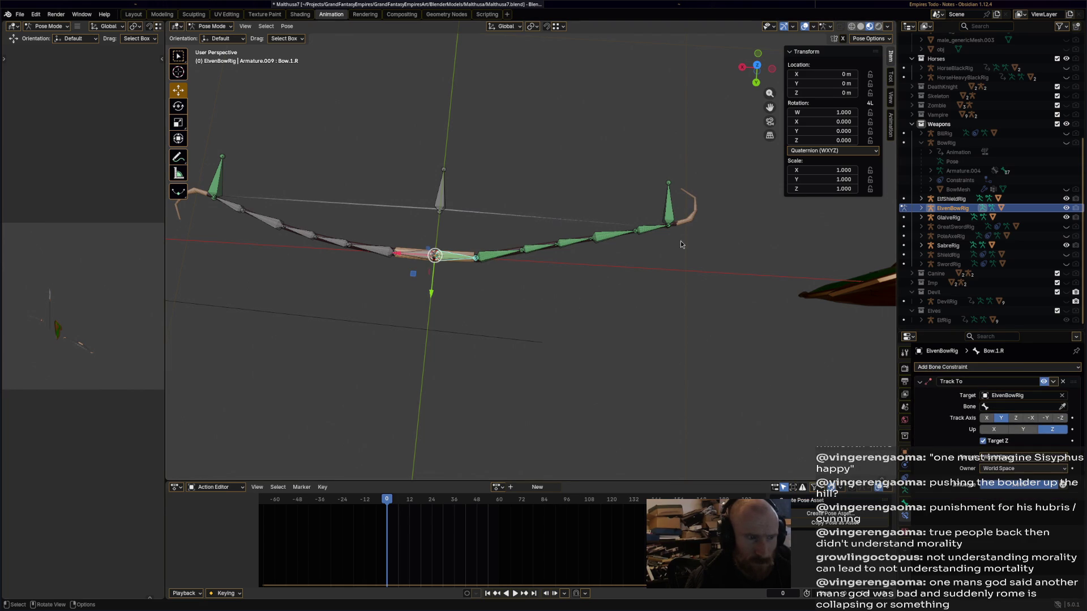
{"action": "middle_click_drag", "start_coordinate": [587, 307], "coordinate": [847, 364], "text": "shift"}
{"action": "left_click", "coordinate": [1062, 406]}
{"action": "left_click", "coordinate": [797, 222]}
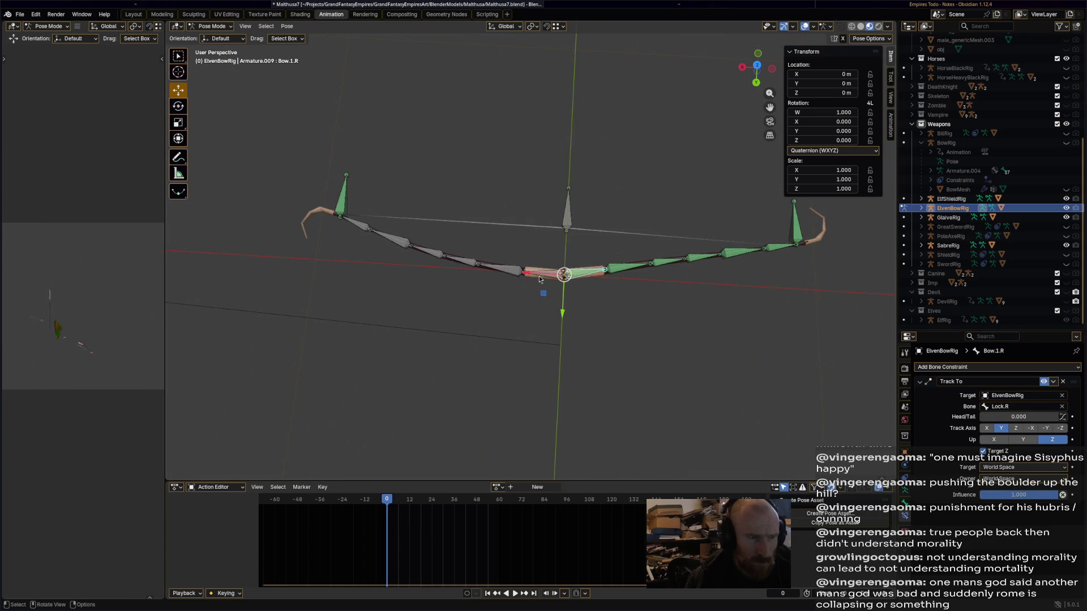
Bring the bow's left limb into view and select Bow.6.L.
{"action": "left_click", "coordinate": [539, 277]}
{"action": "middle_click_drag", "start_coordinate": [500, 281], "coordinate": [496, 276], "text": "shift"}
{"action": "left_click", "coordinate": [463, 264]}
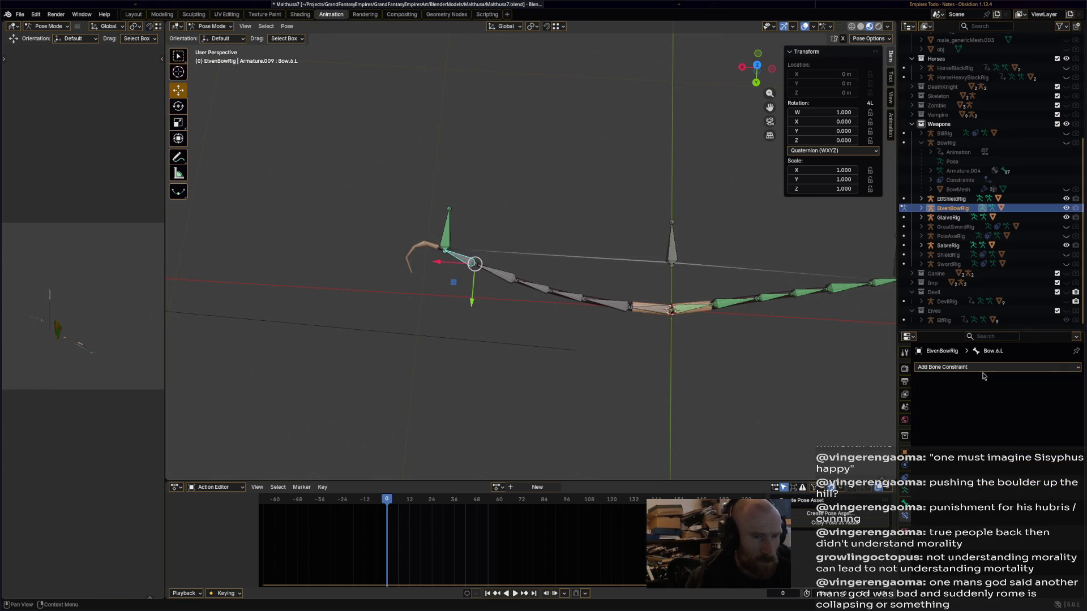
Add Track To constraints to Bow.6.L and Bow.5.L, aiming Bow.5.L at Lock.L with Z up.
{"action": "left_click", "coordinate": [985, 367]}
{"action": "left_click", "coordinate": [958, 453]}
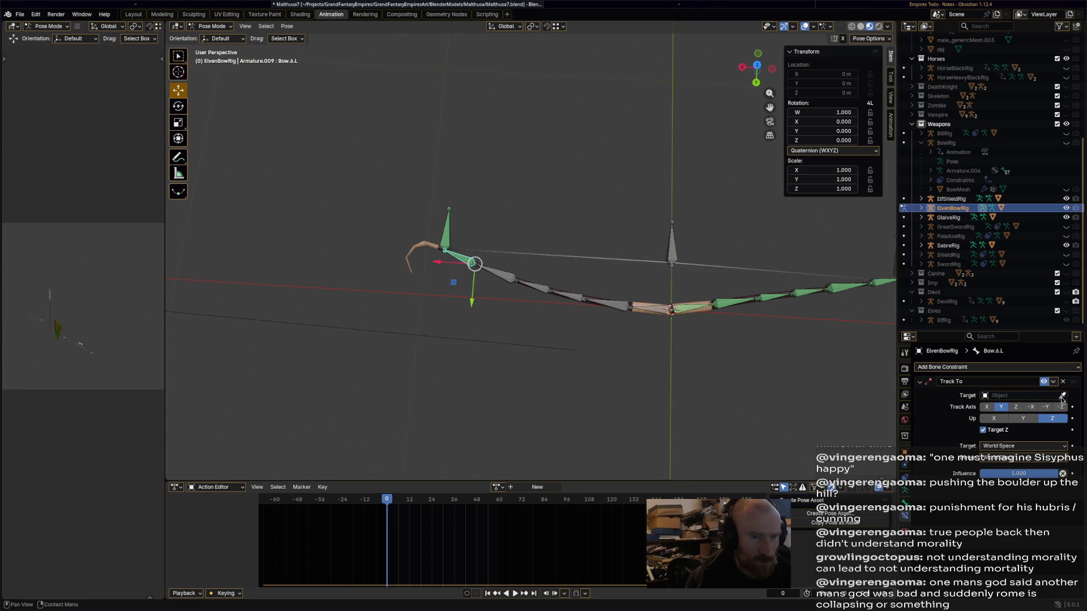
{"action": "left_click", "coordinate": [494, 272]}
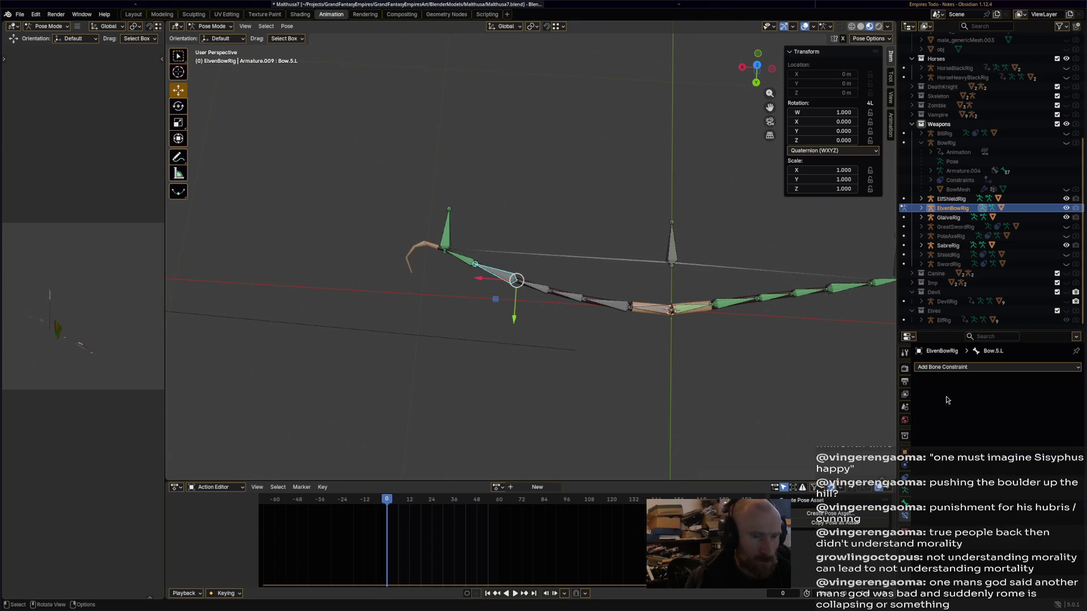
{"action": "left_click", "coordinate": [969, 366]}
{"action": "left_click", "coordinate": [999, 446]}
{"action": "left_click", "coordinate": [1052, 418]}
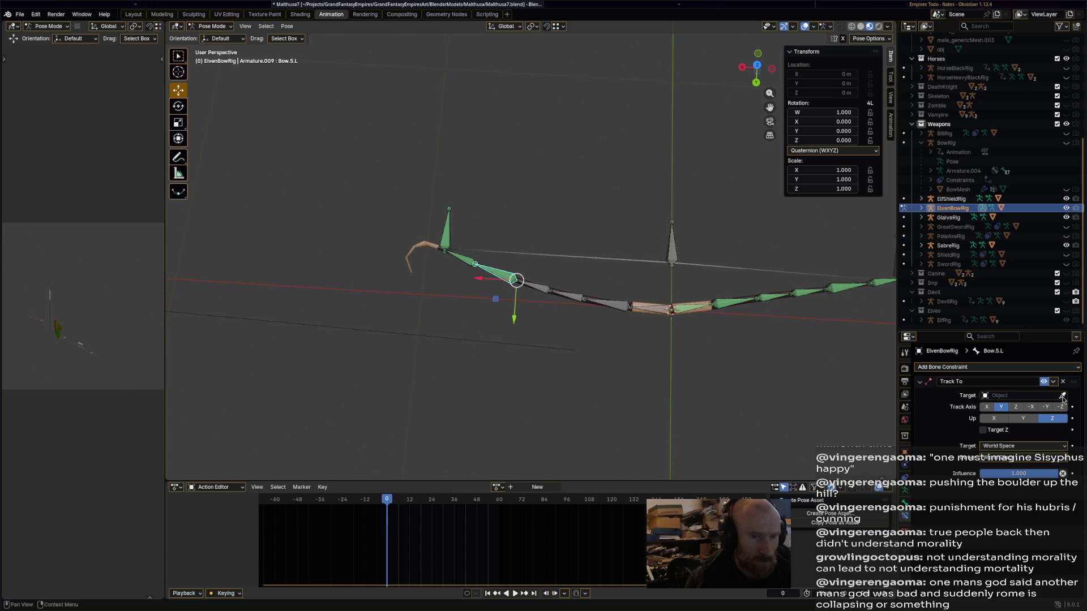
{"action": "left_click", "coordinate": [1061, 395]}
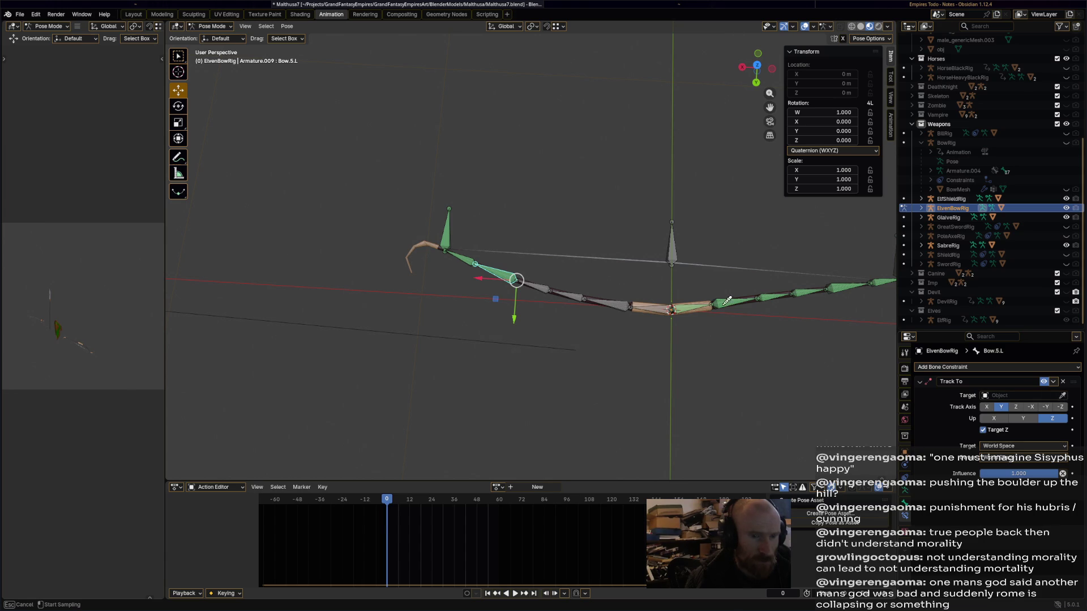
{"action": "left_click", "coordinate": [446, 225]}
{"action": "left_click", "coordinate": [1062, 407]}
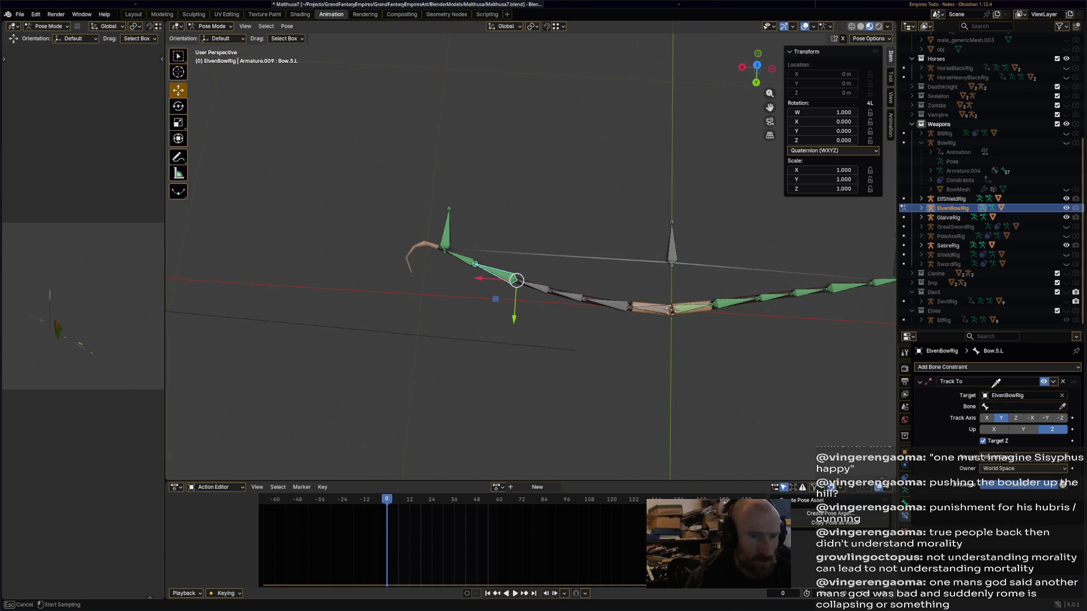
{"action": "left_click", "coordinate": [448, 226]}
Give Bow.4.L a Track To constraint targeting ElvenBowRig's Lock.L bone.
{"action": "left_click", "coordinate": [537, 286]}
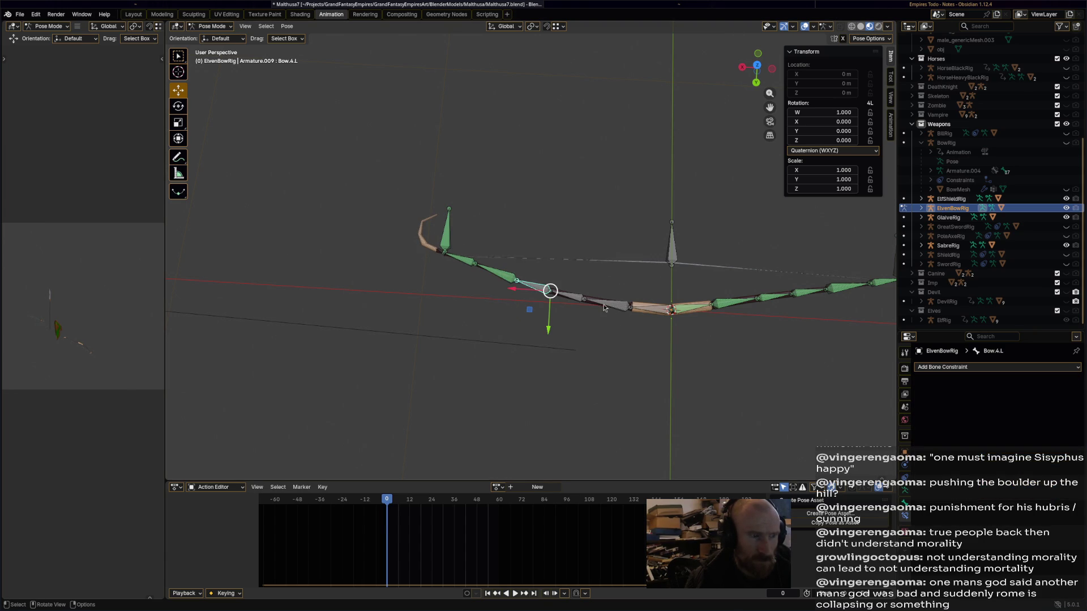
{"action": "left_click", "coordinate": [965, 367]}
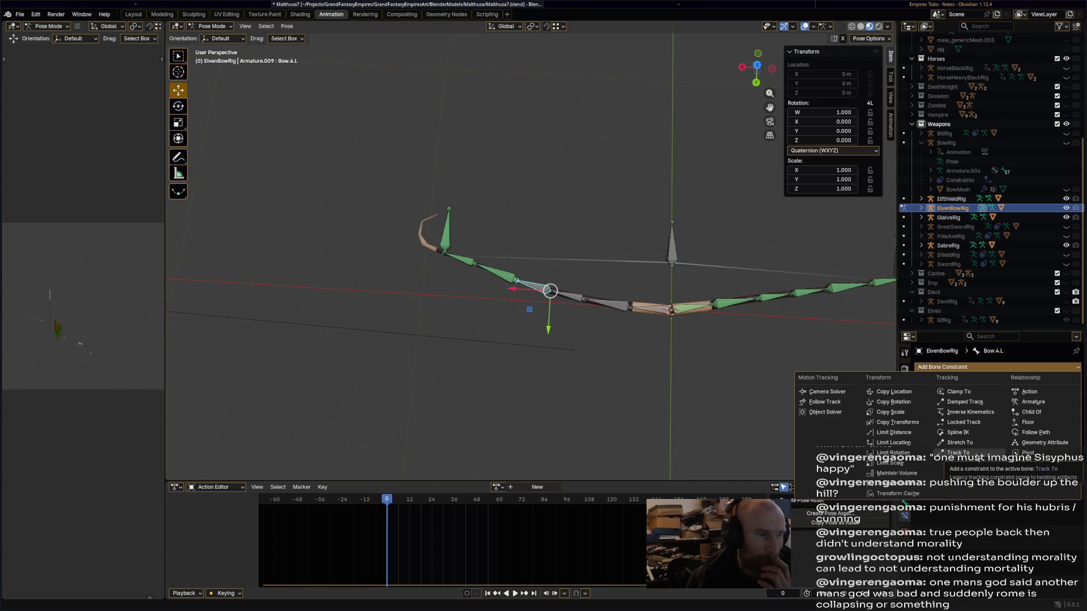
{"action": "mouse_move", "coordinate": [646, 343]}
{"action": "middle_mouse_down"}
{"action": "mouse_move", "coordinate": [783, 317]}
{"action": "mouse_move", "coordinate": [705, 334]}
{"action": "mouse_move", "coordinate": [764, 348]}
{"action": "middle_mouse_up"}
{"action": "left_click", "coordinate": [938, 368]}
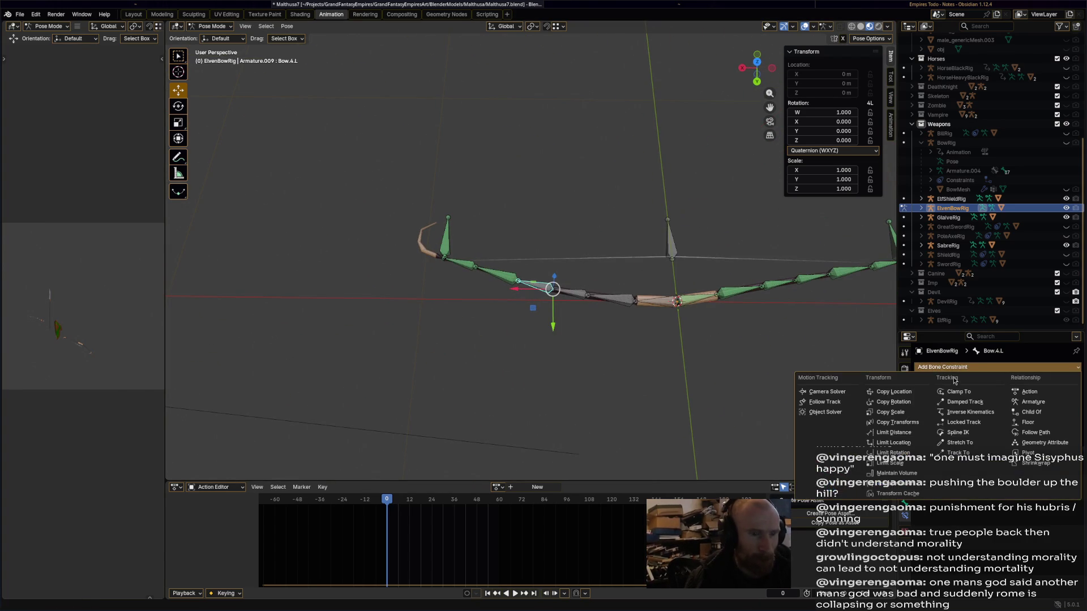
{"action": "left_click", "coordinate": [980, 454]}
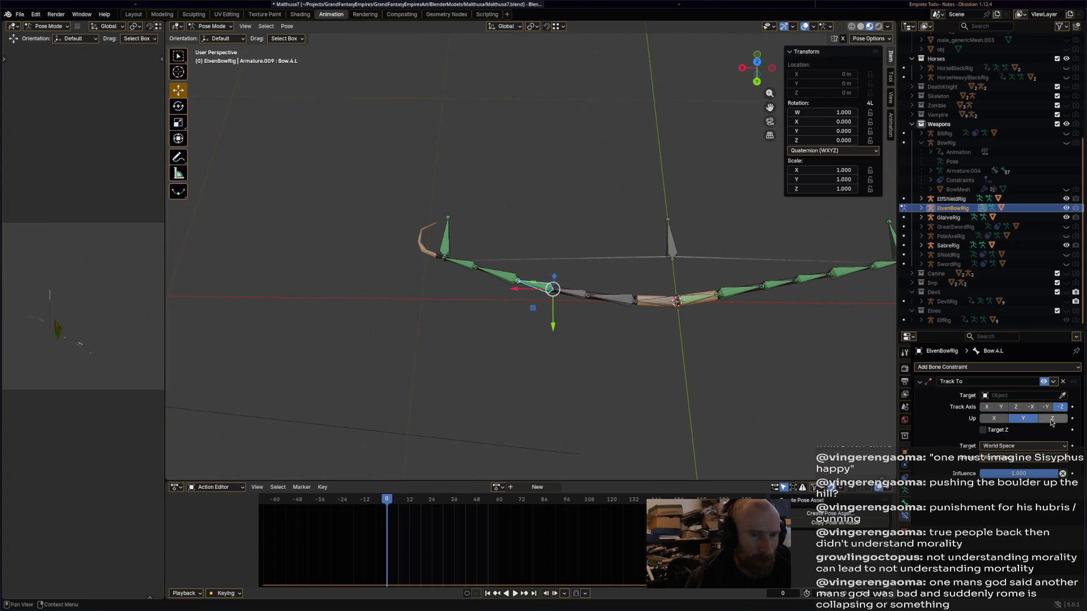
{"action": "left_click", "coordinate": [1062, 396]}
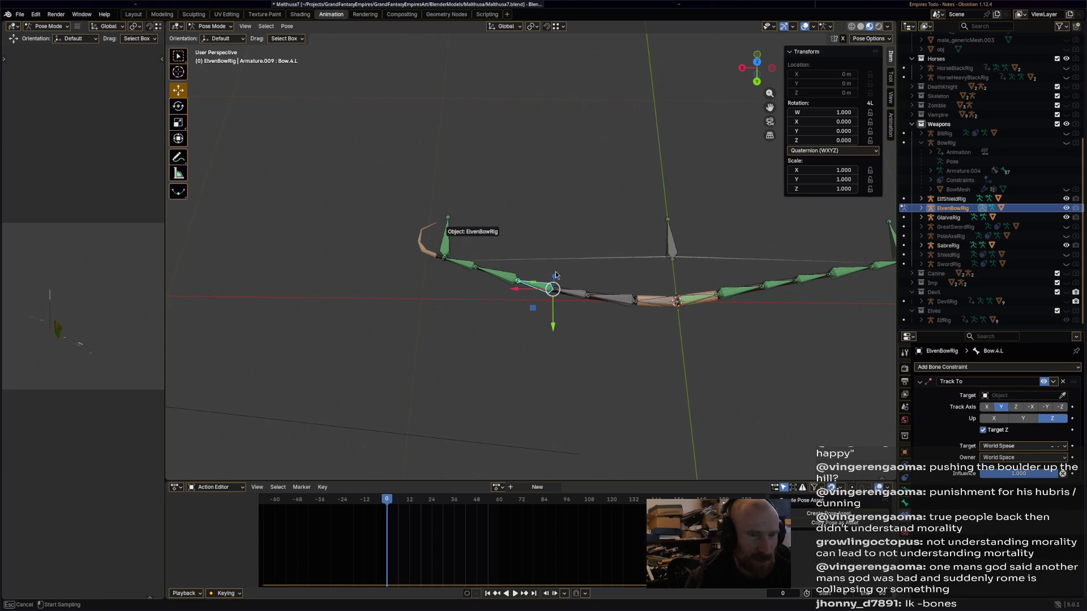
{"action": "left_click", "coordinate": [479, 255]}
{"action": "left_click", "coordinate": [1062, 407]}
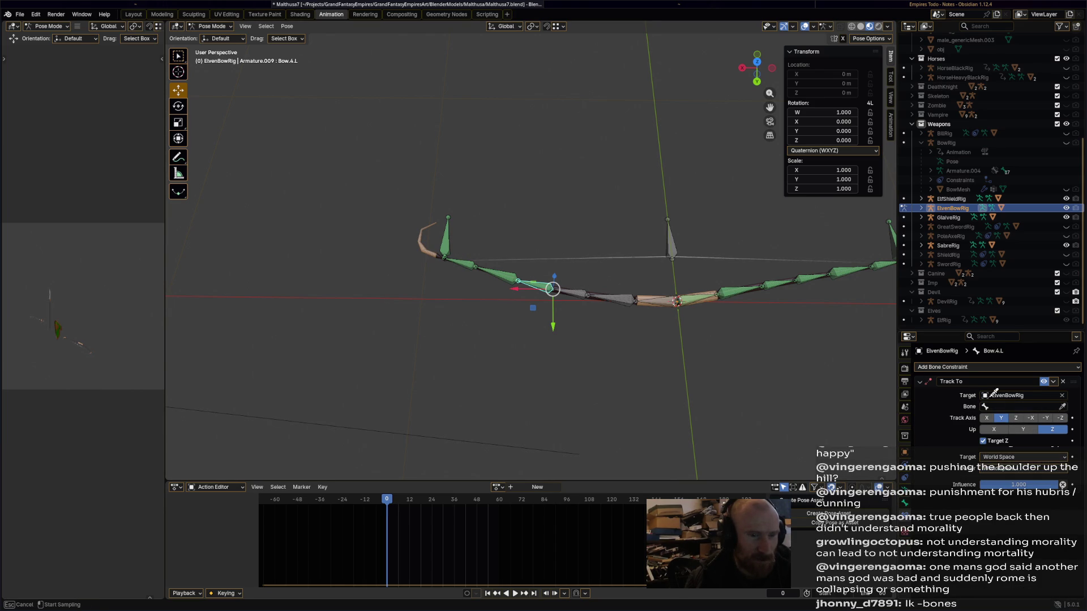
{"action": "left_click", "coordinate": [441, 231]}
{"action": "left_click", "coordinate": [1062, 407]}
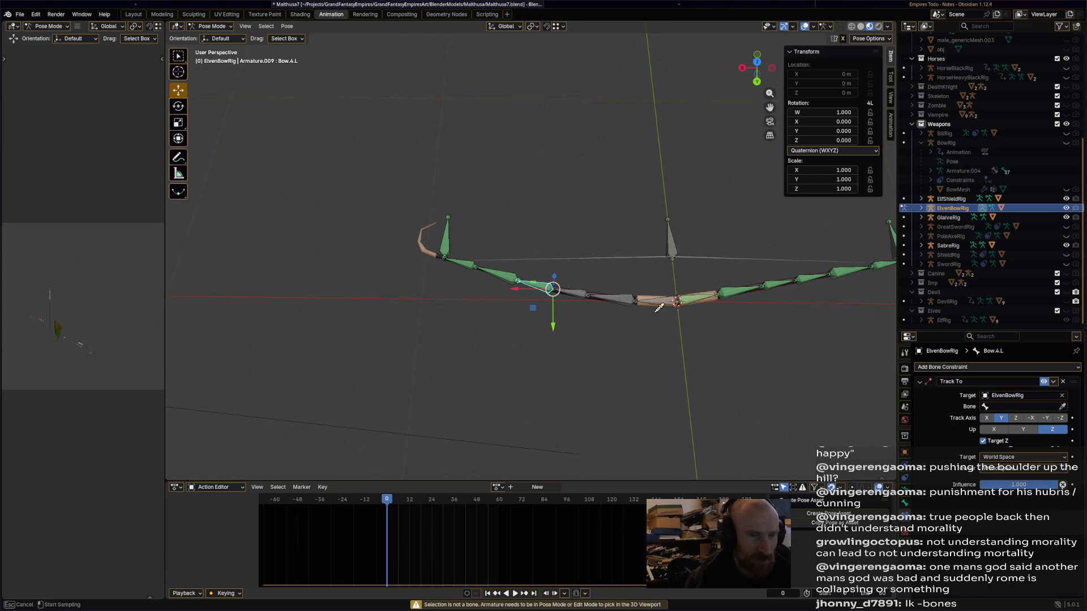
{"action": "left_click", "coordinate": [451, 251]}
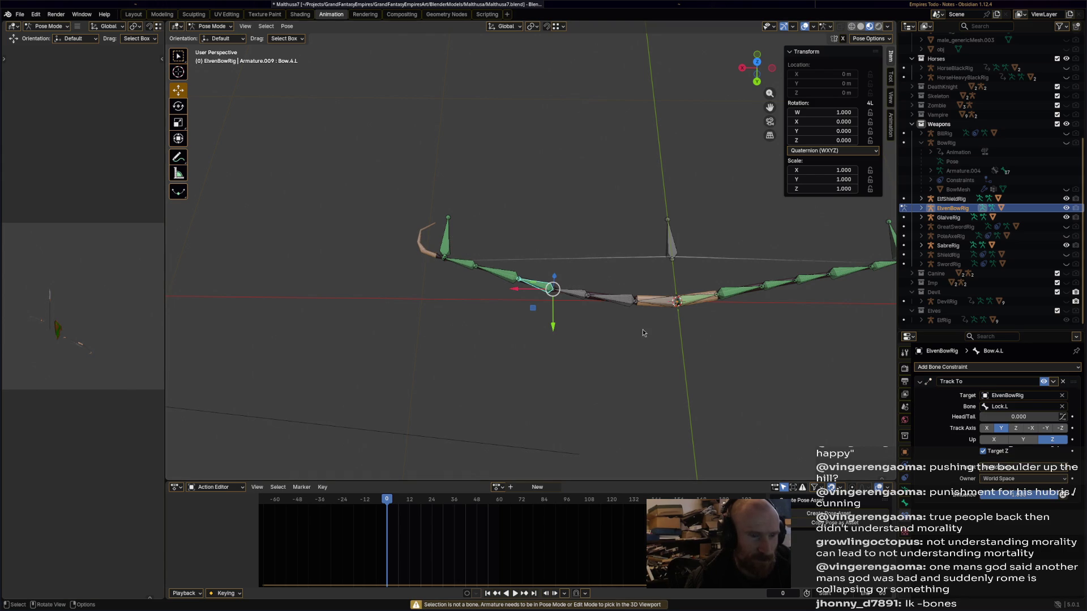
Add a Track To on Bow.3.L targeting ElvenBowRig, track Y, up Z, Target Z on.
{"action": "left_click", "coordinate": [576, 298]}
{"action": "left_click", "coordinate": [978, 368]}
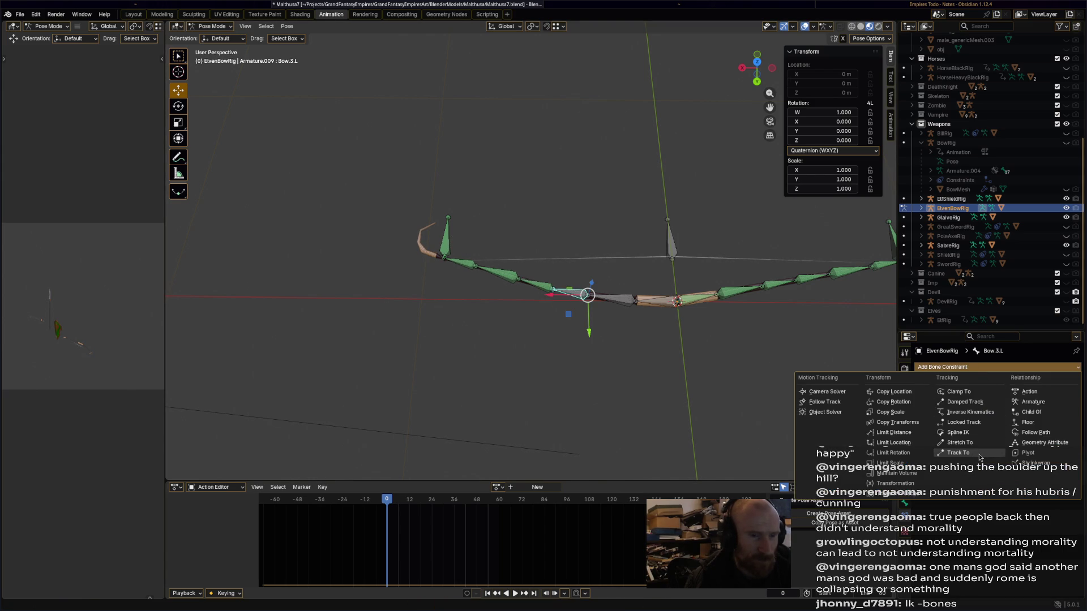
{"action": "left_click", "coordinate": [1008, 453]}
{"action": "left_click", "coordinate": [1062, 395]}
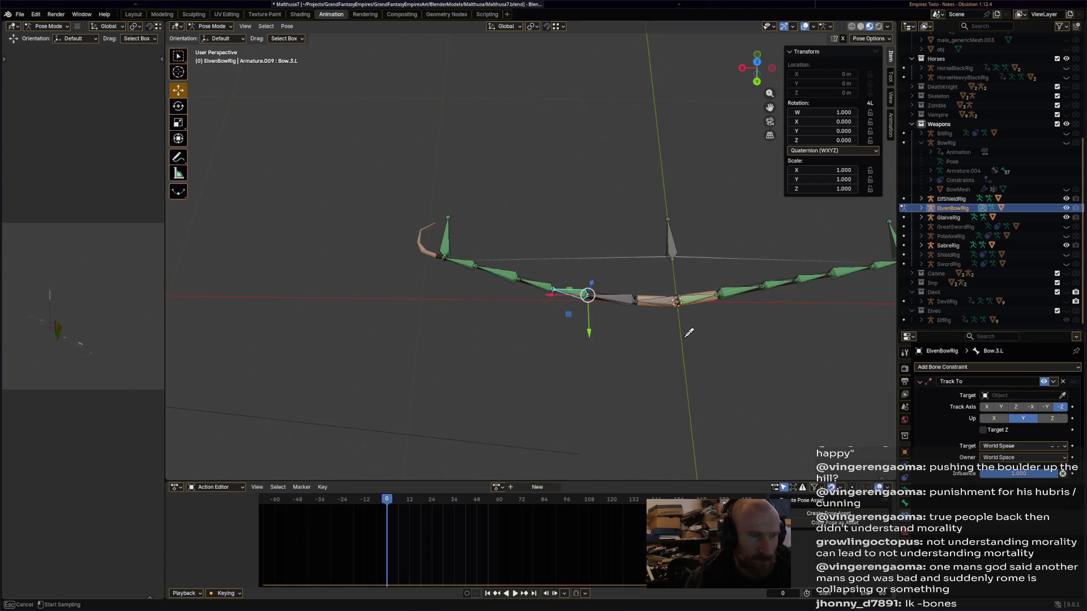
{"action": "left_click", "coordinate": [445, 237]}
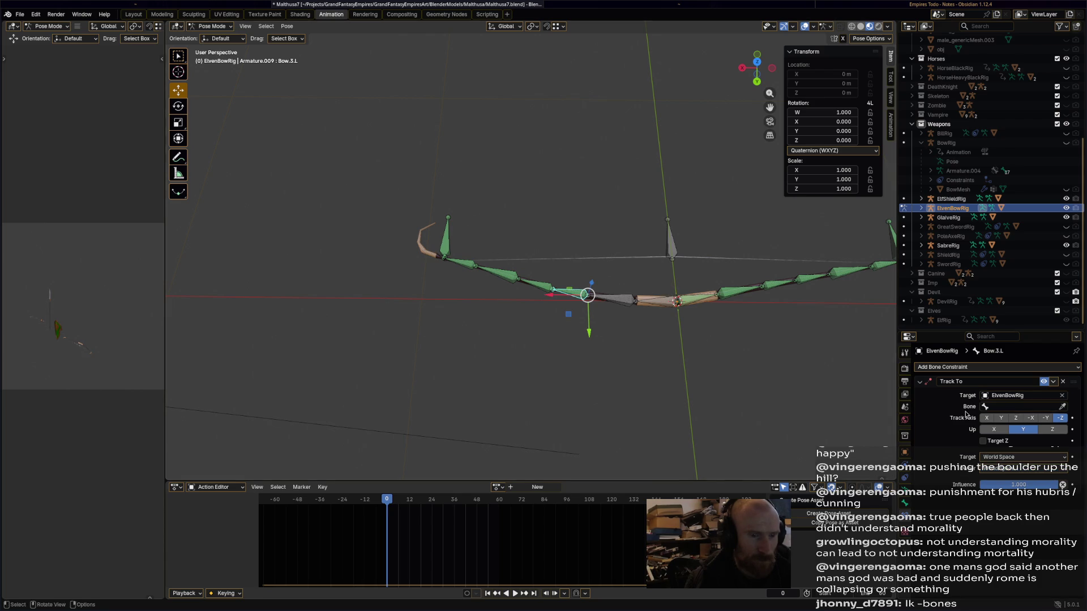
{"action": "left_click", "coordinate": [1059, 430]}
{"action": "left_click", "coordinate": [1001, 418]}
{"action": "left_click", "coordinate": [983, 441]}
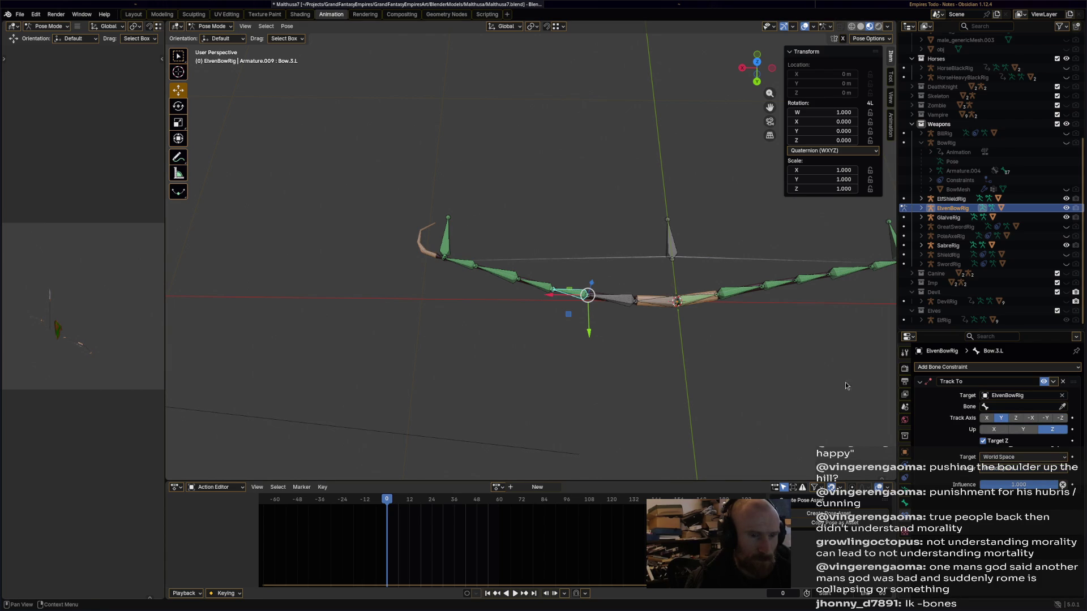
Add a Track To constraint to Bow.2.L targeting the ElvenBowRig armature.
{"action": "left_click", "coordinate": [600, 300]}
{"action": "left_click", "coordinate": [974, 367]}
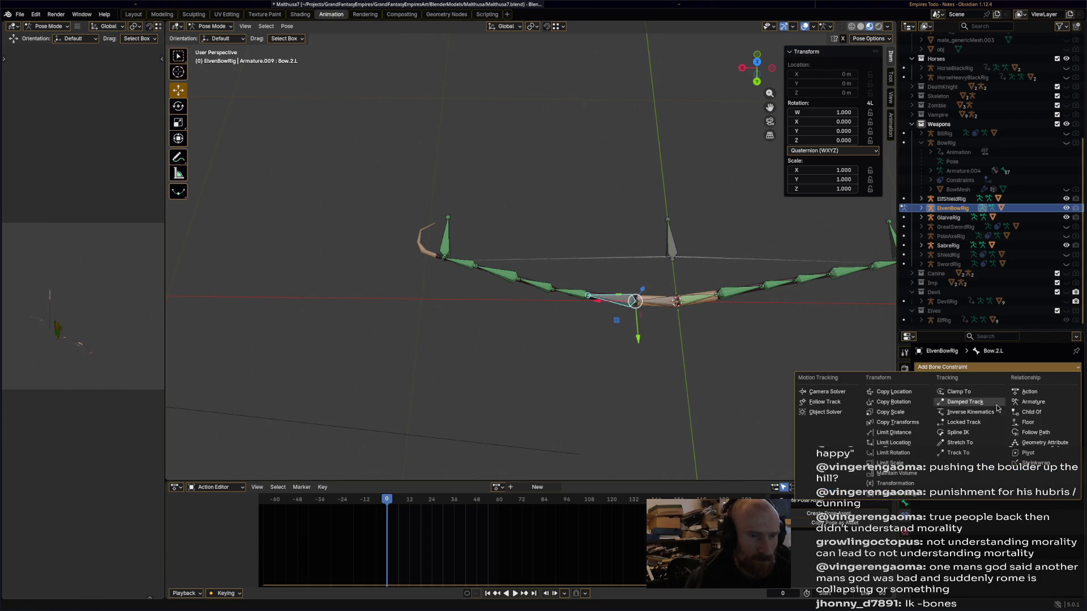
{"action": "left_click", "coordinate": [986, 456]}
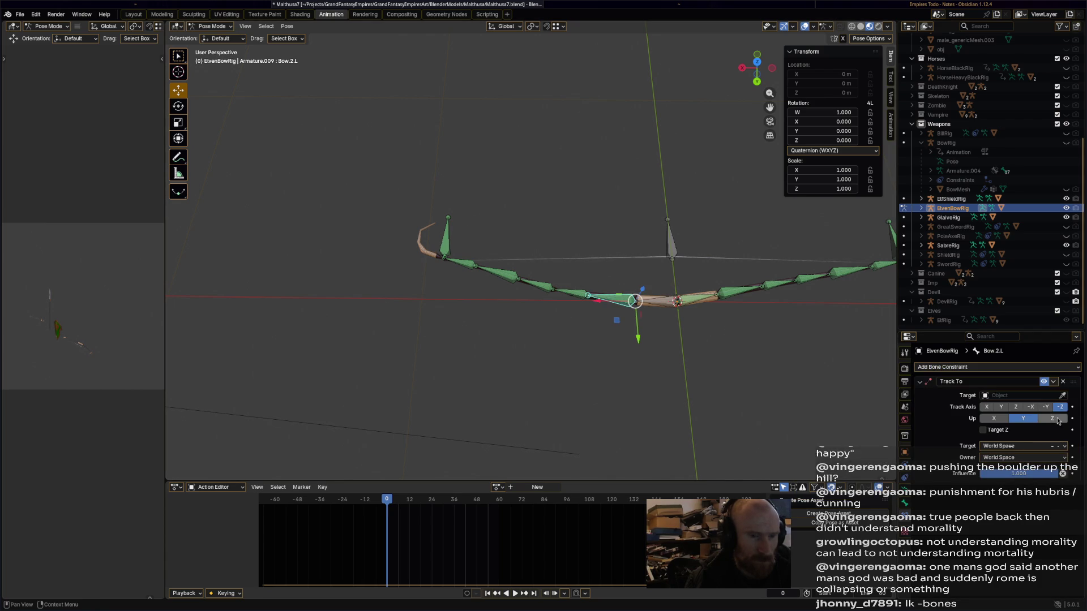
{"action": "left_click", "coordinate": [1062, 396]}
{"action": "left_click", "coordinate": [445, 237]}
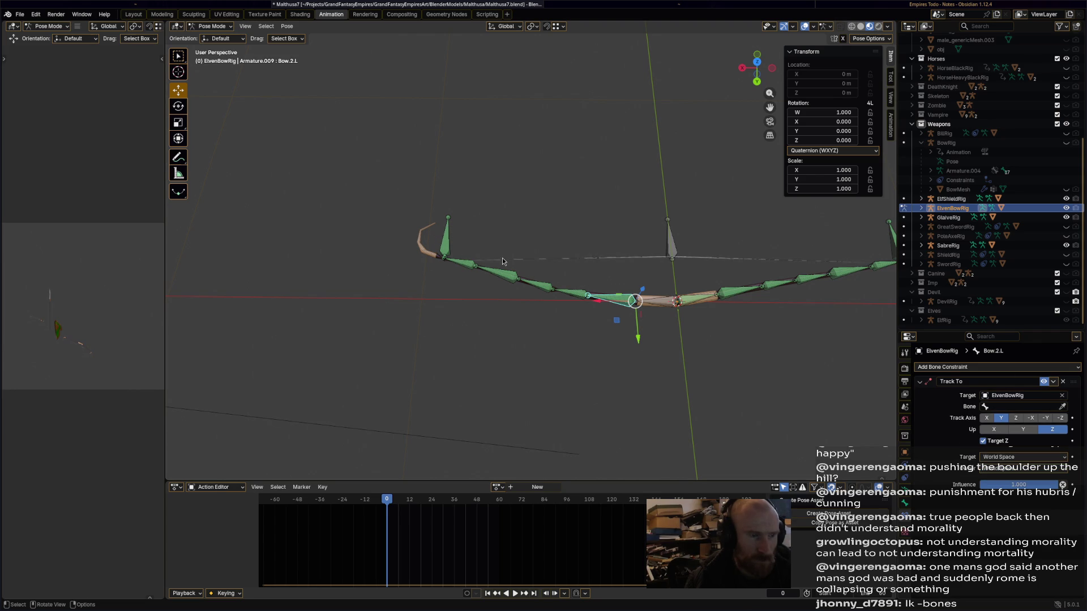
Give Bow.1.L a Track To constraint aimed at ElvenBowRig's Lock.L with Z up.
{"action": "left_click", "coordinate": [668, 308]}
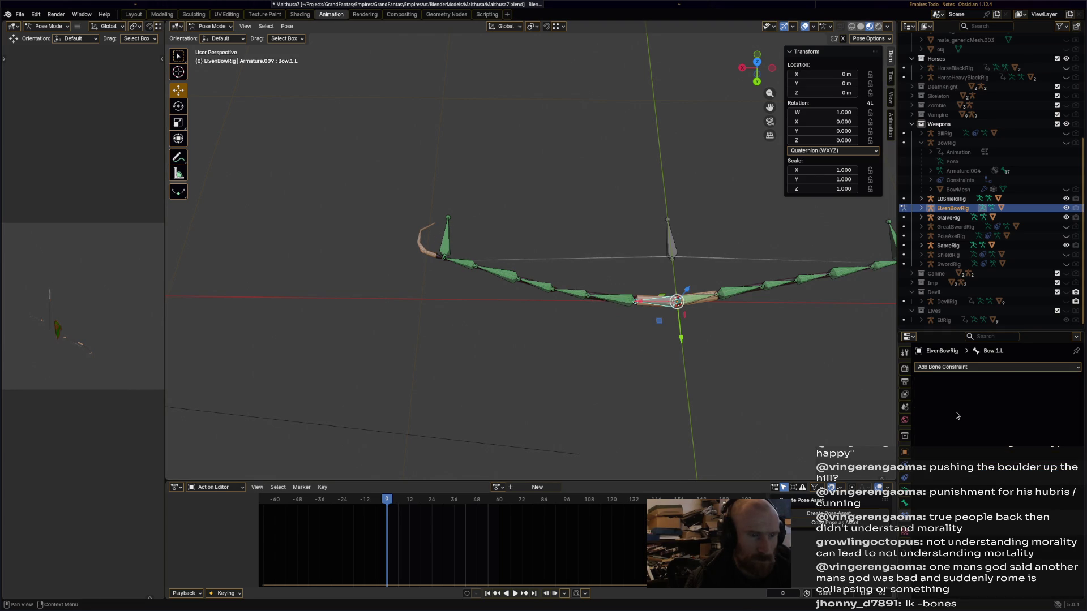
{"action": "left_click", "coordinate": [961, 368]}
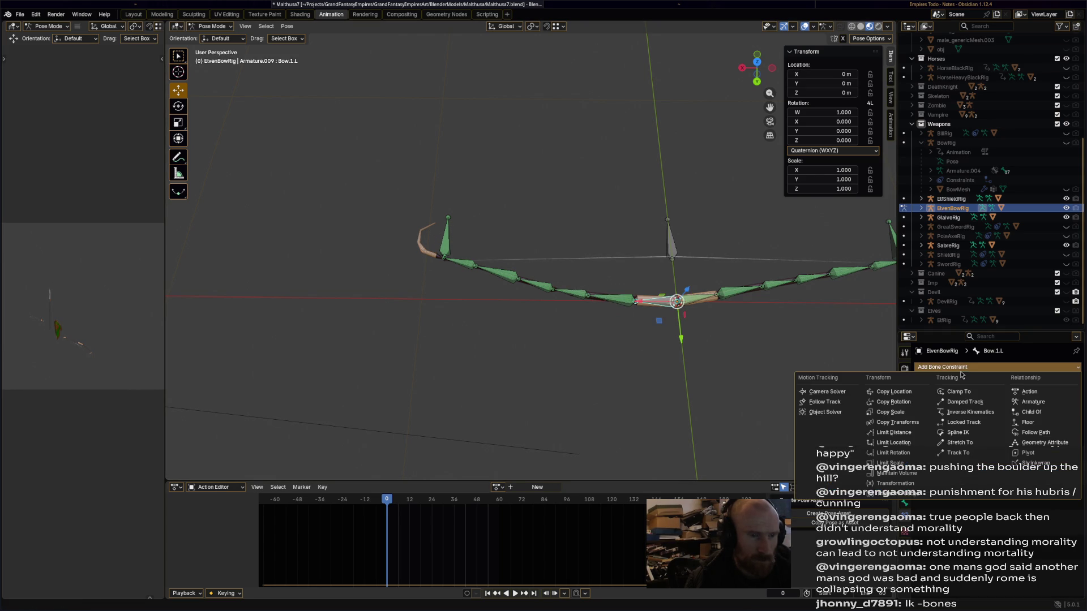
{"action": "left_click", "coordinate": [978, 458]}
{"action": "left_click", "coordinate": [1040, 419]}
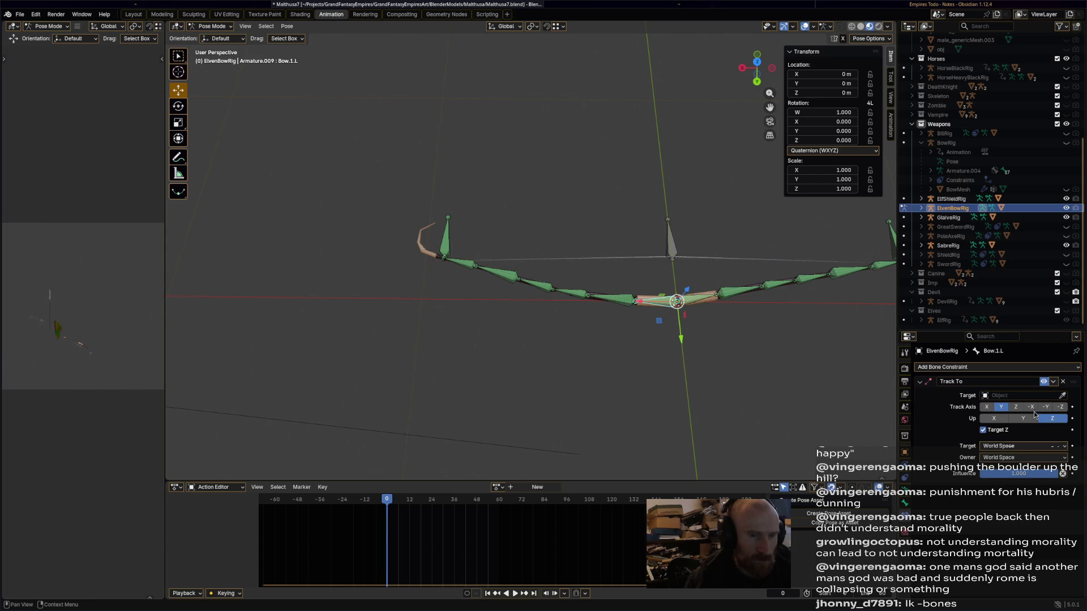
{"action": "left_click", "coordinate": [1062, 398]}
{"action": "left_click", "coordinate": [707, 307]}
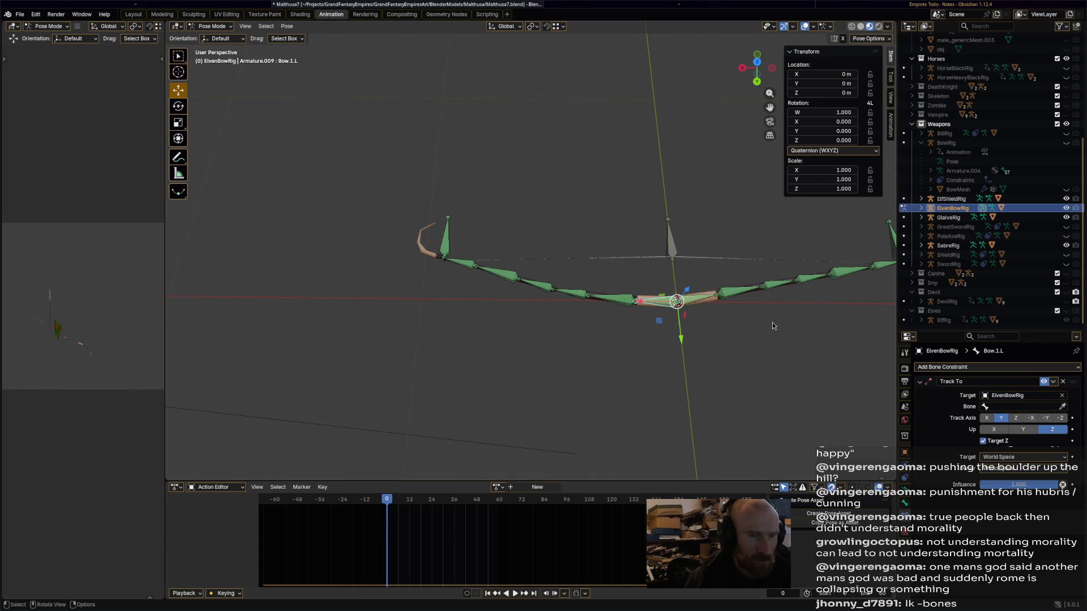
{"action": "left_click", "coordinate": [1062, 407]}
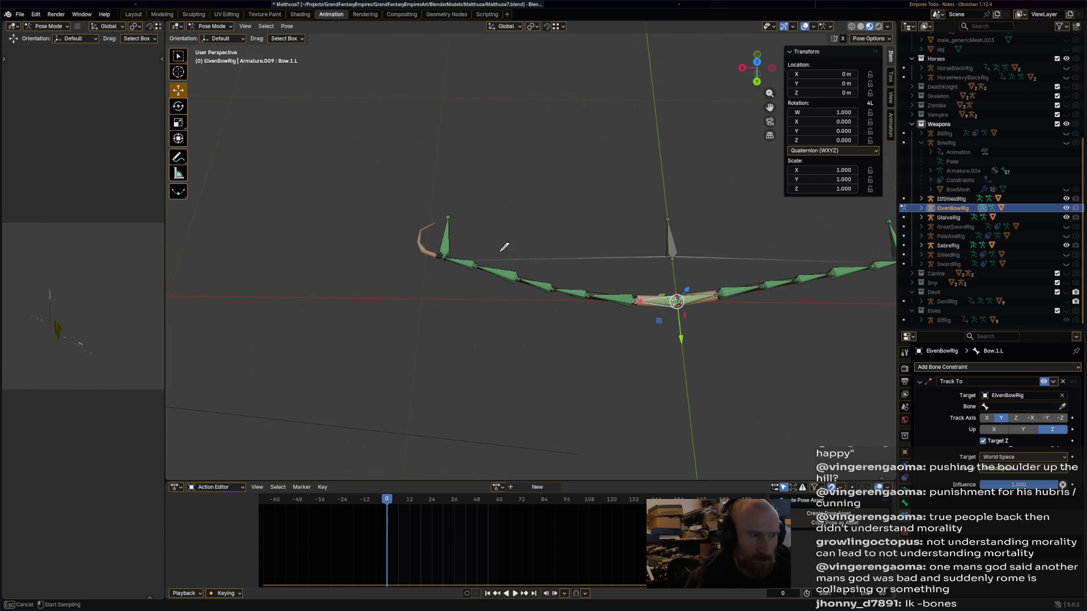
{"action": "left_click", "coordinate": [456, 242]}
Set Bow.2.L's Track To target bone to Lock.L.
{"action": "mouse_move", "coordinate": [535, 334]}
{"action": "middle_mouse_down"}
{"action": "mouse_move", "coordinate": [528, 347]}
{"action": "mouse_move", "coordinate": [618, 301]}
{"action": "middle_mouse_up"}
{"action": "left_click", "coordinate": [618, 300]}
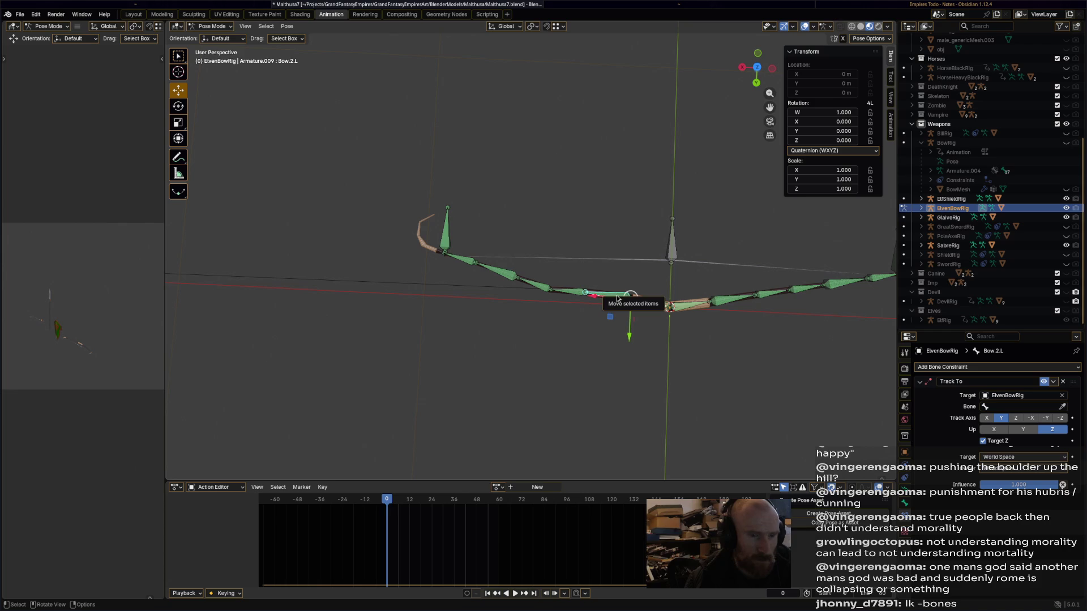
{"action": "left_click", "coordinate": [1062, 407]}
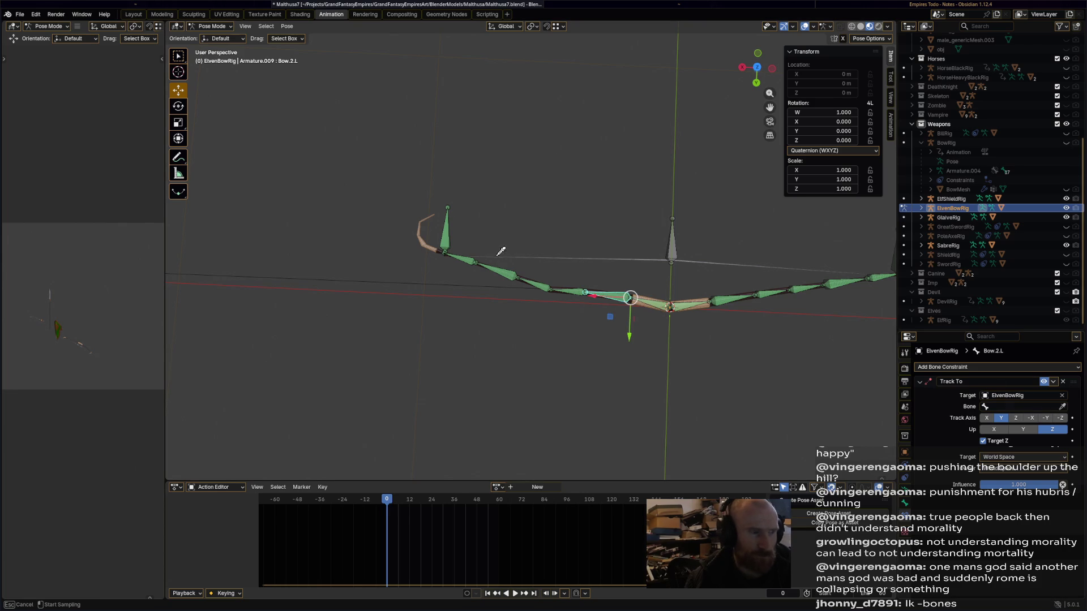
{"action": "left_click", "coordinate": [453, 233]}
Step through Bow.3.L to Bow.6.L to check their constraints, ending on the String bone.
{"action": "left_click", "coordinate": [576, 290]}
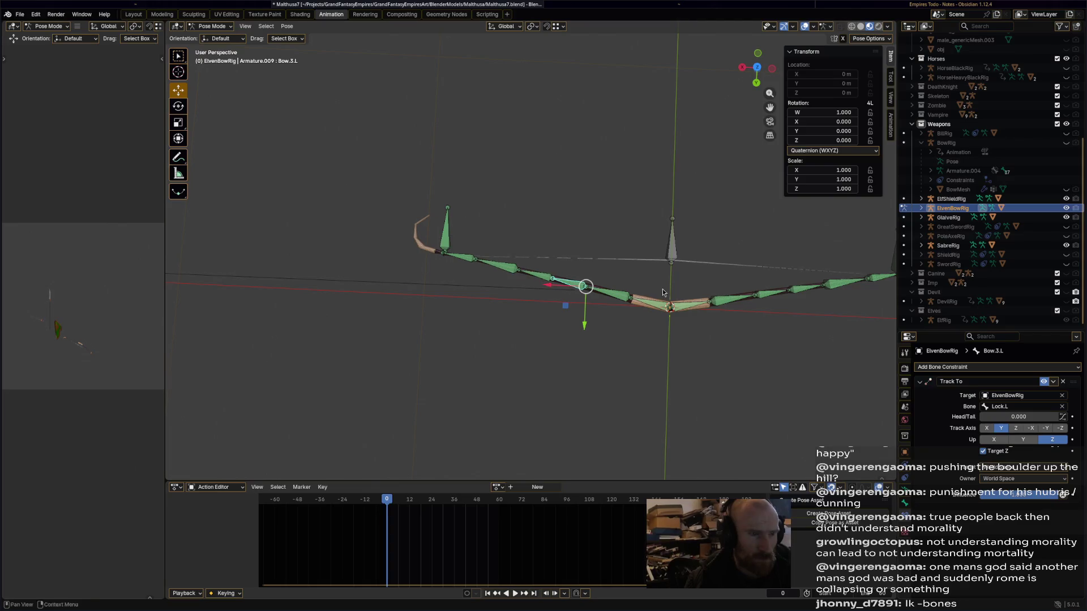
{"action": "left_click", "coordinate": [532, 278]}
{"action": "left_click", "coordinate": [479, 265]}
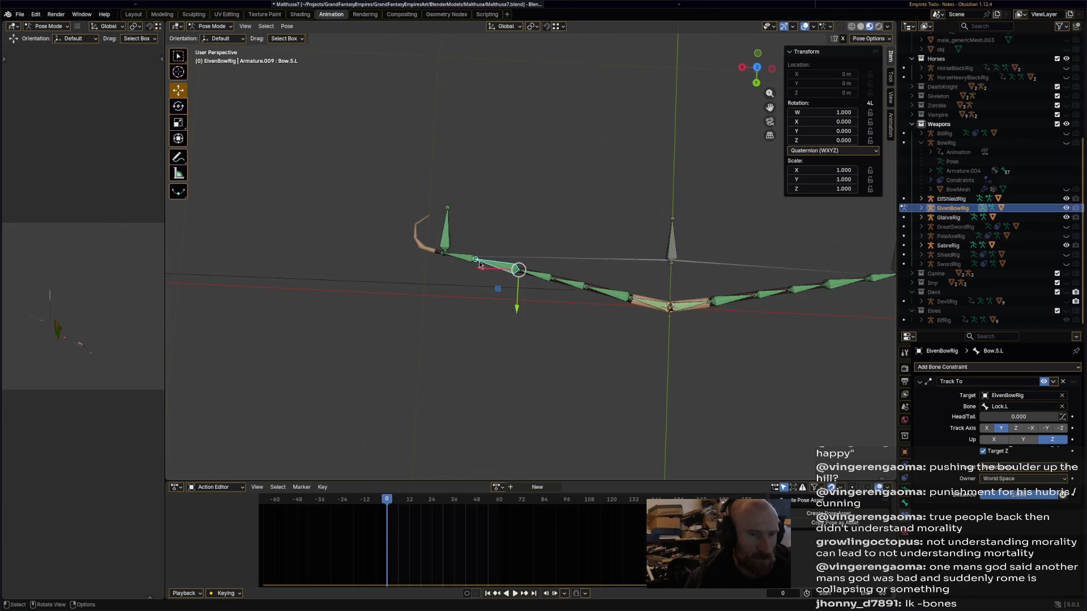
{"action": "left_click", "coordinate": [464, 258]}
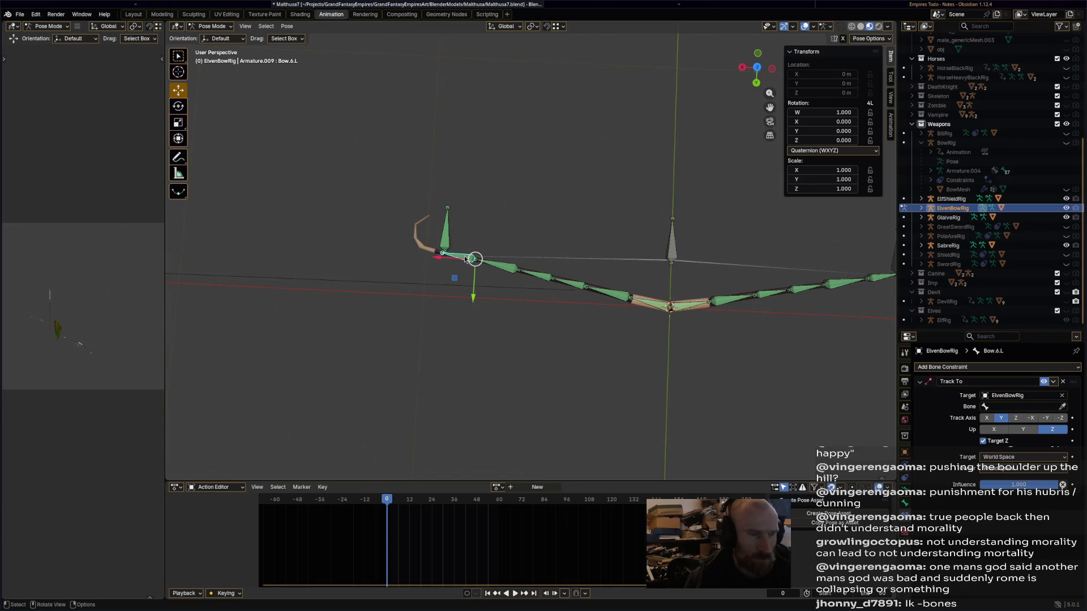
{"action": "left_click", "coordinate": [673, 260]}
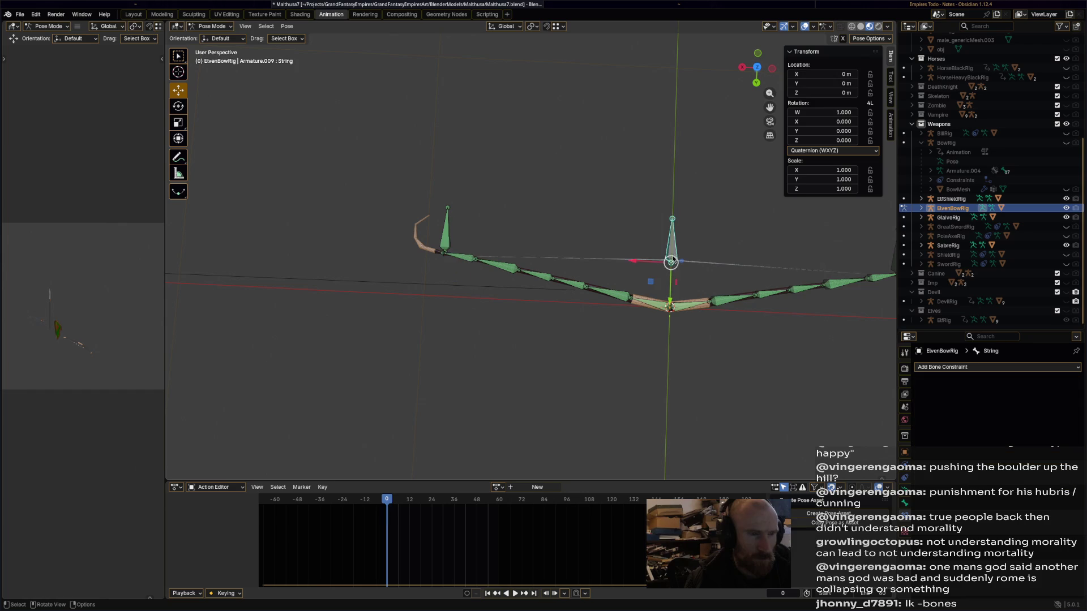
Pull the string to test the bend, then set Bow.6.L's Track To to track Z with Y up.
{"action": "mouse_move", "coordinate": [671, 277]}
{"action": "left_mouse_down"}
{"action": "mouse_move", "coordinate": [650, 104]}
{"action": "mouse_move", "coordinate": [648, 476]}
{"action": "mouse_move", "coordinate": [566, 294]}
{"action": "mouse_move", "coordinate": [499, 237]}
{"action": "mouse_move", "coordinate": [456, 259]}
{"action": "left_mouse_up"}
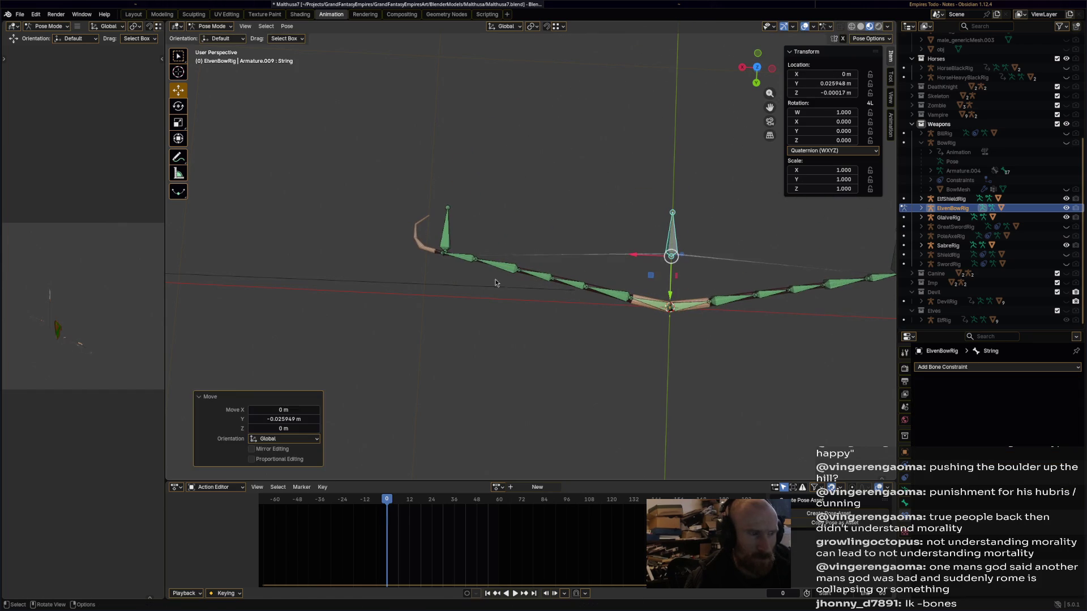
{"action": "left_click", "coordinate": [456, 260]}
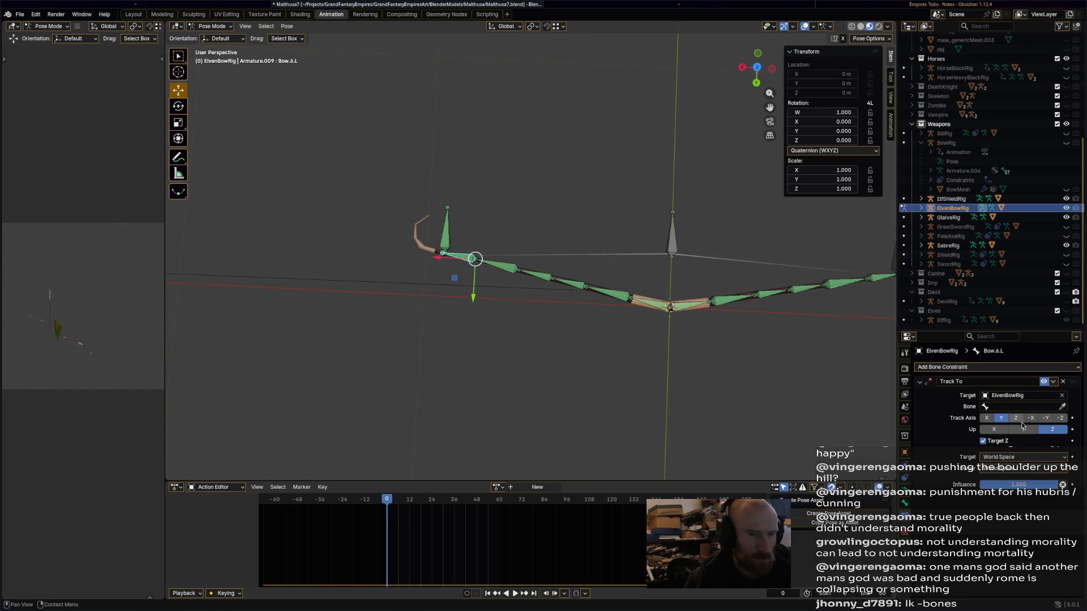
{"action": "left_click", "coordinate": [988, 421]}
{"action": "left_click", "coordinate": [1022, 420]}
{"action": "left_click", "coordinate": [1018, 419]}
{"action": "left_click", "coordinate": [1023, 430]}
{"action": "left_click", "coordinate": [995, 430]}
Deselect, check Bow.3.L and Lock.L, and reselect the Bow.6.L tip bone.
{"action": "left_click", "coordinate": [784, 361]}
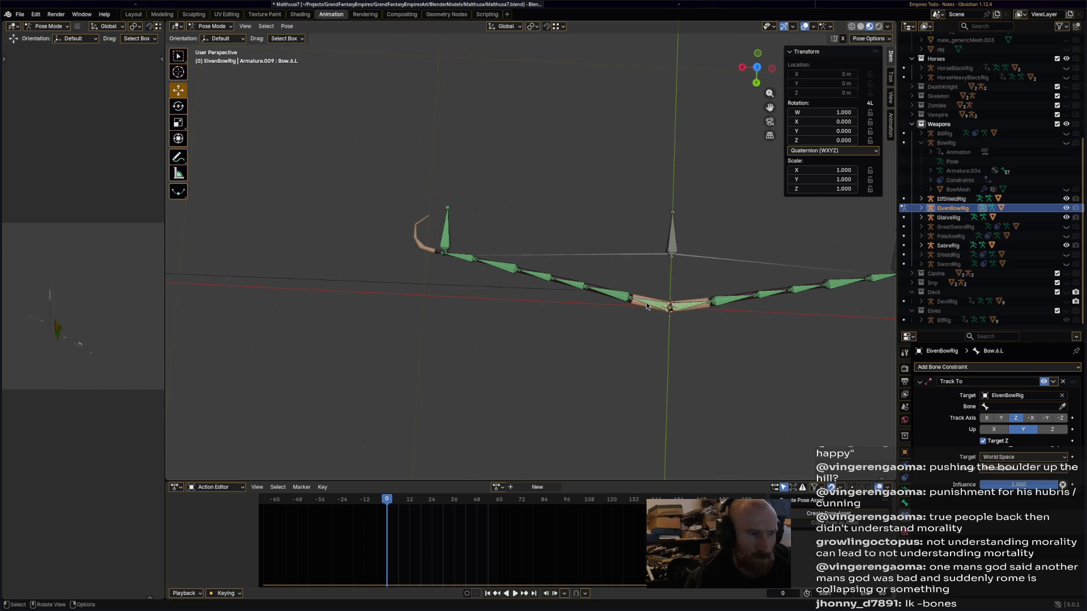
{"action": "left_click", "coordinate": [558, 286]}
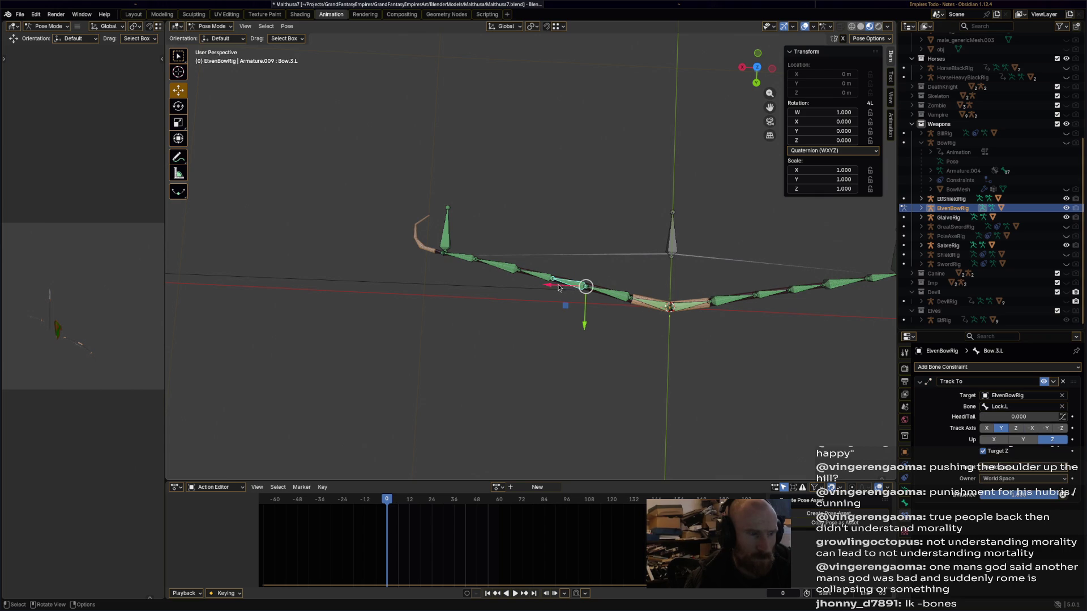
{"action": "left_click", "coordinate": [448, 243]}
{"action": "left_click", "coordinate": [465, 264]}
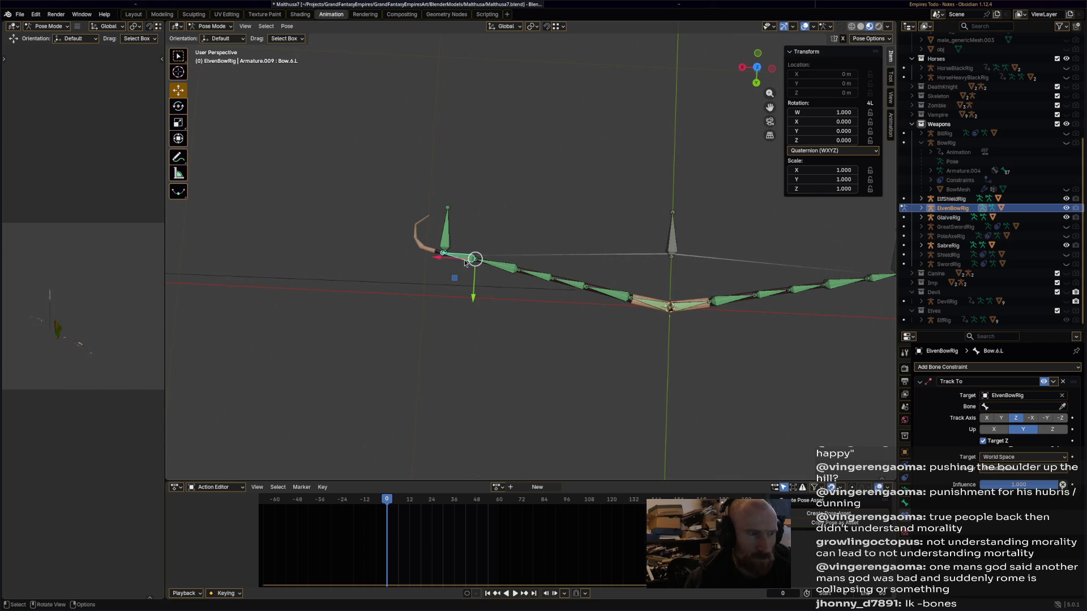
Lower the Track To influence on the current bone and Bow.3.R, stepping through Bow.1.L to Bow.3.R.
{"action": "mouse_move", "coordinate": [1007, 487]}
{"action": "left_mouse_down"}
{"action": "mouse_move", "coordinate": [974, 487]}
{"action": "mouse_move", "coordinate": [1013, 494]}
{"action": "left_mouse_up"}
{"action": "left_click", "coordinate": [657, 304]}
{"action": "left_click", "coordinate": [695, 309]}
{"action": "left_click", "coordinate": [733, 308]}
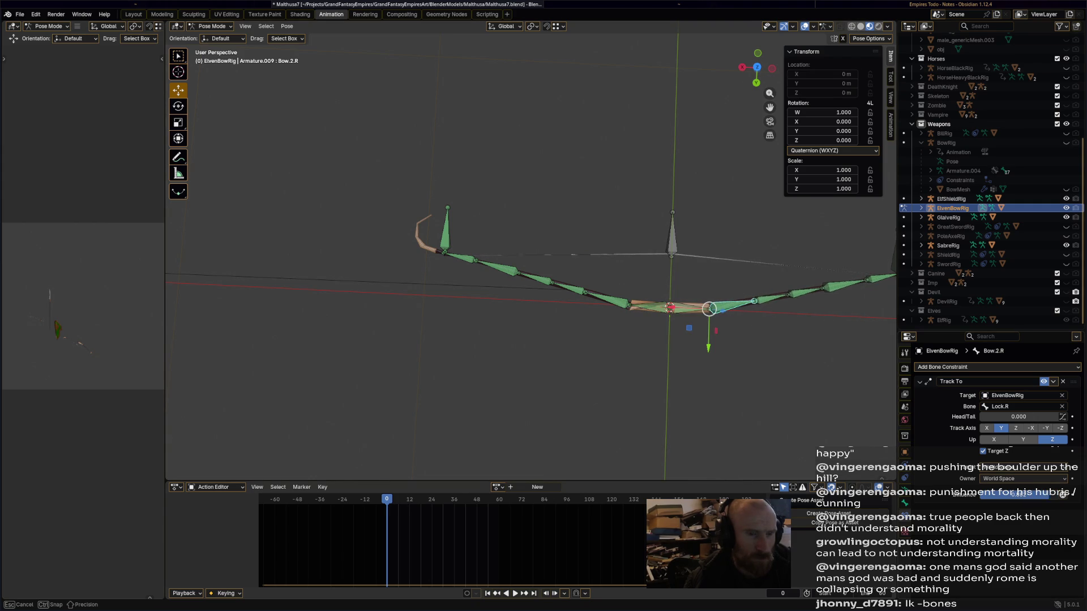
{"action": "left_click", "coordinate": [771, 303]}
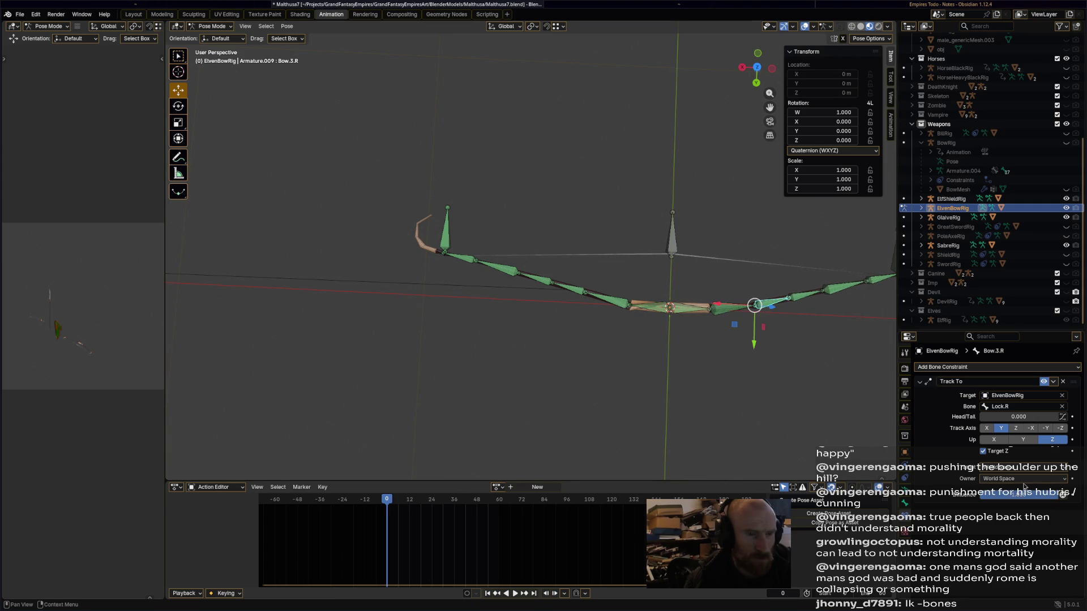
{"action": "left_click_drag", "start_coordinate": [1013, 493], "coordinate": [994, 495]}
Reduce the Track To influence on Bow.5.R and the Bow.6.R tip bone.
{"action": "left_click", "coordinate": [803, 298]}
{"action": "left_click", "coordinate": [847, 291]}
{"action": "middle_click_drag", "start_coordinate": [793, 340], "coordinate": [658, 334], "text": "shift"}
{"action": "left_click", "coordinate": [750, 278]}
{"action": "left_click_drag", "start_coordinate": [1022, 501], "coordinate": [992, 501]}
{"action": "mouse_move", "coordinate": [737, 319]}
{"action": "middle_mouse_down"}
{"action": "mouse_move", "coordinate": [660, 195]}
{"action": "mouse_move", "coordinate": [694, 233]}
{"action": "middle_mouse_up"}
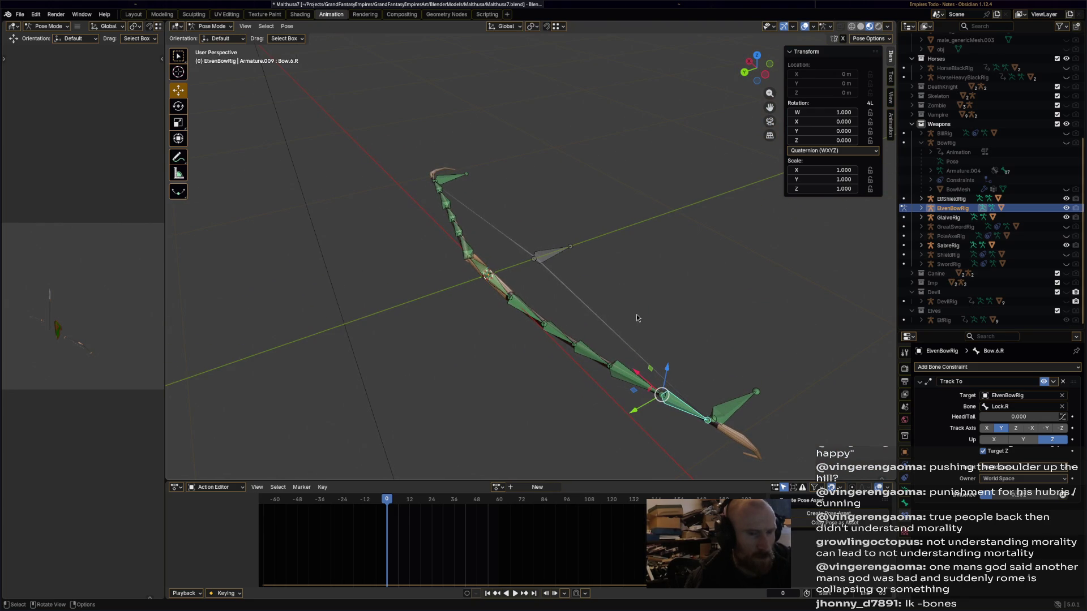
{"action": "left_click", "coordinate": [632, 382]}
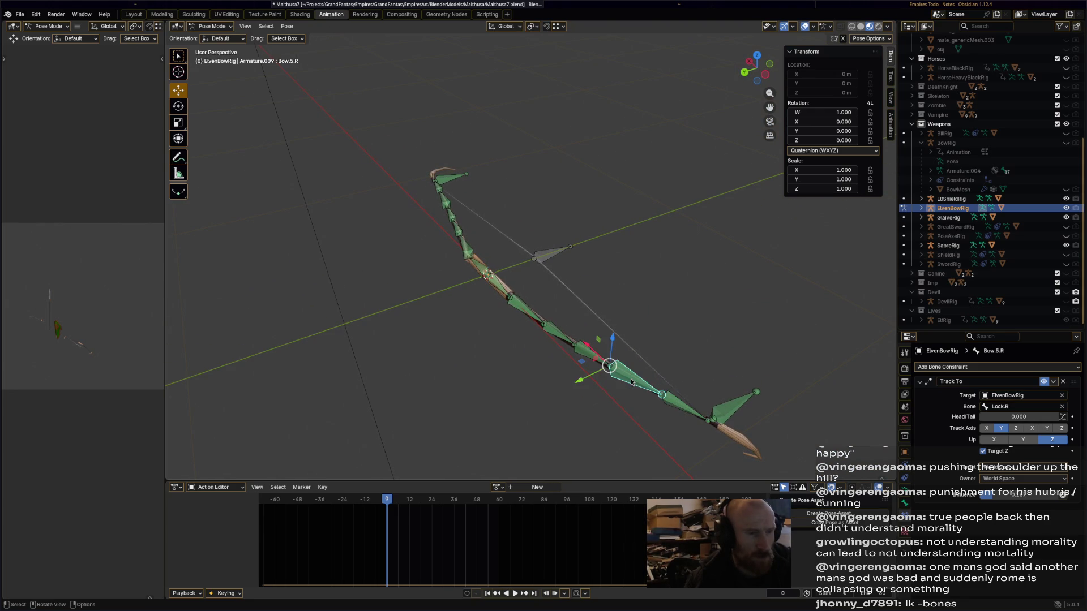
{"action": "left_click", "coordinate": [671, 399]}
{"action": "left_click", "coordinate": [746, 405]}
{"action": "left_click", "coordinate": [682, 408]}
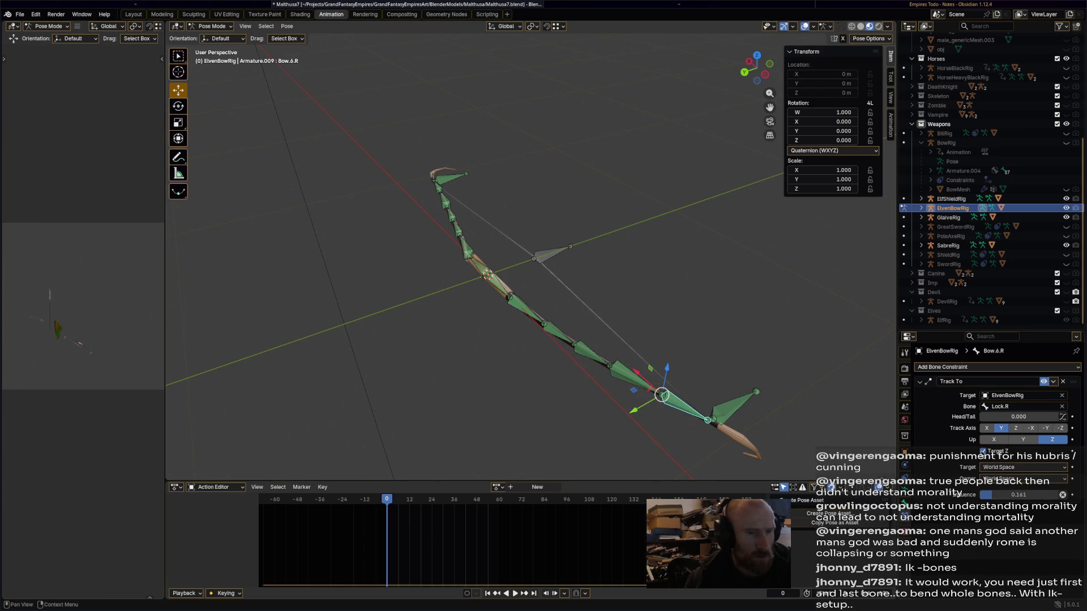
{"action": "left_click", "coordinate": [652, 390]}
{"action": "left_click", "coordinate": [583, 356]}
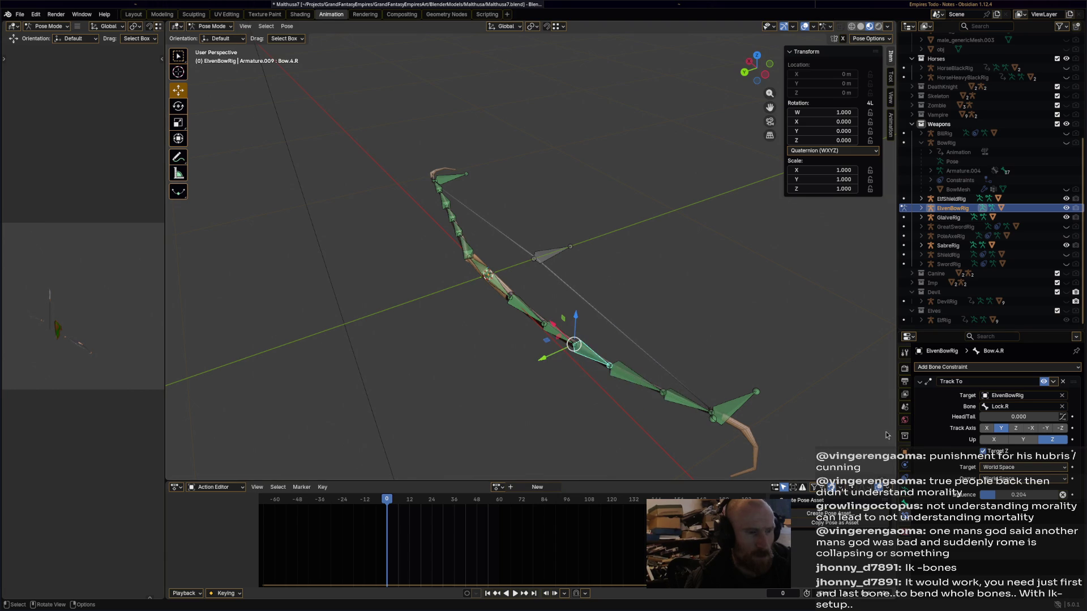
{"action": "key", "text": "bracketleft"}
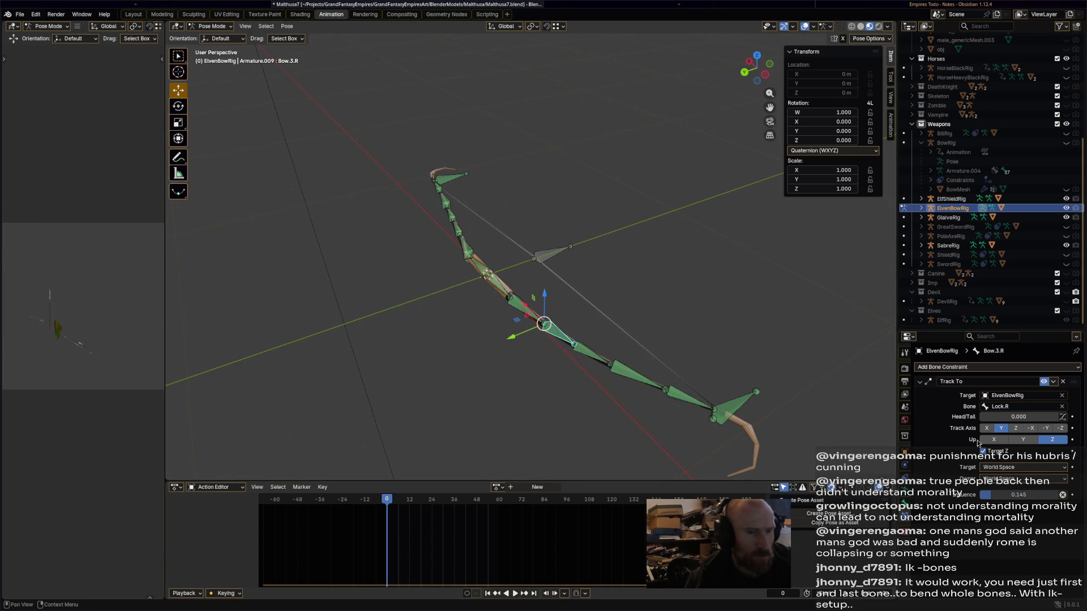
{"action": "key", "text": "bracketleft"}
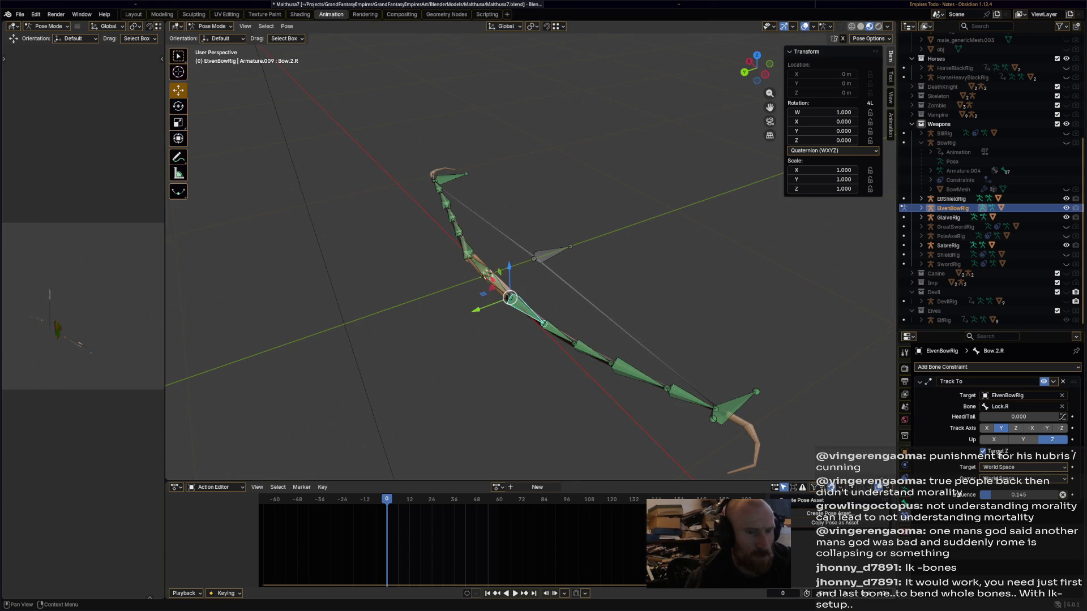
{"action": "left_click", "coordinate": [498, 286]}
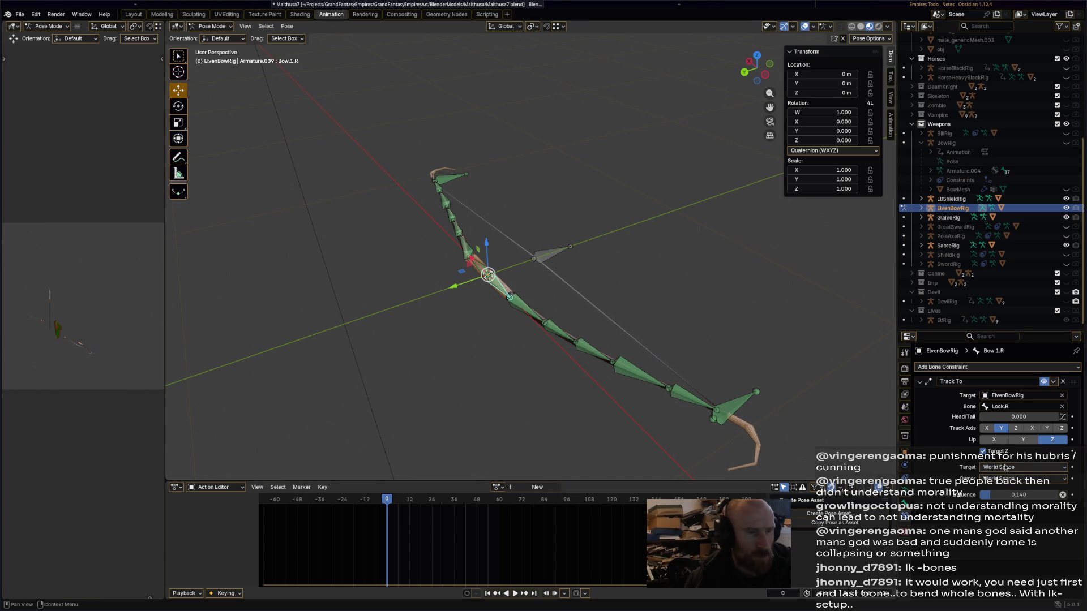
{"action": "mouse_move", "coordinate": [673, 340]}
{"action": "middle_mouse_down"}
{"action": "mouse_move", "coordinate": [691, 422]}
{"action": "mouse_move", "coordinate": [529, 325]}
{"action": "middle_mouse_up"}
{"action": "left_click", "coordinate": [489, 294]}
{"action": "middle_click_drag", "start_coordinate": [490, 293], "coordinate": [708, 317]}
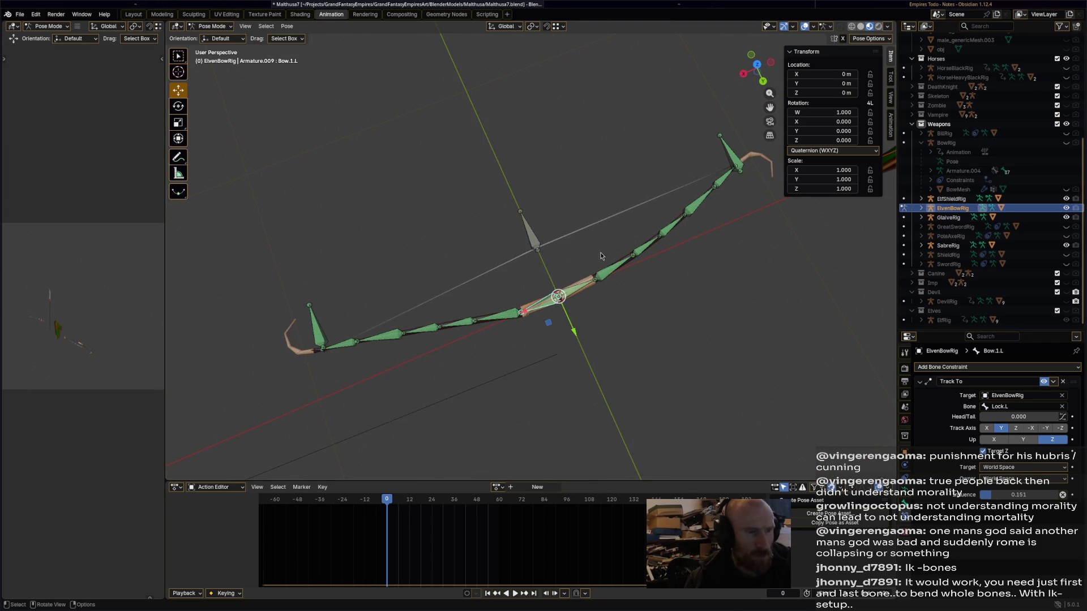
Step along the right limb bones up to Bow.6.R to read their Track To influences.
{"action": "left_click", "coordinate": [598, 278]}
{"action": "left_click", "coordinate": [641, 253]}
{"action": "left_click", "coordinate": [687, 210]}
{"action": "left_click", "coordinate": [692, 203]}
{"action": "left_click", "coordinate": [720, 185]}
Review the left limb bones Bow.2.L–Bow.6.L, nudging the Bow.3.L influence to 0.188.
{"action": "left_click", "coordinate": [506, 316]}
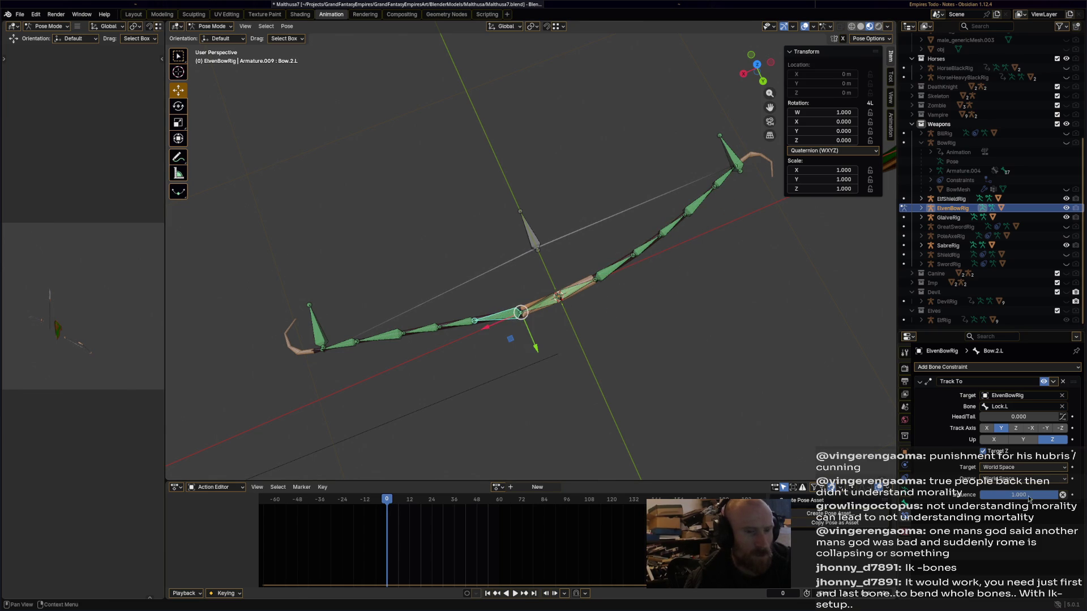
{"action": "left_click", "coordinate": [459, 329]}
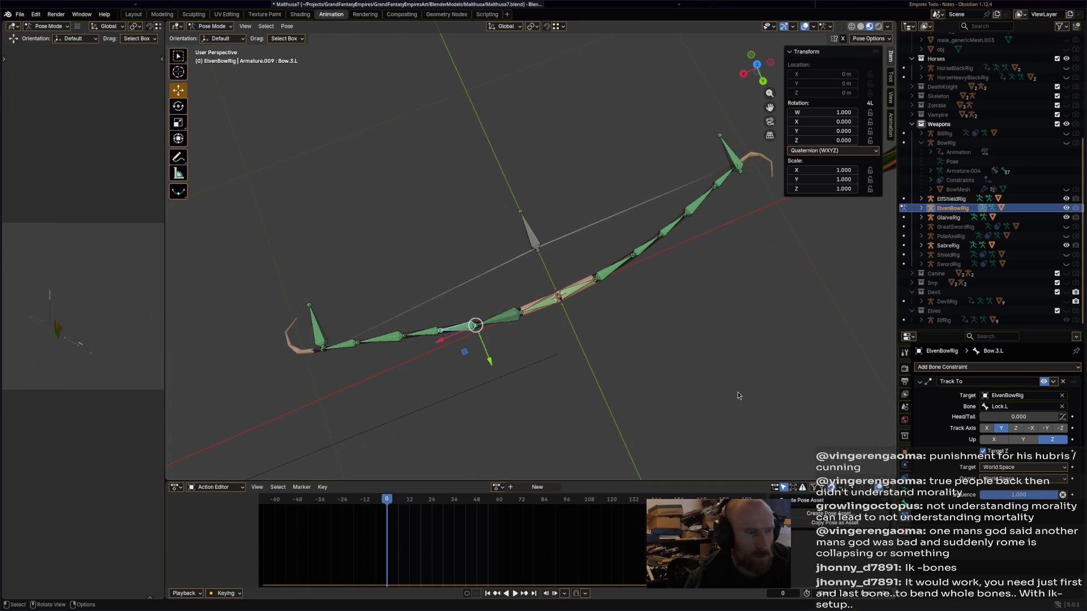
{"action": "mouse_move", "coordinate": [1018, 495]}
{"action": "left_mouse_down"}
{"action": "mouse_move", "coordinate": [1050, 485]}
{"action": "mouse_move", "coordinate": [988, 453]}
{"action": "left_mouse_up"}
{"action": "left_click", "coordinate": [426, 342]}
{"action": "left_click", "coordinate": [389, 343]}
{"action": "left_click", "coordinate": [349, 358]}
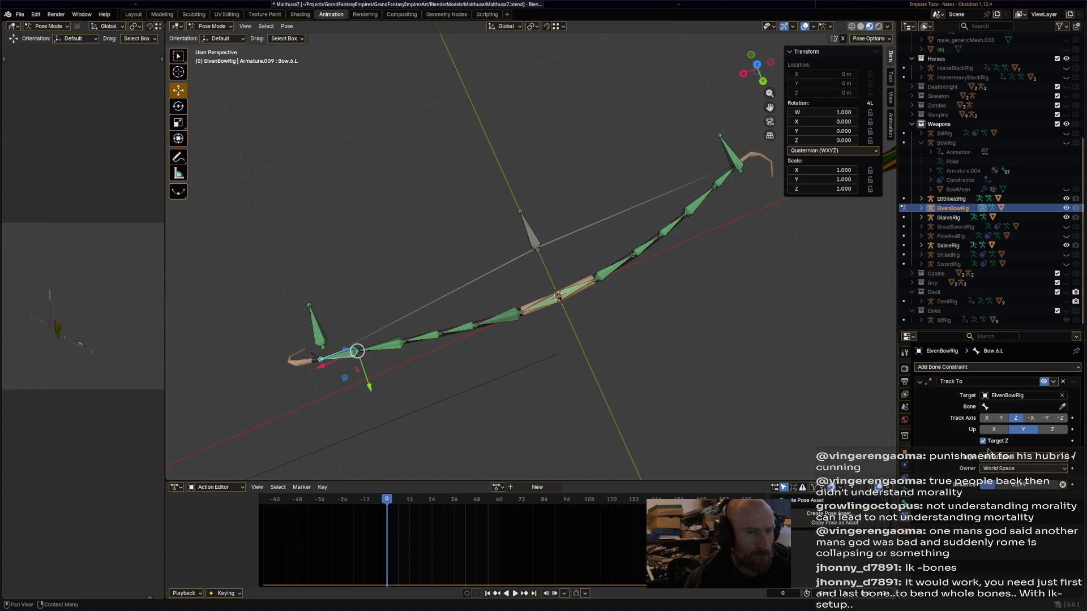
Turn off Target Z on the Track To constraints of Bow.5.L, Bow.3.L, Bow.2.L and Bow.1.L.
{"action": "left_click", "coordinate": [382, 346]}
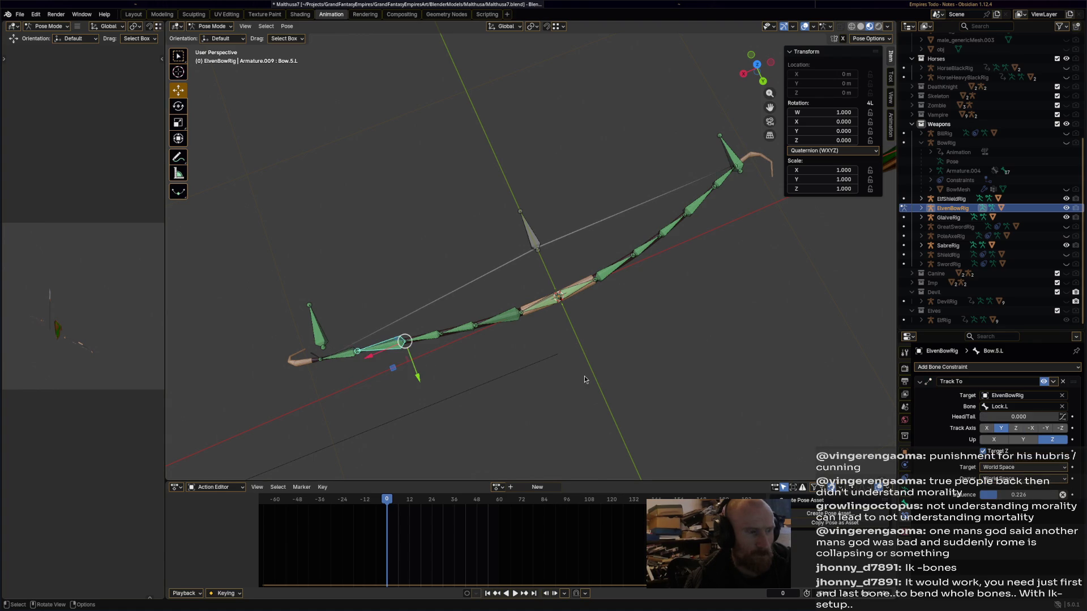
{"action": "left_click", "coordinate": [982, 451]}
{"action": "left_click", "coordinate": [422, 337]}
{"action": "left_click", "coordinate": [460, 330]}
{"action": "left_click", "coordinate": [983, 451]}
{"action": "left_click", "coordinate": [497, 319]}
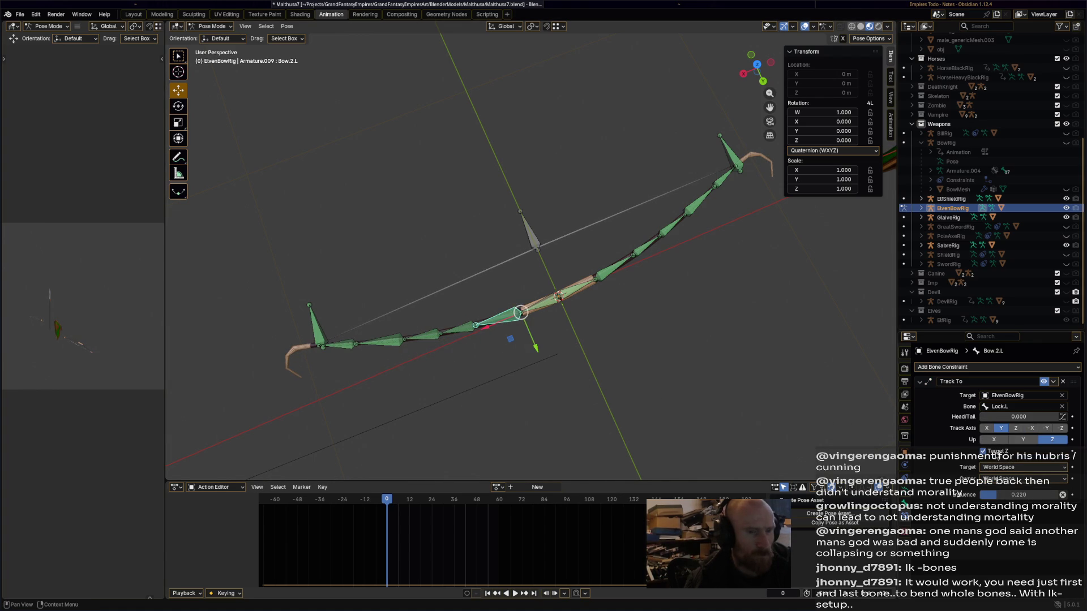
{"action": "left_click", "coordinate": [983, 451]}
{"action": "left_click", "coordinate": [550, 301]}
{"action": "left_click", "coordinate": [999, 455]}
Select the String bone and start moving it to bend the bow.
{"action": "middle_click_drag", "start_coordinate": [479, 355], "coordinate": [507, 348]}
{"action": "left_click", "coordinate": [531, 238]}
{"action": "key", "text": "g"}
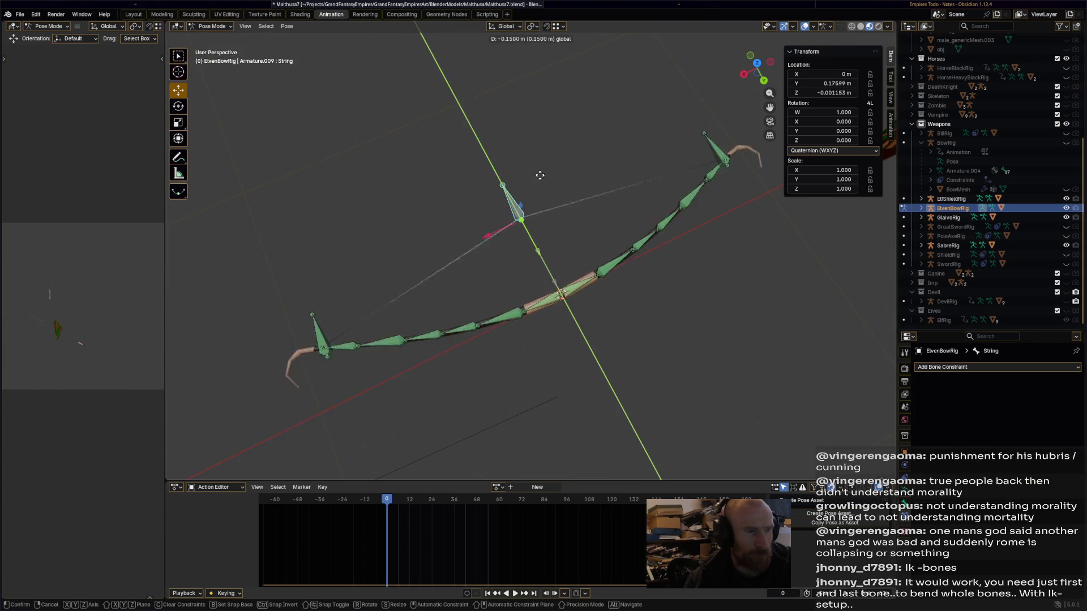
Pull the String bone back, then along the global Y axis, to test the bow bending.
{"action": "left_click", "coordinate": [552, 228]}
{"action": "key", "text": "ctrl+s"}
{"action": "middle_click_drag", "start_coordinate": [708, 271], "coordinate": [573, 274]}
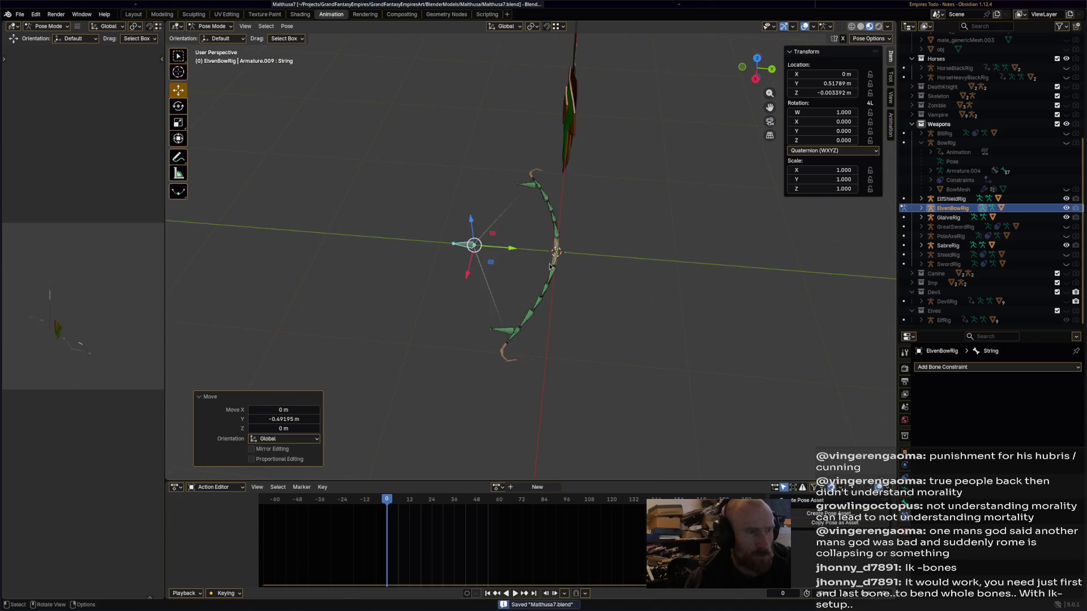
{"action": "key", "text": "g"}
{"action": "key", "text": "y"}
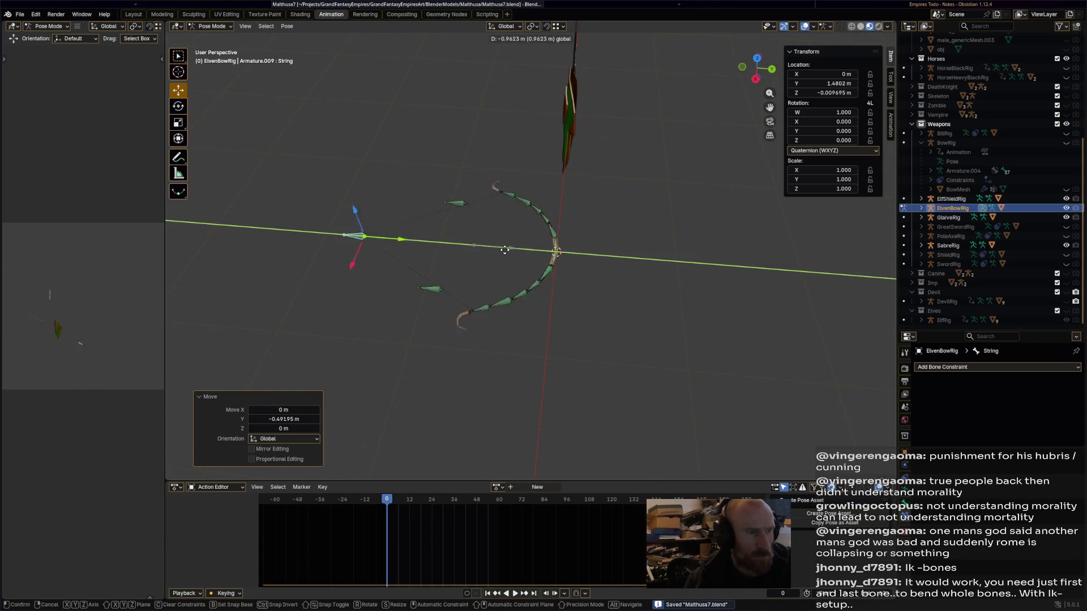
{"action": "left_click", "coordinate": [552, 262]}
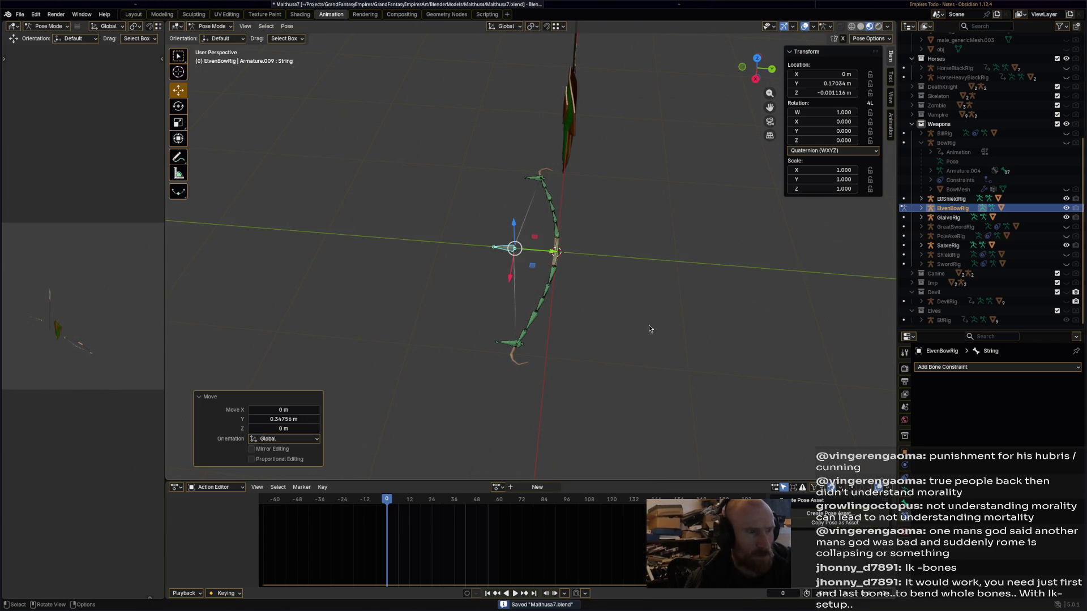
Clear the location of all bones, save the file and return to Object Mode.
{"action": "key", "text": "a"}
{"action": "left_click", "coordinate": [287, 26]}
{"action": "mouse_move", "coordinate": [317, 46]}
{"action": "left_click", "coordinate": [422, 75]}
{"action": "left_click", "coordinate": [369, 175]}
{"action": "mouse_move", "coordinate": [369, 175]}
{"action": "middle_mouse_down"}
{"action": "mouse_move", "coordinate": [394, 203]}
{"action": "mouse_move", "coordinate": [408, 270]}
{"action": "mouse_move", "coordinate": [420, 243]}
{"action": "middle_mouse_up"}
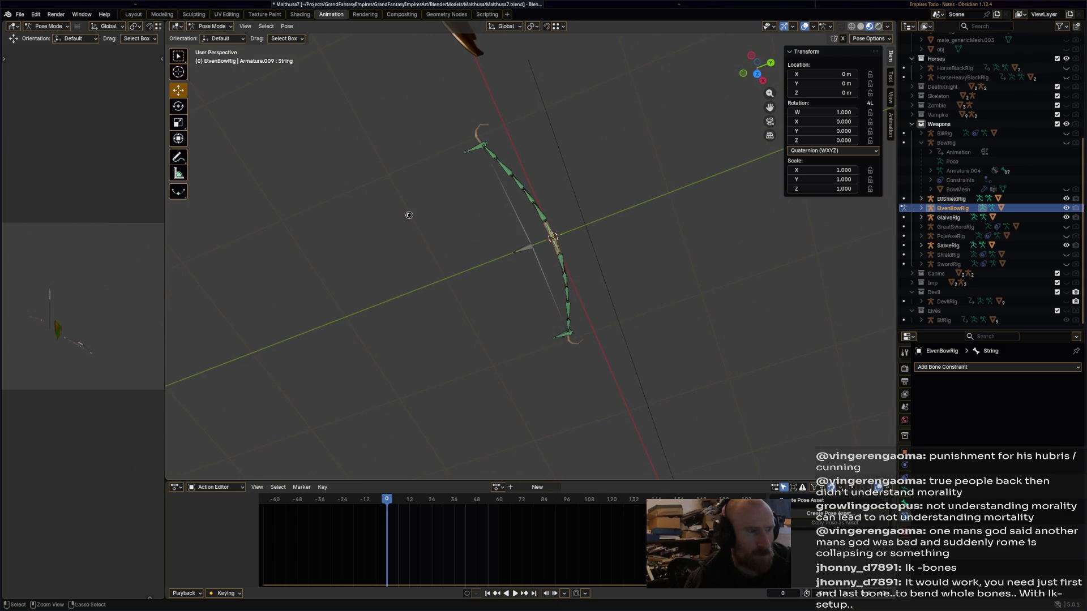
{"action": "key", "text": "ctrl+s"}
{"action": "left_click", "coordinate": [213, 26]}
{"action": "mouse_move", "coordinate": [433, 257]}
{"action": "middle_mouse_down"}
{"action": "mouse_move", "coordinate": [532, 223]}
{"action": "mouse_move", "coordinate": [463, 191]}
{"action": "mouse_move", "coordinate": [470, 289]}
{"action": "mouse_move", "coordinate": [593, 312]}
{"action": "mouse_move", "coordinate": [543, 275]}
{"action": "mouse_move", "coordinate": [572, 246]}
{"action": "mouse_move", "coordinate": [555, 482]}
{"action": "middle_mouse_up"}
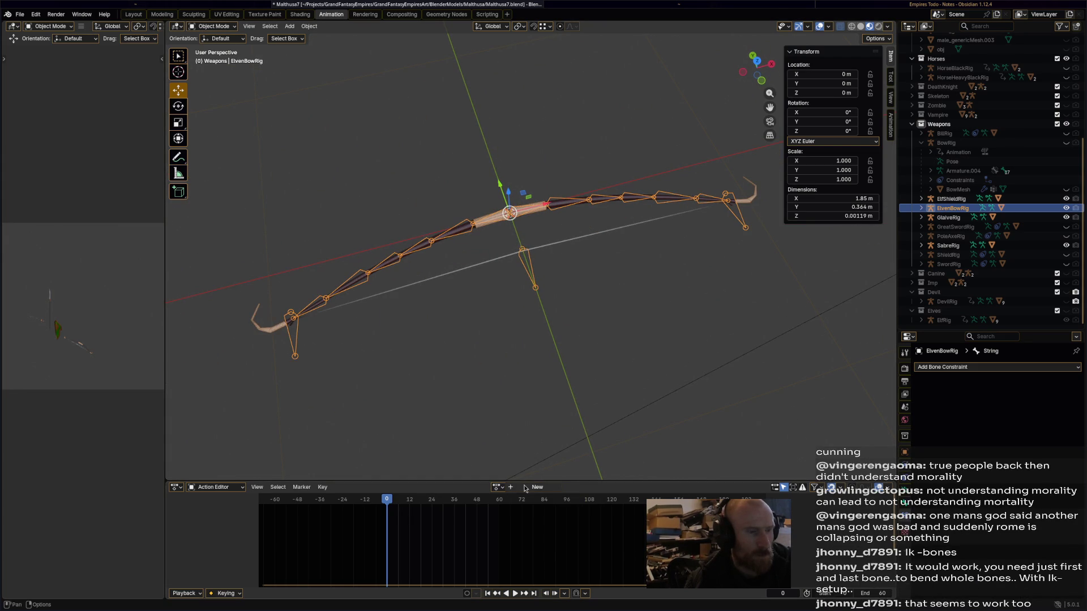
Enter Pose Mode on the bow rig and select all its bones.
{"action": "left_click", "coordinate": [222, 29]}
{"action": "left_click", "coordinate": [214, 59]}
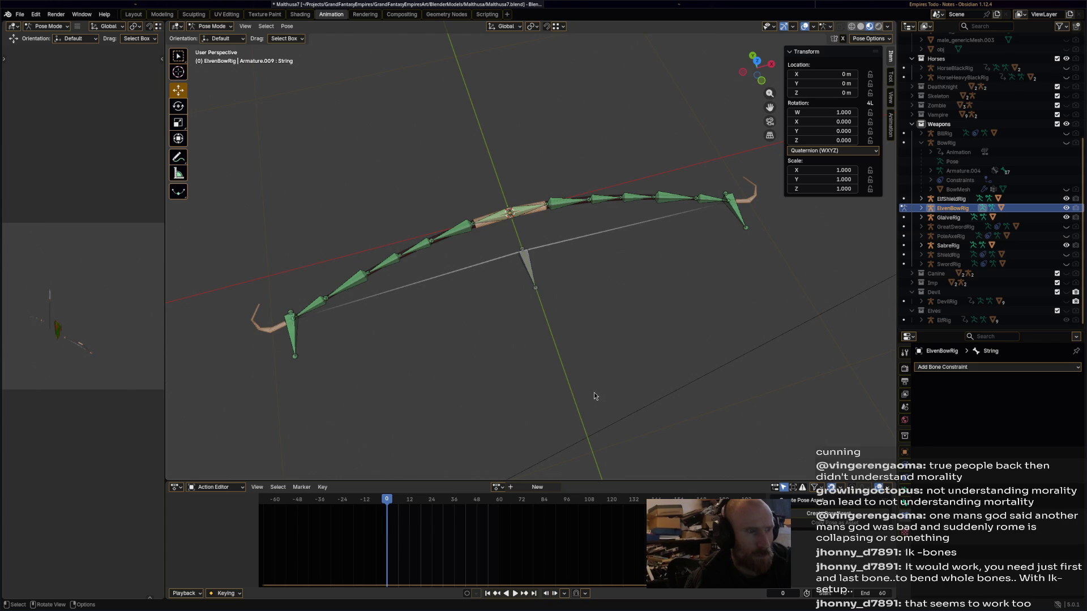
{"action": "key", "text": "a"}
Create a new action named ElvenBow-Idle, protected with Fake User and given an action slot.
{"action": "left_click", "coordinate": [537, 487]}
{"action": "left_click", "coordinate": [490, 487]}
{"action": "type", "text": "Eveln"}
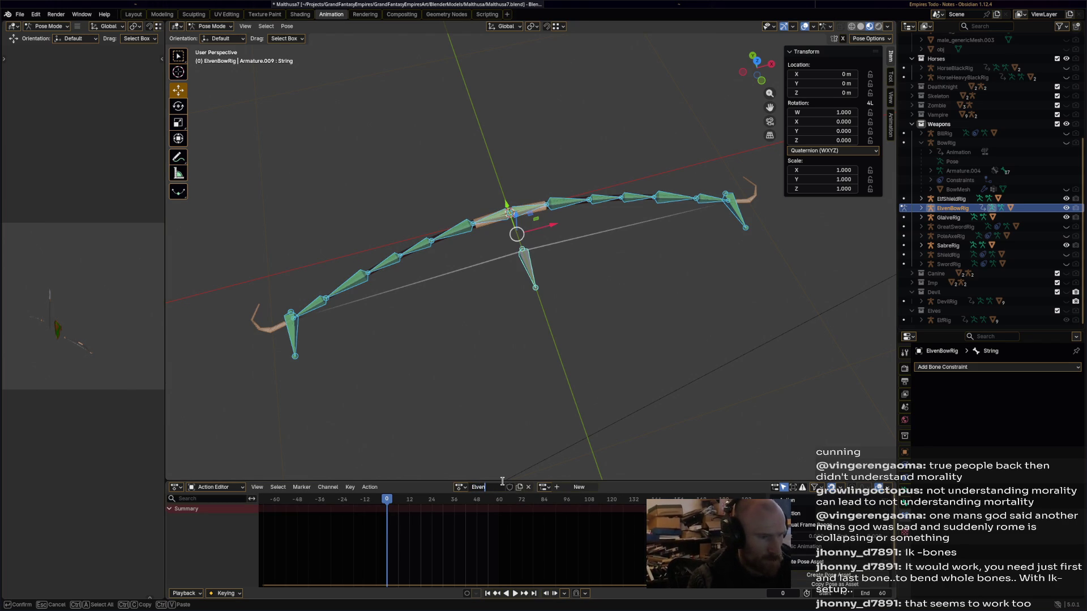
{"action": "type", "text": "-D"}
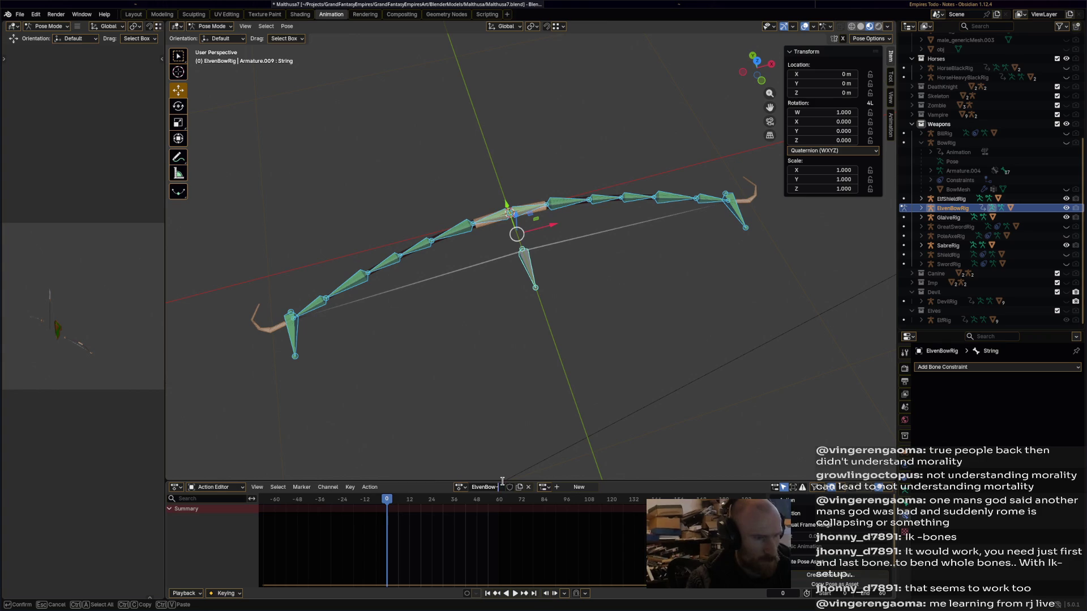
{"action": "key", "text": "Return"}
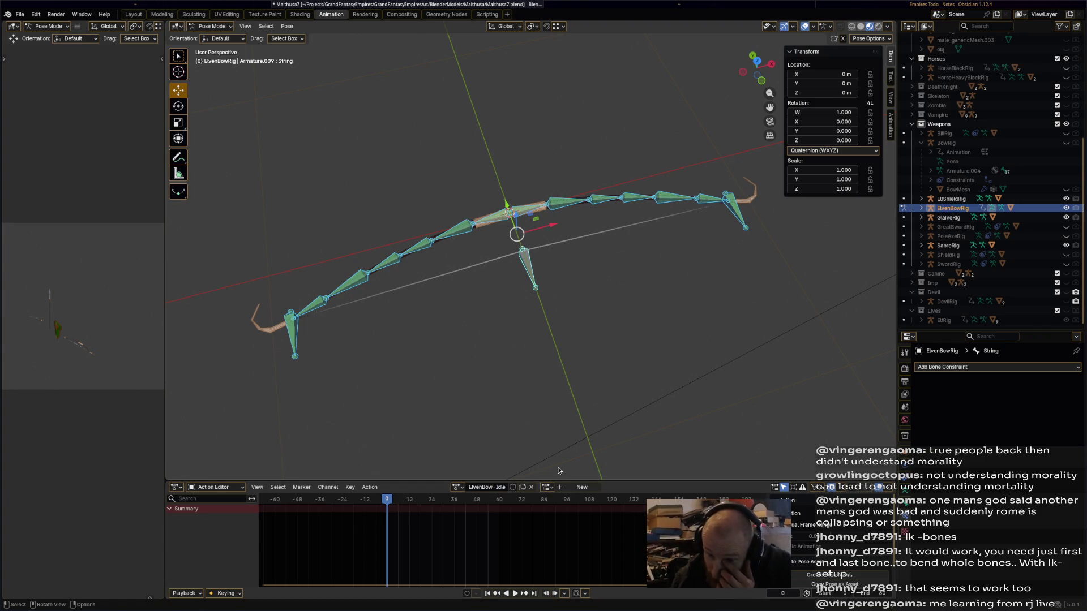
{"action": "scroll", "coordinate": [558, 467], "scroll_direction": "up", "scroll_amount": 1}
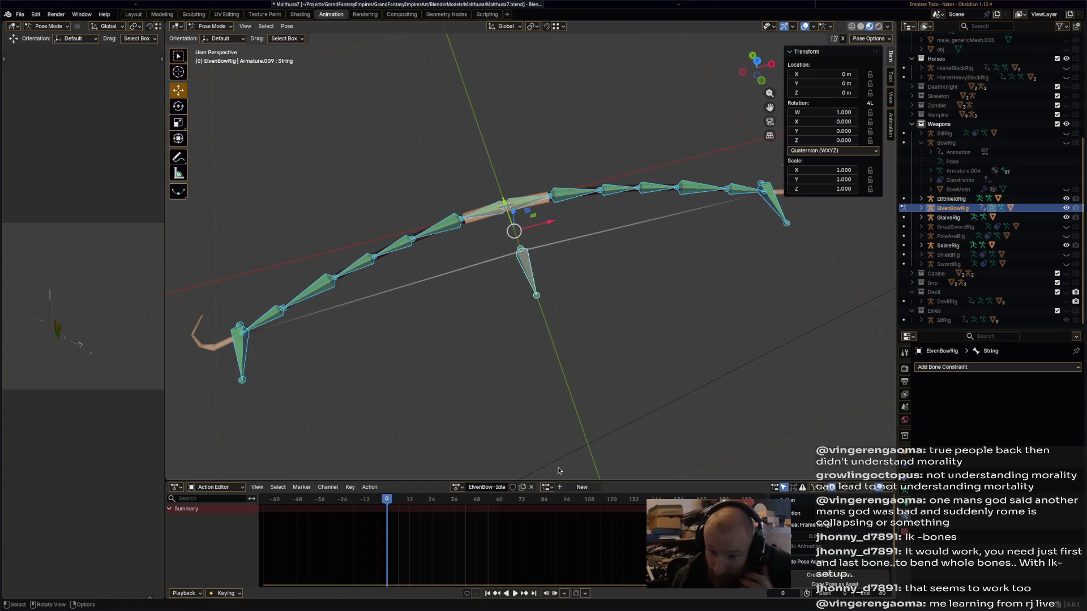
{"action": "left_click", "coordinate": [515, 489]}
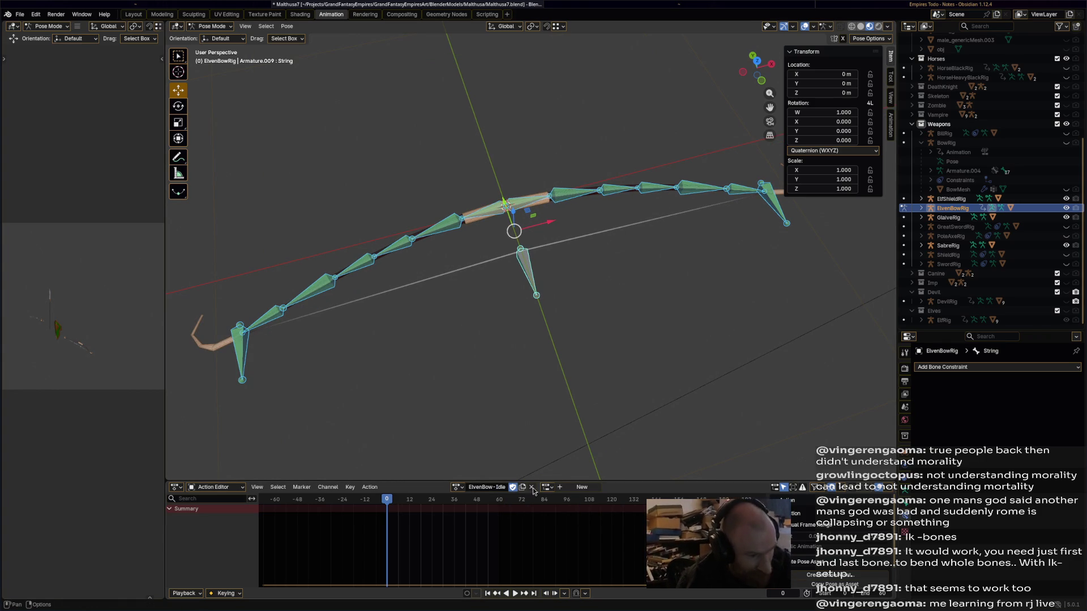
{"action": "left_click", "coordinate": [559, 488]}
Key the current pose of all bones, save the file, and clear the bone selection.
{"action": "key", "text": "ctrl+s"}
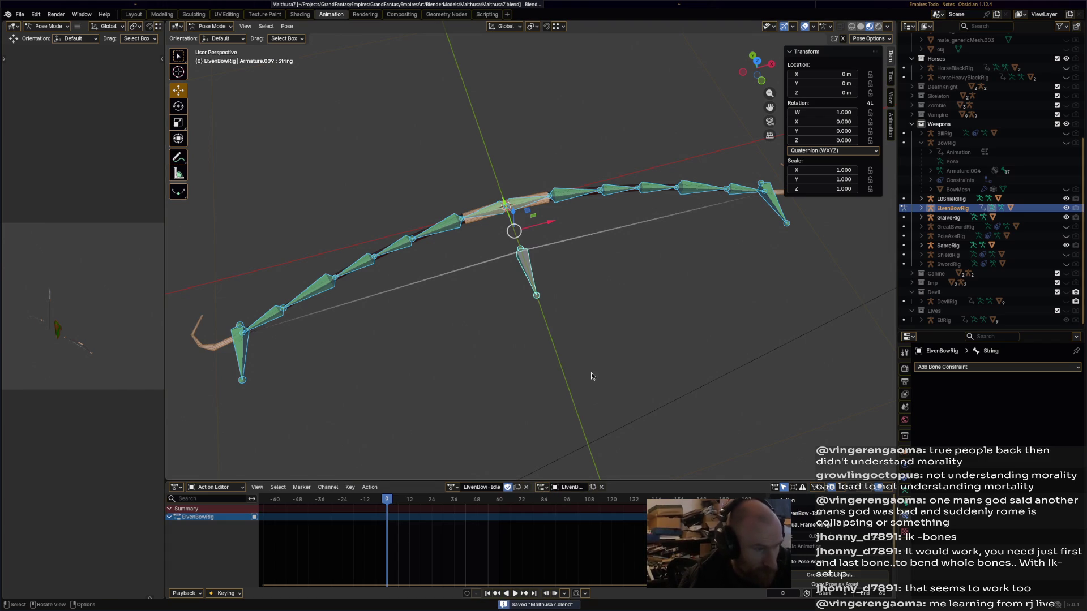
{"action": "key", "text": "i"}
{"action": "left_click", "coordinate": [592, 376]}
{"action": "middle_click_drag", "start_coordinate": [593, 376], "coordinate": [568, 373]}
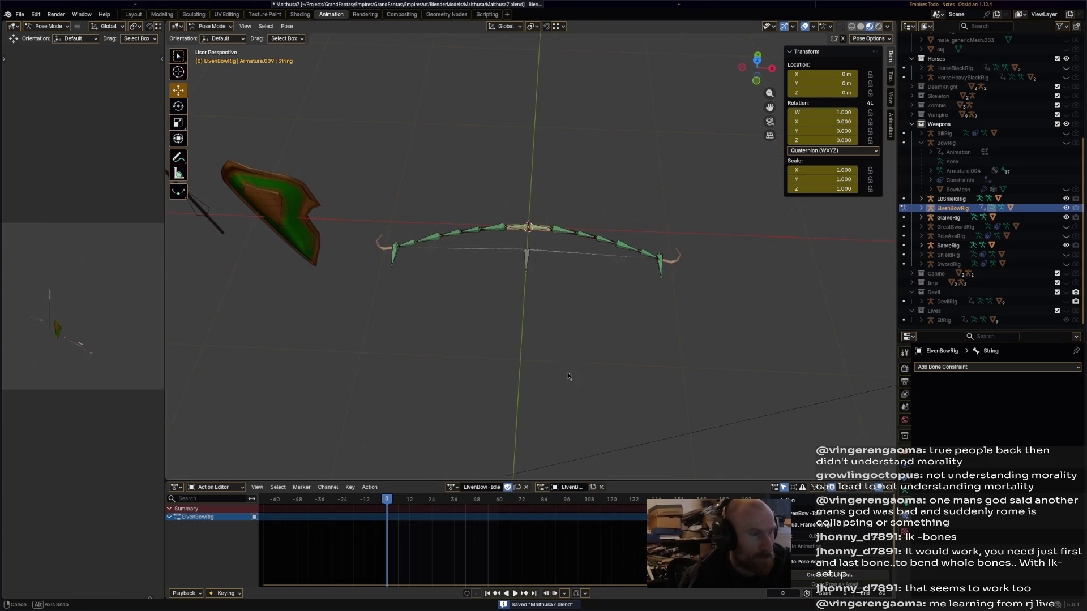
Back in Object Mode, move ElvenBowRig along X to -5.1201 m.
{"action": "left_click", "coordinate": [212, 26]}
{"action": "left_click", "coordinate": [219, 37]}
{"action": "mouse_move", "coordinate": [468, 310]}
{"action": "middle_mouse_down"}
{"action": "mouse_move", "coordinate": [474, 318]}
{"action": "mouse_move", "coordinate": [447, 314]}
{"action": "mouse_move", "coordinate": [582, 332]}
{"action": "middle_mouse_up"}
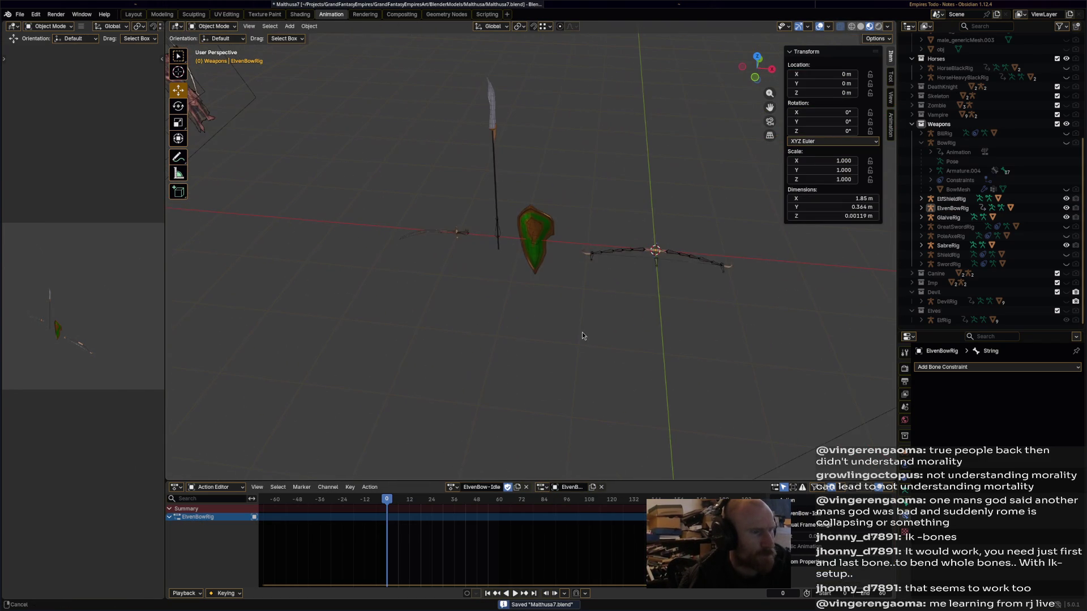
{"action": "left_click", "coordinate": [956, 208]}
{"action": "key", "text": "g"}
{"action": "key", "text": "x"}
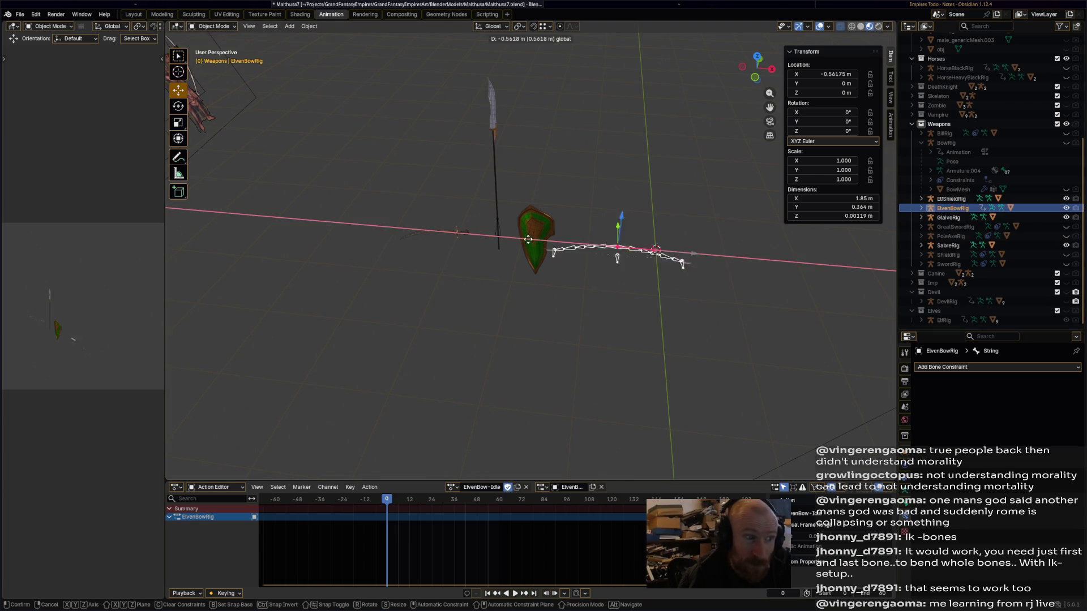
{"action": "left_click", "coordinate": [323, 258]}
Save, unhide ElfRig in the Outliner, and select the sabre rig.
{"action": "left_click", "coordinate": [705, 348]}
{"action": "key", "text": "ctrl+s"}
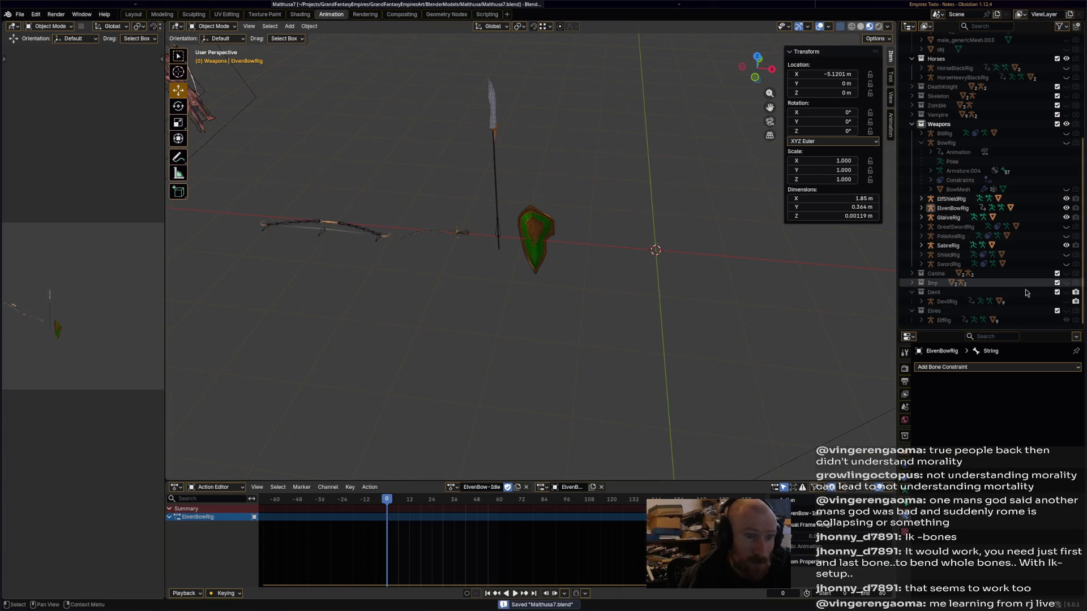
{"action": "left_click", "coordinate": [1066, 321]}
{"action": "mouse_move", "coordinate": [782, 308]}
{"action": "middle_mouse_down"}
{"action": "mouse_move", "coordinate": [711, 280]}
{"action": "mouse_move", "coordinate": [586, 311]}
{"action": "mouse_move", "coordinate": [569, 300]}
{"action": "mouse_move", "coordinate": [586, 296]}
{"action": "middle_mouse_up"}
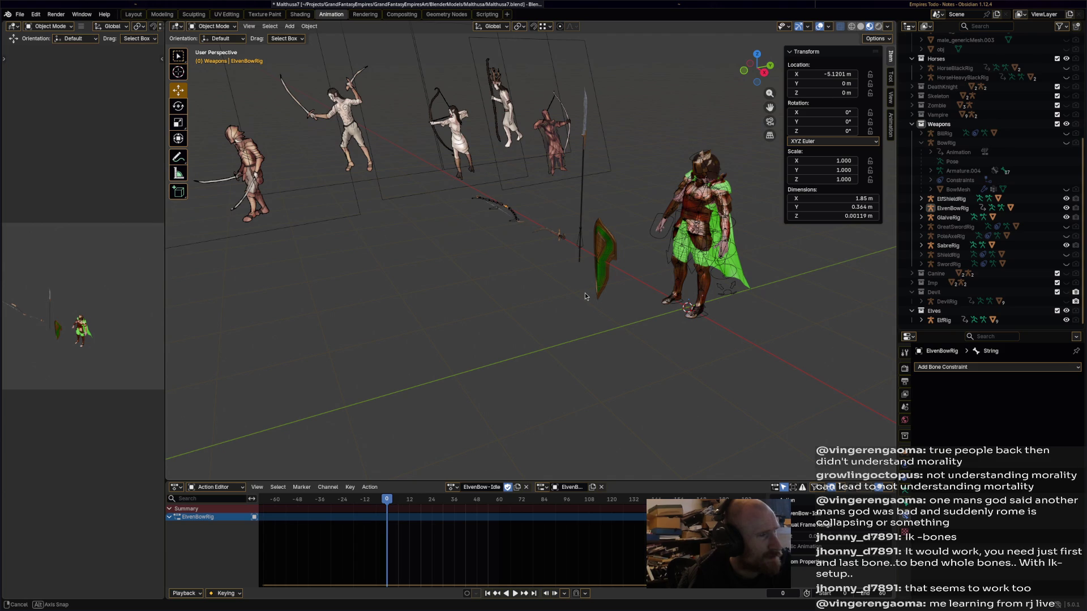
{"action": "middle_click_drag", "start_coordinate": [585, 296], "coordinate": [640, 312]}
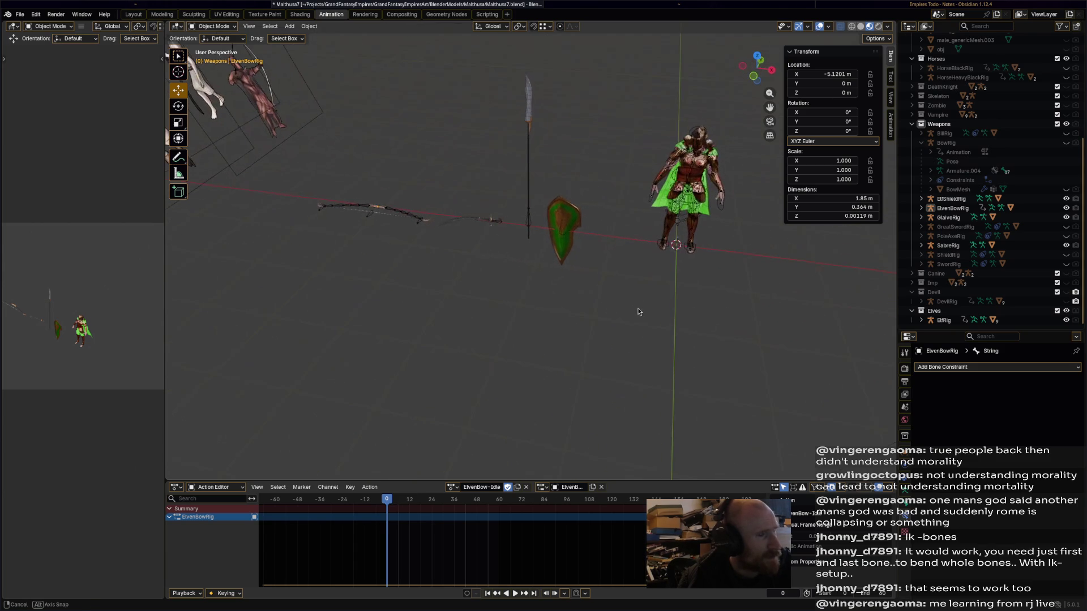
{"action": "left_click", "coordinate": [501, 226]}
{"action": "mouse_move", "coordinate": [507, 243]}
{"action": "middle_mouse_down"}
{"action": "mouse_move", "coordinate": [590, 310]}
{"action": "mouse_move", "coordinate": [766, 304]}
{"action": "middle_mouse_up"}
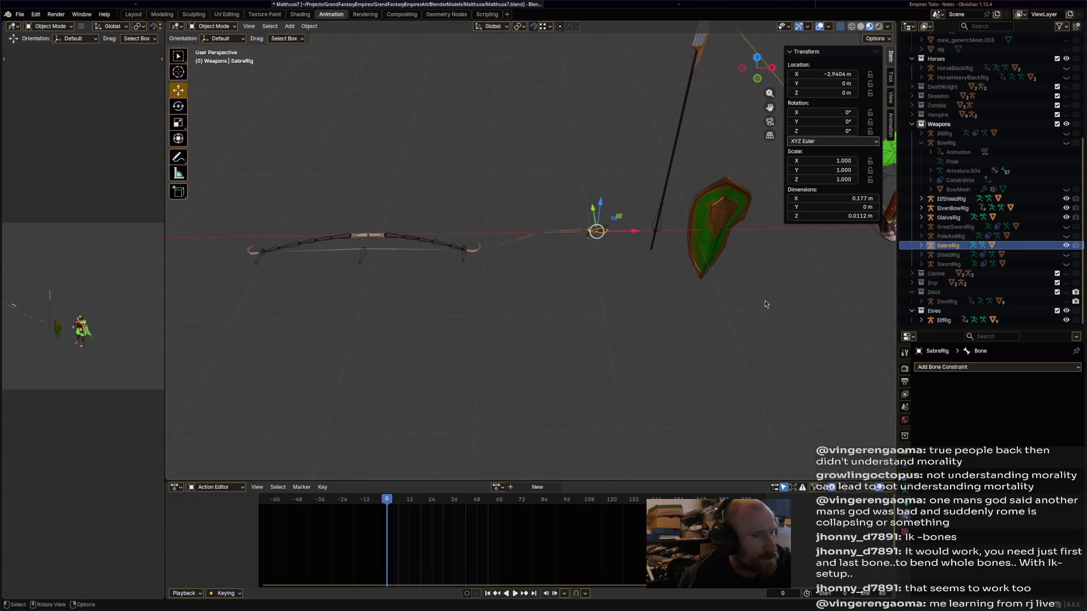
Duplicate the sabre rig with its child parts and place the copy beside the original.
{"action": "left_click", "coordinate": [921, 245]}
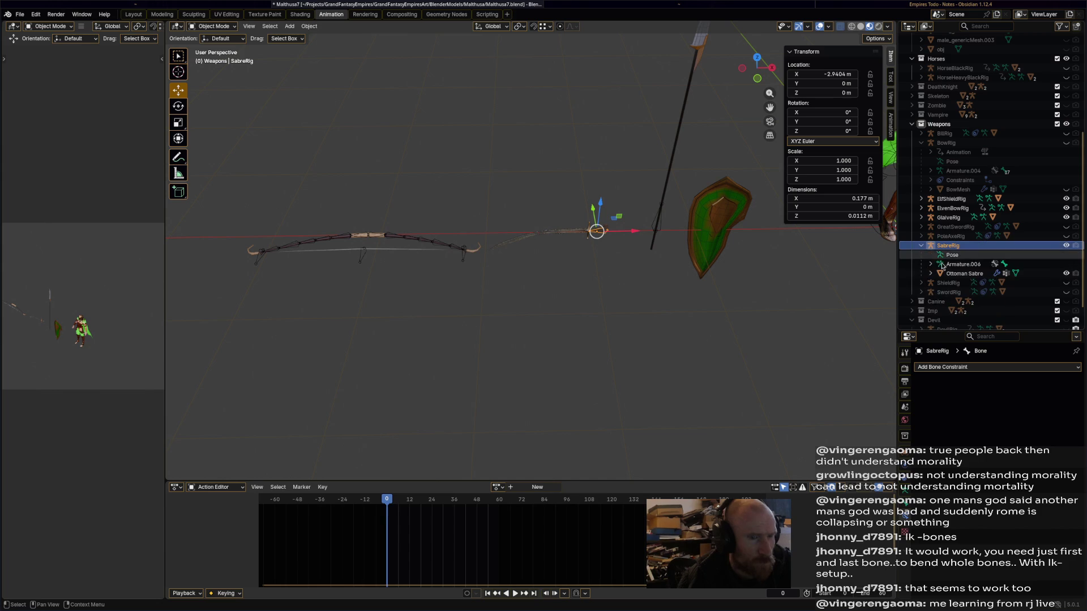
{"action": "left_click", "coordinate": [955, 273], "text": "shift"}
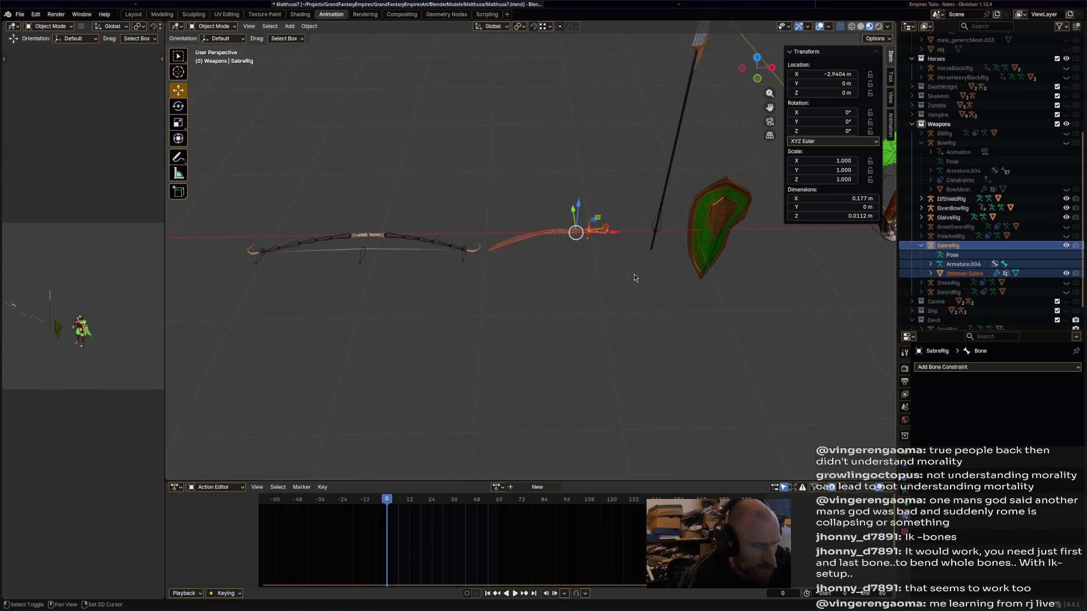
{"action": "key", "text": "shift+d"}
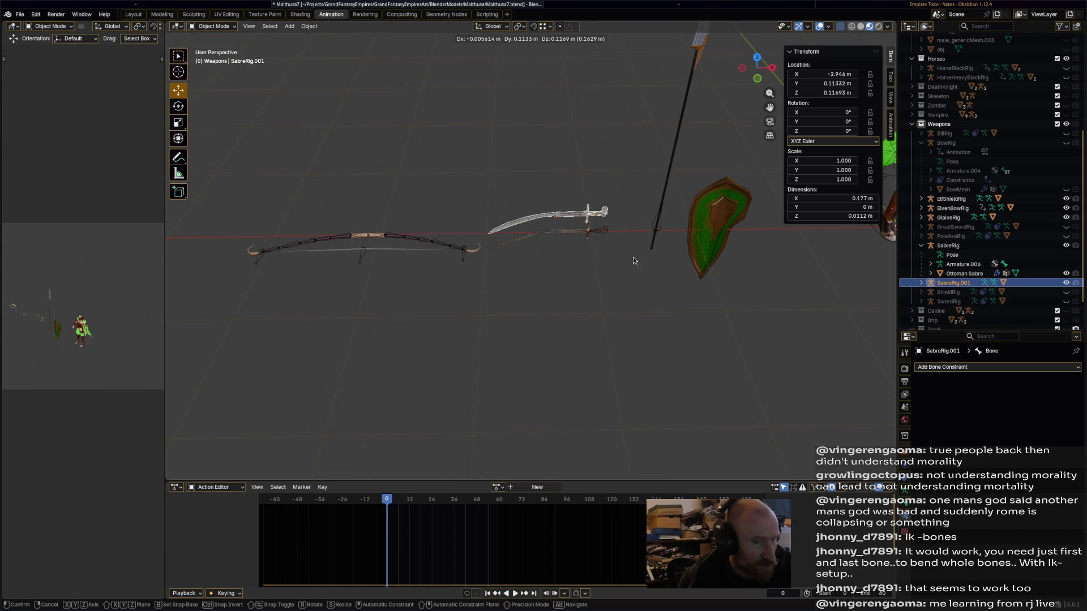
{"action": "left_click", "coordinate": [631, 328]}
Deselect, save the file, and select the elf rig.
{"action": "left_click", "coordinate": [629, 328]}
{"action": "key", "text": "ctrl+s"}
{"action": "mouse_move", "coordinate": [628, 329]}
{"action": "middle_mouse_down"}
{"action": "mouse_move", "coordinate": [619, 291]}
{"action": "mouse_move", "coordinate": [633, 320]}
{"action": "mouse_move", "coordinate": [742, 303]}
{"action": "mouse_move", "coordinate": [600, 317]}
{"action": "middle_mouse_up"}
{"action": "left_click", "coordinate": [743, 302]}
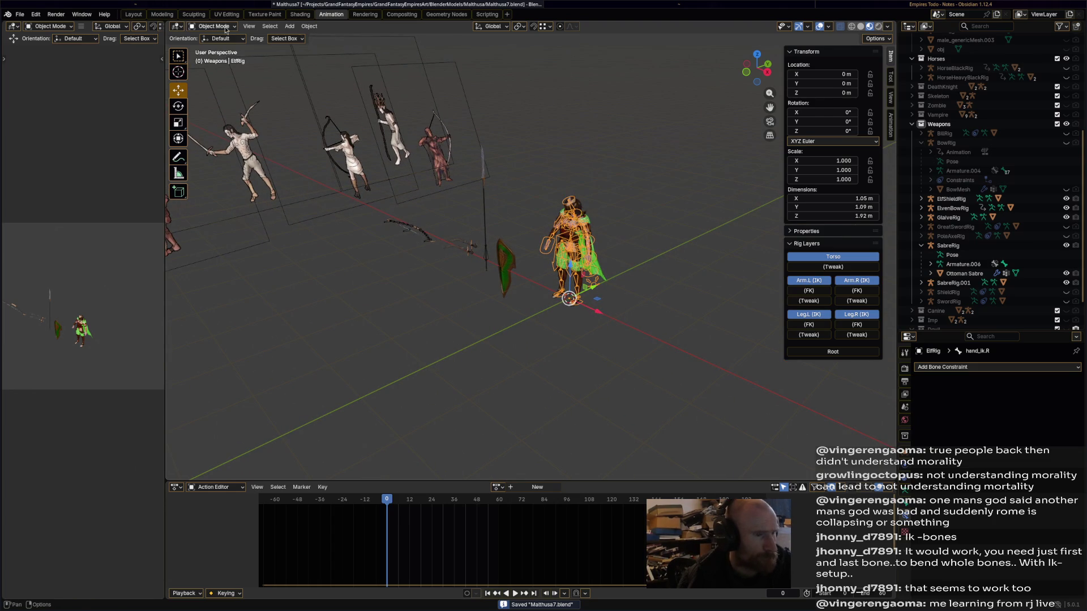
{"action": "scroll", "coordinate": [1033, 314], "scroll_direction": "down", "scroll_amount": 3}
Expand ElfRig in the Outliner and frame the elf, leaving ElfArmour1 visible.
{"action": "scroll", "coordinate": [1032, 314], "scroll_direction": "down", "scroll_amount": 1}
{"action": "left_click", "coordinate": [919, 321]}
{"action": "scroll", "coordinate": [1039, 326], "scroll_direction": "down", "scroll_amount": 5}
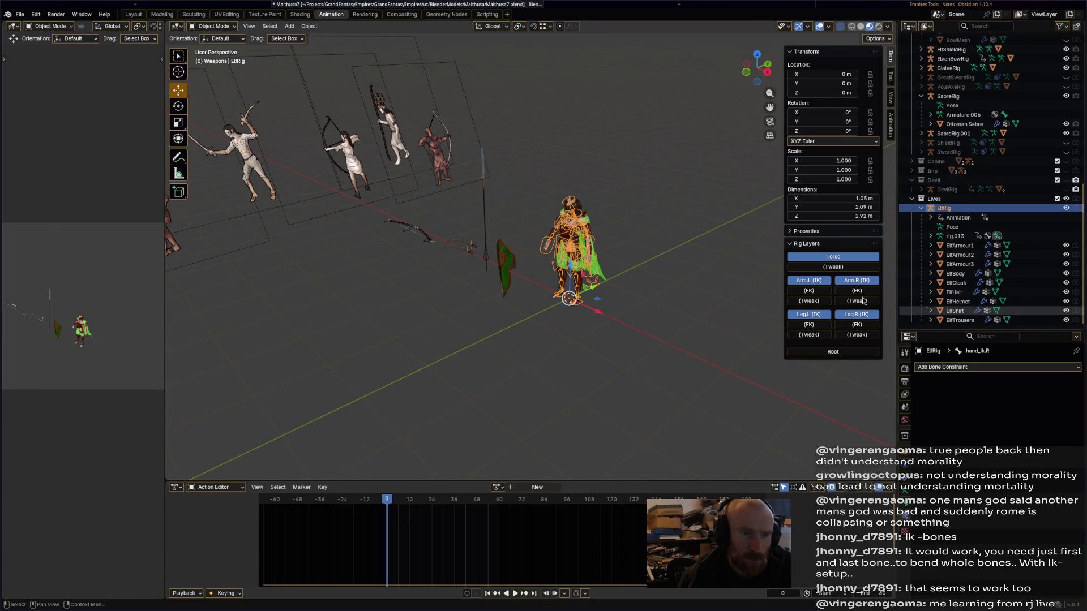
{"action": "key", "text": "KP_Decimal"}
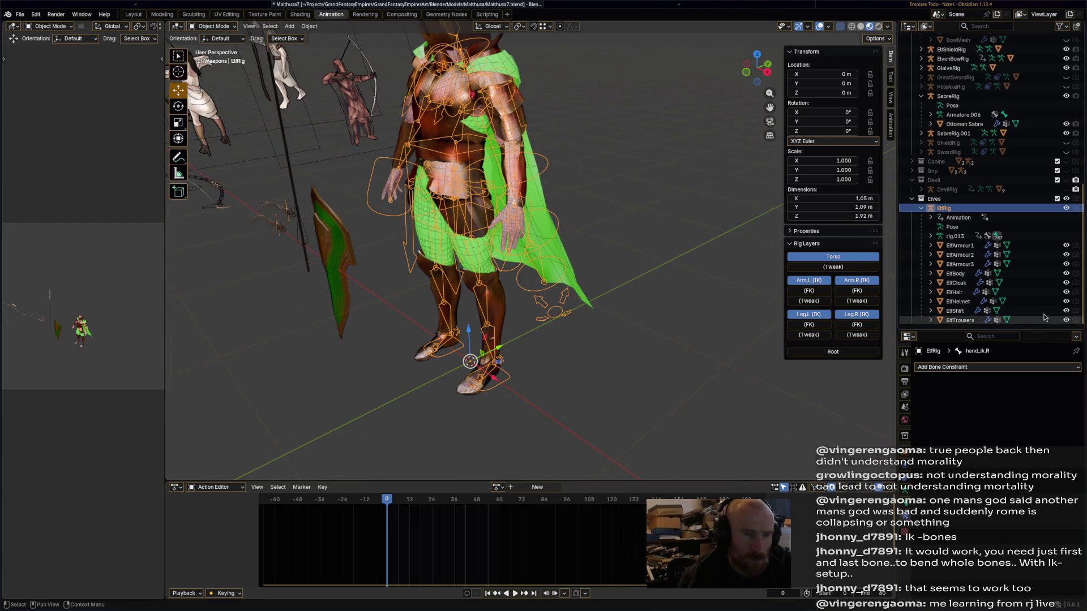
{"action": "left_click", "coordinate": [1066, 246]}
{"action": "left_click", "coordinate": [1065, 246]}
{"action": "double_click", "coordinate": [1066, 246]}
Hide ElfArmour2, ElfArmour3, the cloak, helmet and shirt, keeping ElfBody shown, then save.
{"action": "left_click", "coordinate": [1066, 254]}
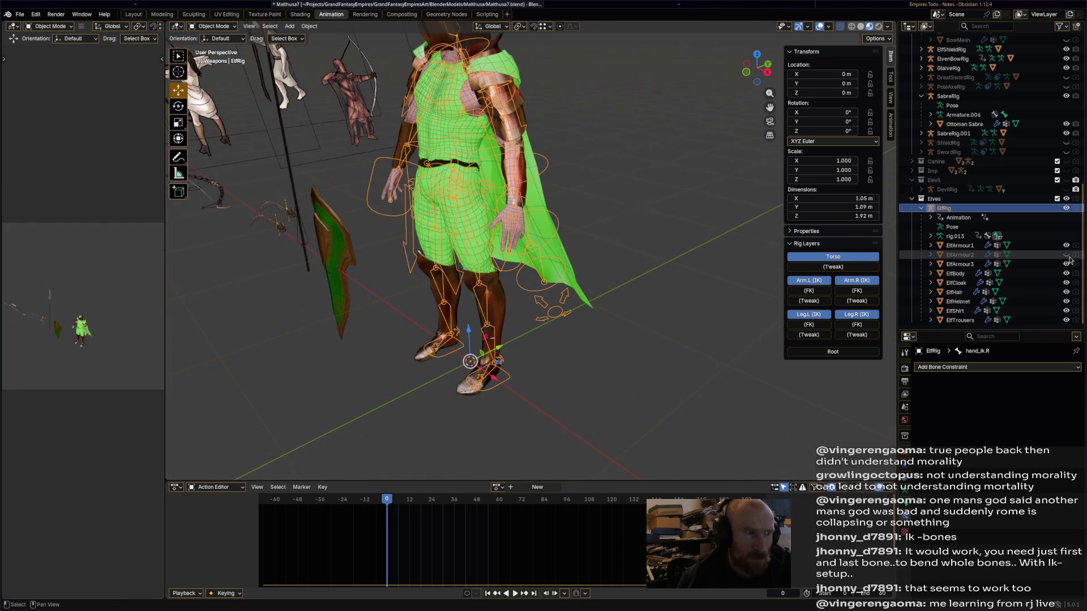
{"action": "left_click", "coordinate": [1066, 264]}
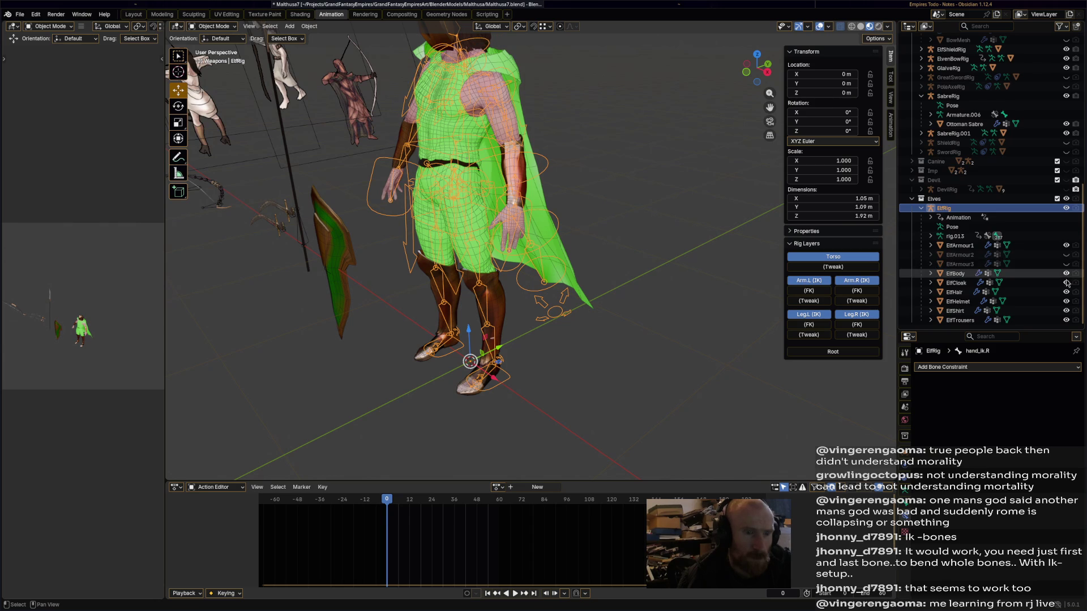
{"action": "left_click", "coordinate": [1066, 274]}
{"action": "left_click", "coordinate": [1066, 274]}
{"action": "left_click", "coordinate": [1066, 283]}
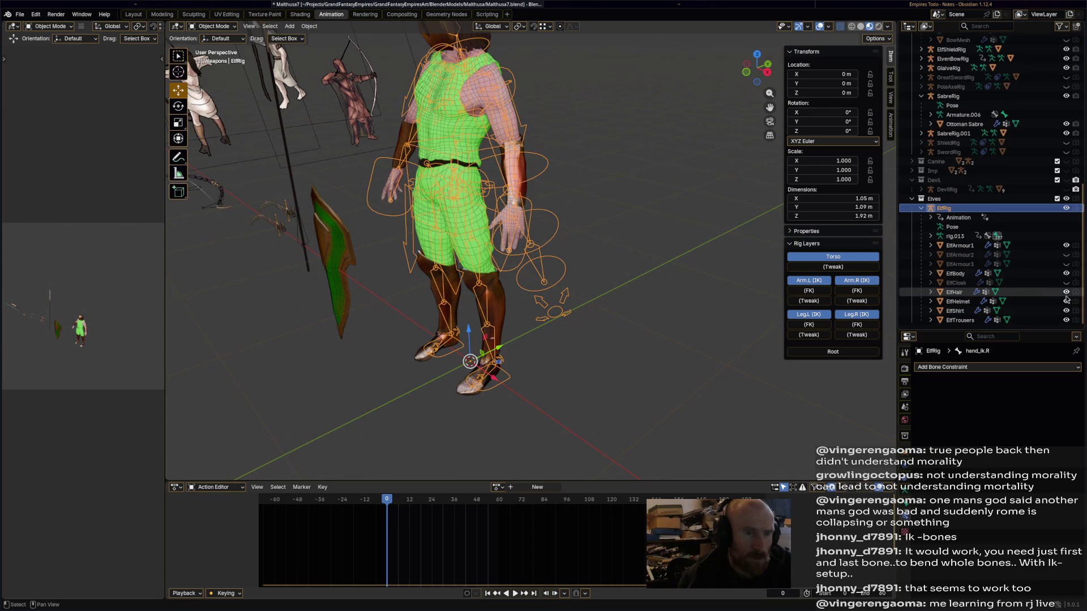
{"action": "left_click", "coordinate": [1066, 304]}
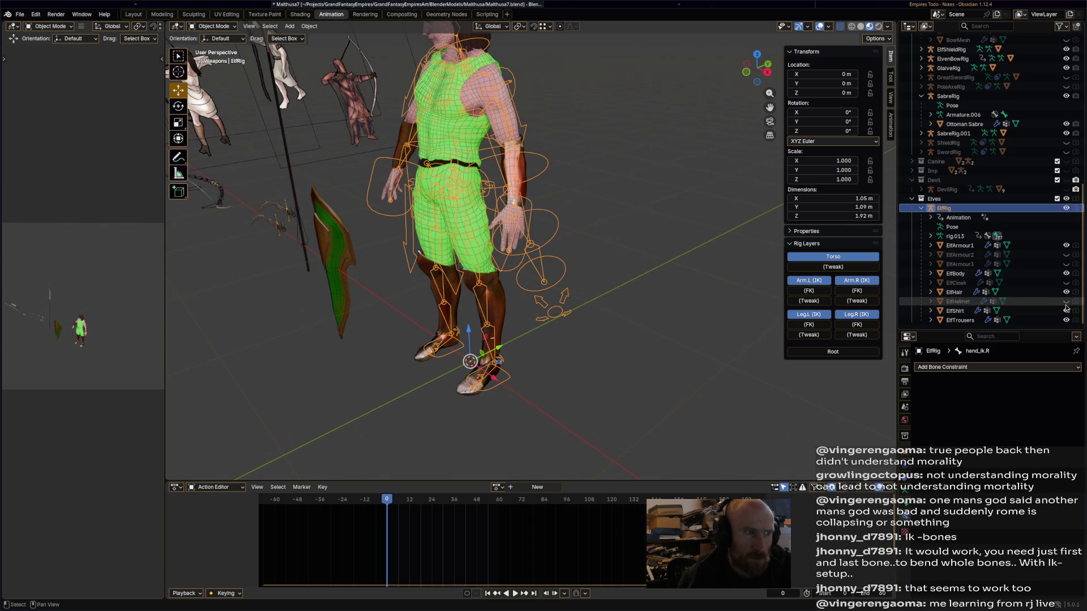
{"action": "left_click", "coordinate": [1067, 311]}
{"action": "mouse_move", "coordinate": [623, 283]}
{"action": "middle_mouse_down"}
{"action": "mouse_move", "coordinate": [661, 293]}
{"action": "mouse_move", "coordinate": [568, 300]}
{"action": "mouse_move", "coordinate": [617, 294]}
{"action": "mouse_move", "coordinate": [561, 278]}
{"action": "middle_mouse_up"}
{"action": "scroll", "coordinate": [661, 294], "scroll_direction": "up", "scroll_amount": 1}
{"action": "key", "text": "ctrl+s"}
{"action": "scroll", "coordinate": [567, 300], "scroll_direction": "up", "scroll_amount": 2}
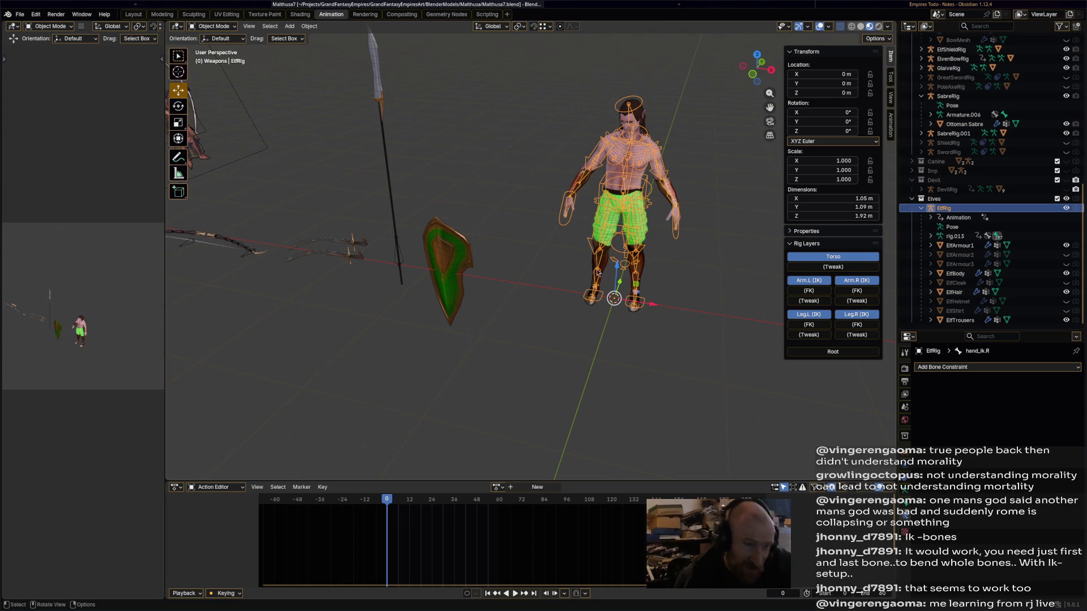
In Pose Mode, clear all transforms on every elf bone to restore the rest pose.
{"action": "left_click", "coordinate": [215, 26]}
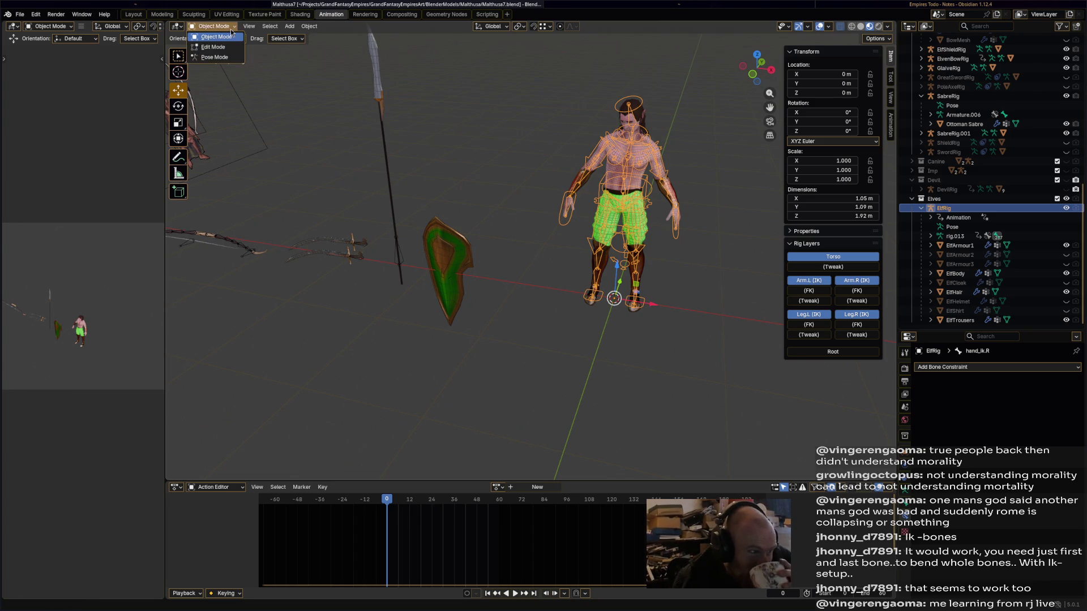
{"action": "left_click", "coordinate": [212, 57]}
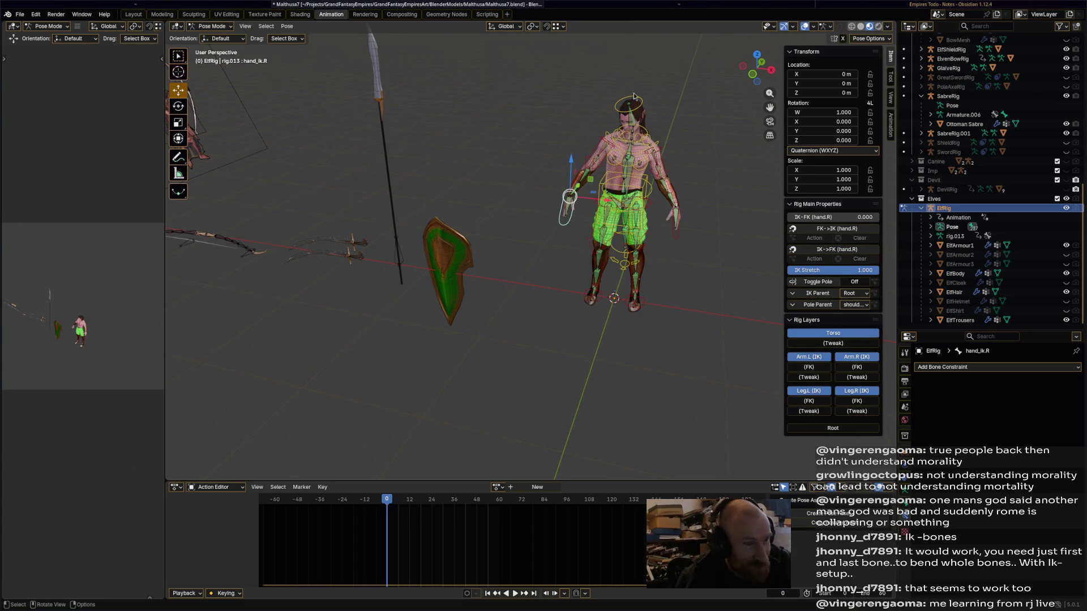
{"action": "key", "text": "a"}
{"action": "left_click", "coordinate": [287, 26]}
{"action": "mouse_move", "coordinate": [304, 51]}
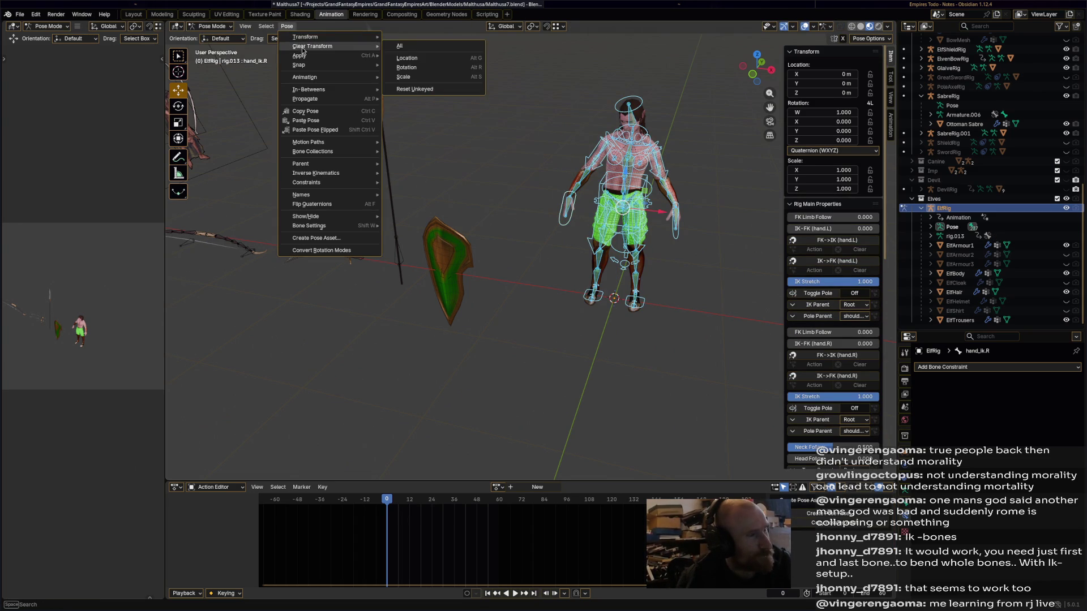
{"action": "left_click", "coordinate": [416, 43]}
Return to Object Mode, save, and select the second sabre.
{"action": "left_click", "coordinate": [215, 26]}
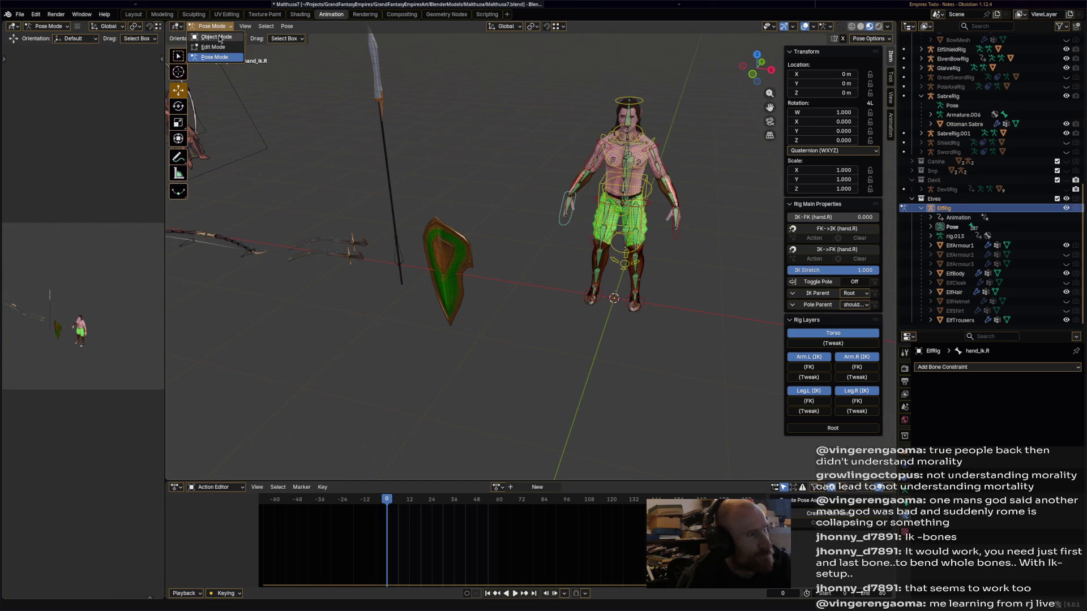
{"action": "left_click", "coordinate": [212, 35]}
{"action": "middle_click_drag", "start_coordinate": [475, 207], "coordinate": [474, 238]}
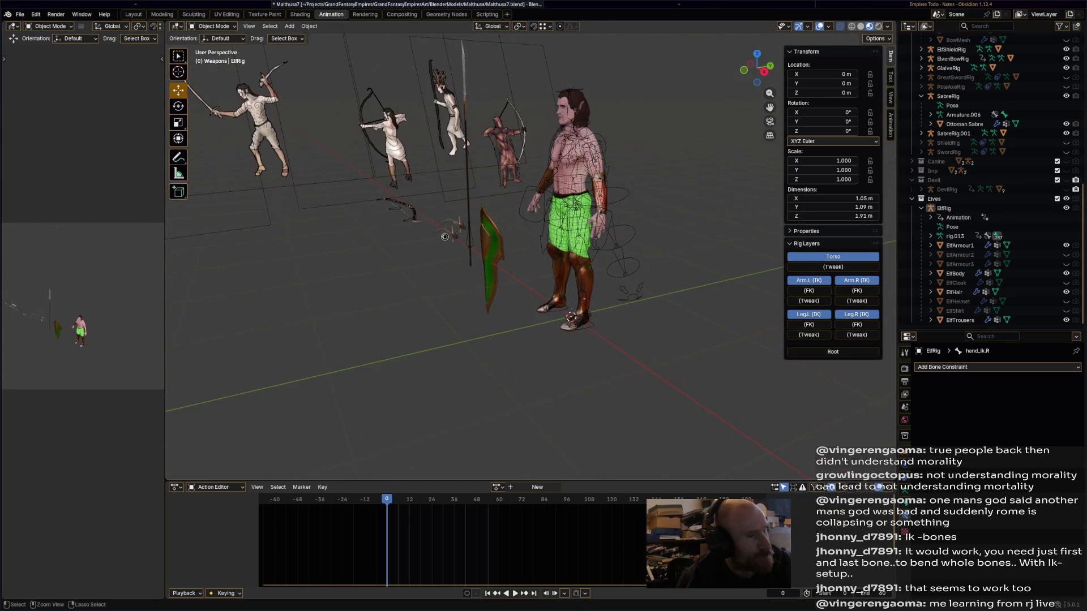
{"action": "key", "text": "ctrl+s"}
{"action": "left_click", "coordinate": [474, 238]}
Rename SabreRig.001 to SabreRigLeft.
{"action": "left_click", "coordinate": [465, 231]}
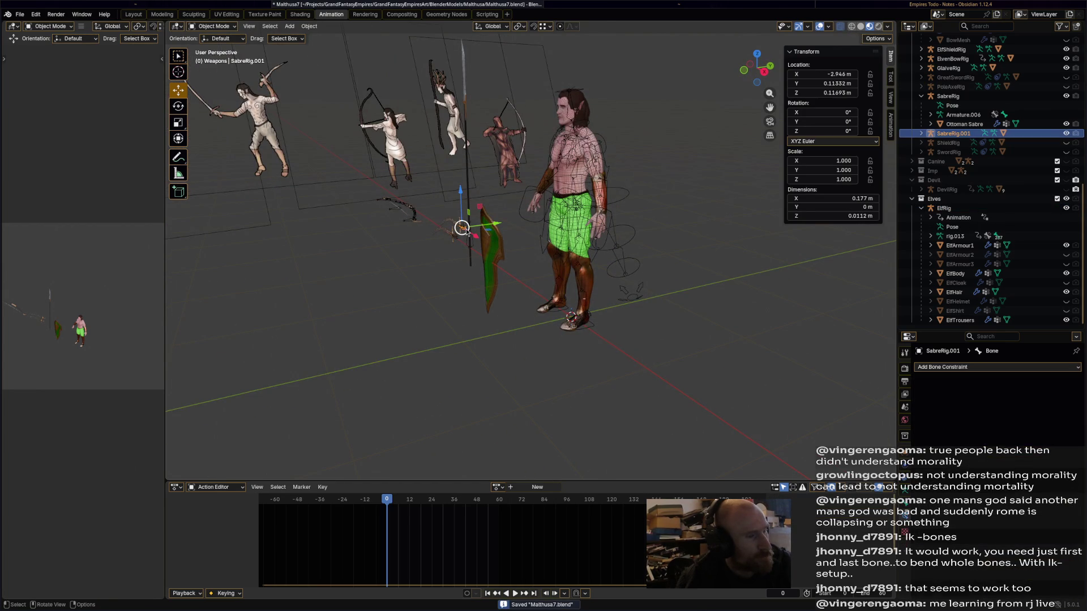
{"action": "middle_click_drag", "start_coordinate": [490, 240], "coordinate": [555, 283]}
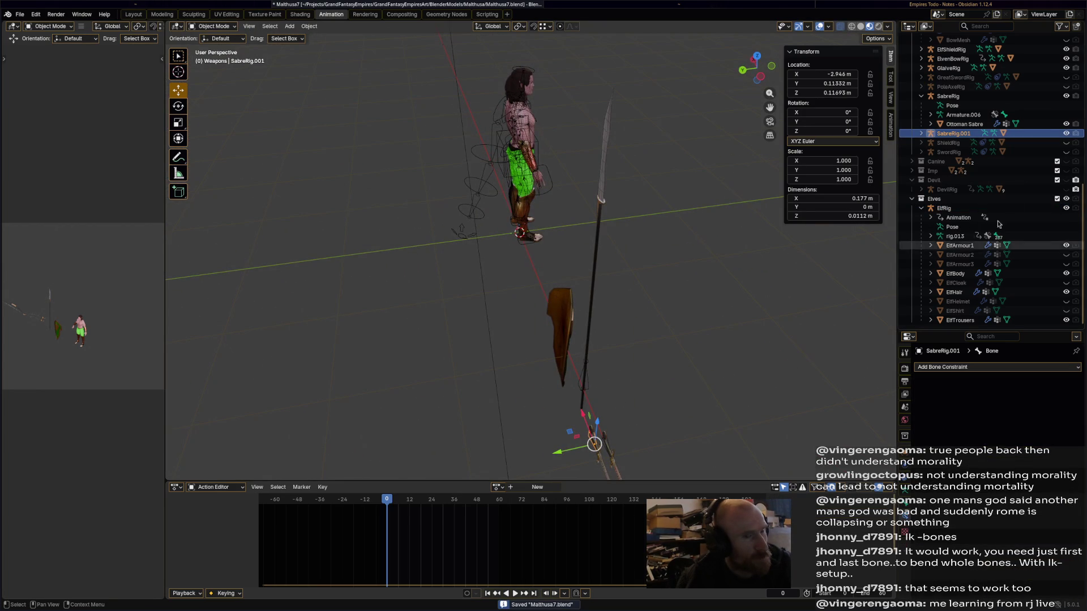
{"action": "scroll", "coordinate": [968, 139], "scroll_direction": "up", "scroll_amount": 2}
{"action": "double_click", "coordinate": [972, 175]}
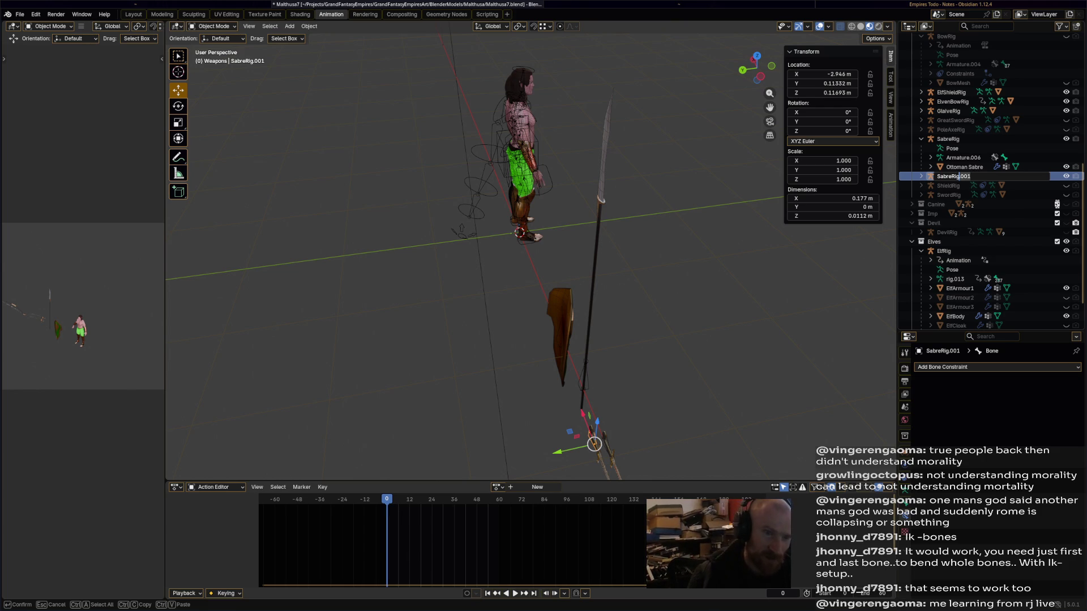
{"action": "type", "text": "Left"}
{"action": "key", "text": "Return"}
Rename SabreRig to SabreRigRight, leaving ShieldRig unchanged, and save.
{"action": "left_click", "coordinate": [964, 187]}
{"action": "scroll", "coordinate": [965, 187], "scroll_direction": "down", "scroll_amount": 1}
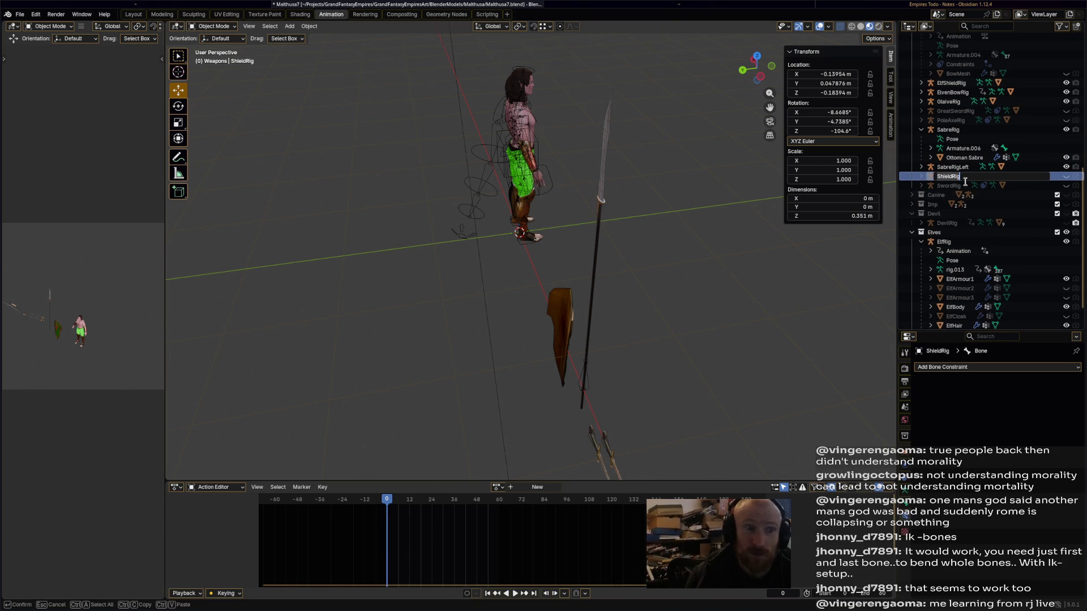
{"action": "double_click", "coordinate": [963, 176]}
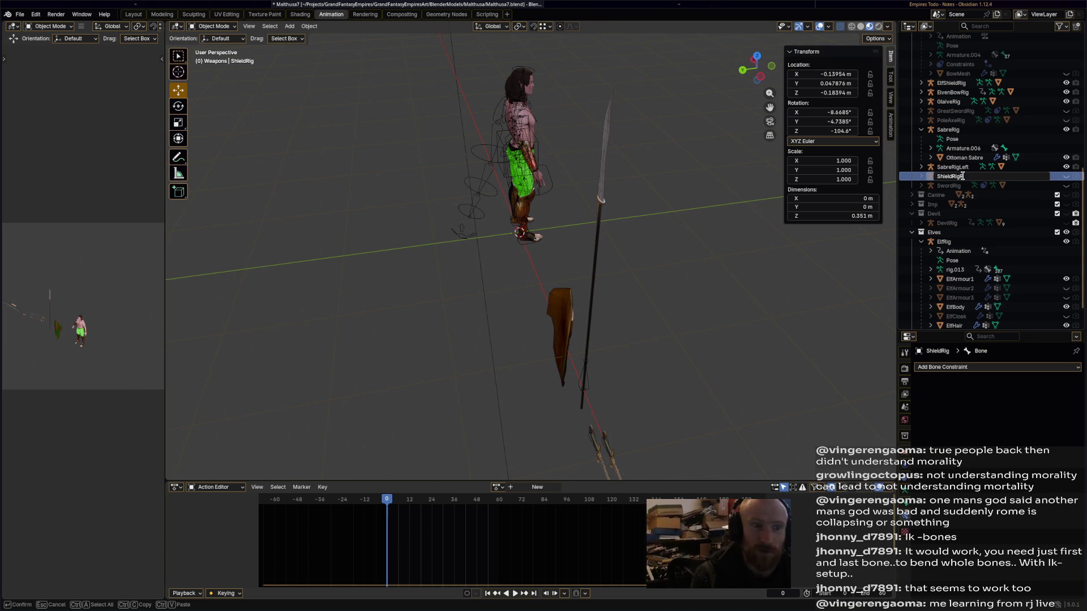
{"action": "left_click", "coordinate": [972, 129]}
{"action": "left_click", "coordinate": [971, 130]}
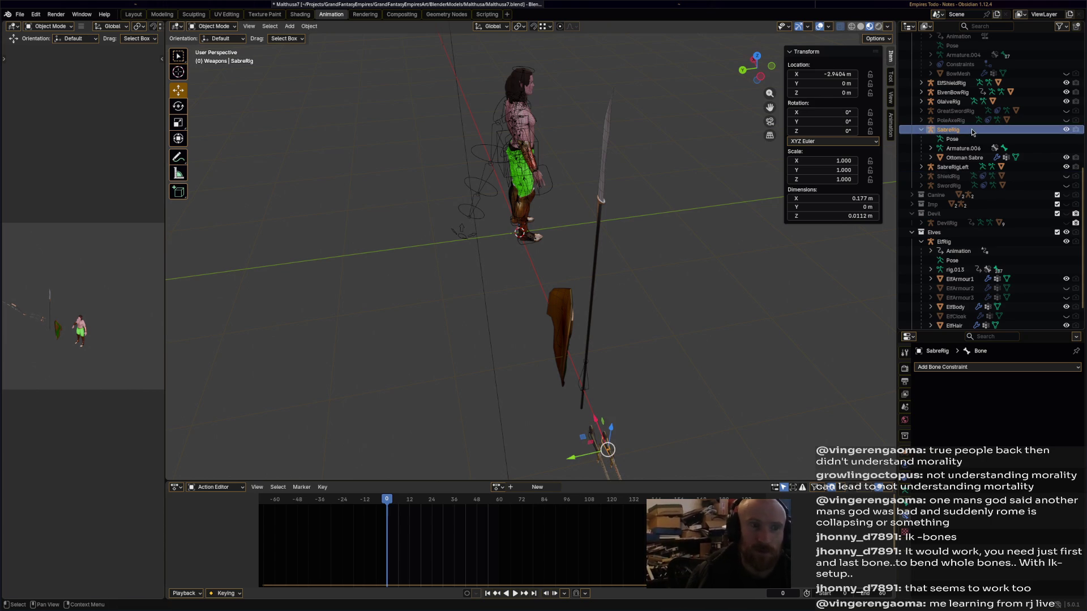
{"action": "key", "text": "F2"}
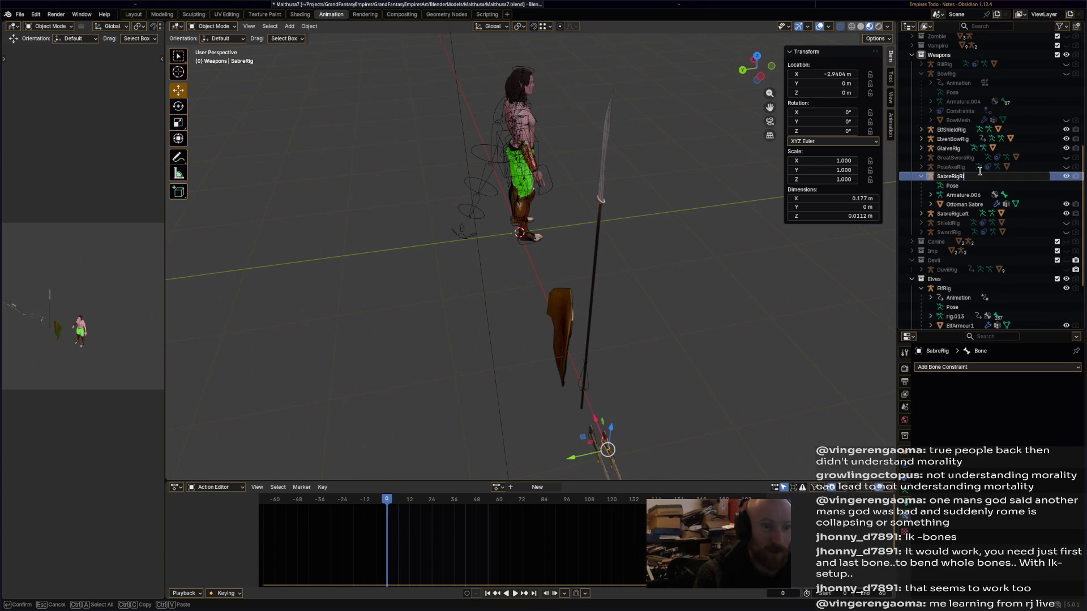
{"action": "type", "text": "ght"}
{"action": "key", "text": "Return"}
{"action": "key", "text": "ctrl+s"}
{"action": "middle_click_drag", "start_coordinate": [673, 276], "coordinate": [688, 266]}
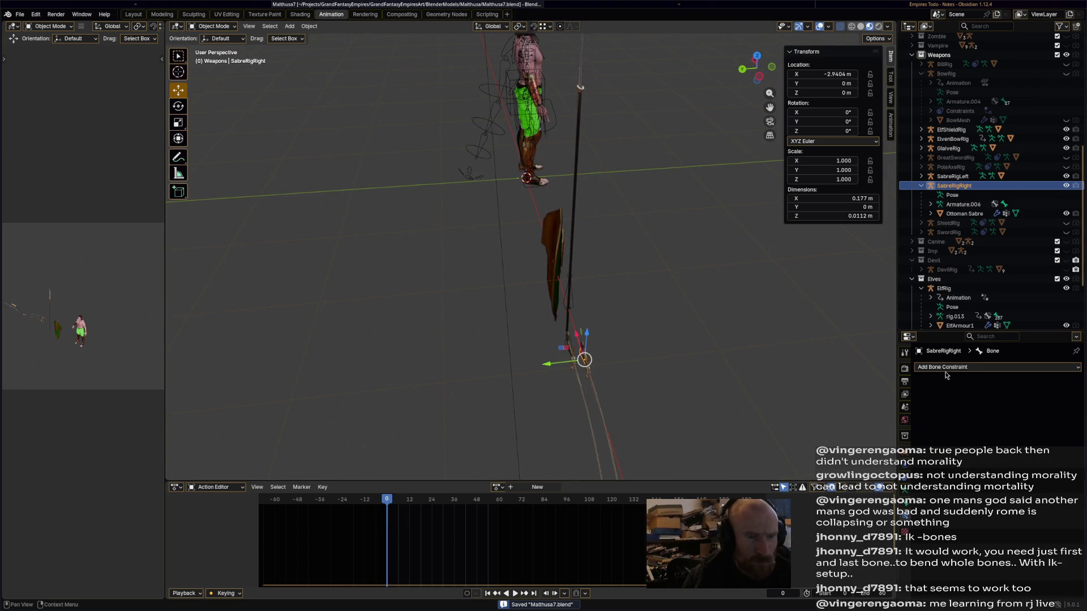
Look through the bone constraint and armature data settings while surveying the bow, sabres and shield.
{"action": "left_click", "coordinate": [968, 367]}
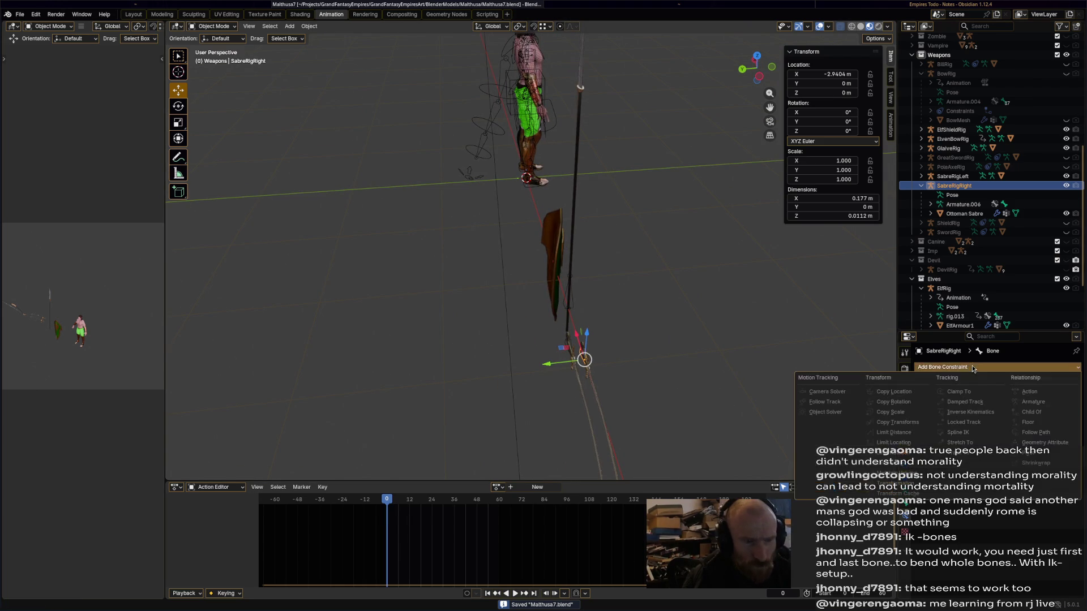
{"action": "left_click", "coordinate": [969, 368]}
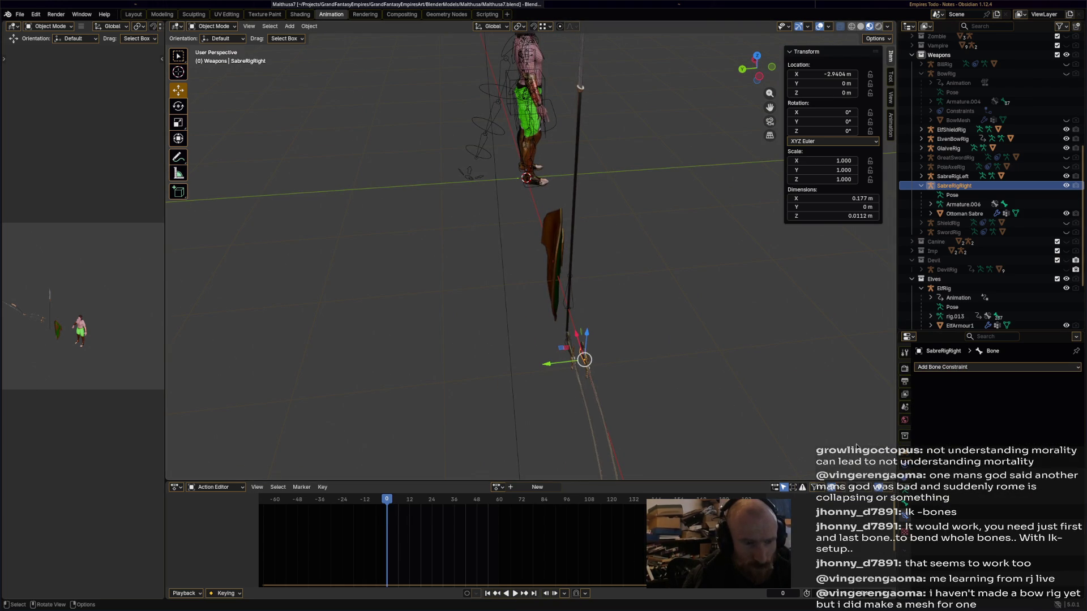
{"action": "left_click", "coordinate": [905, 498]}
{"action": "middle_click_drag", "start_coordinate": [746, 355], "coordinate": [688, 282]}
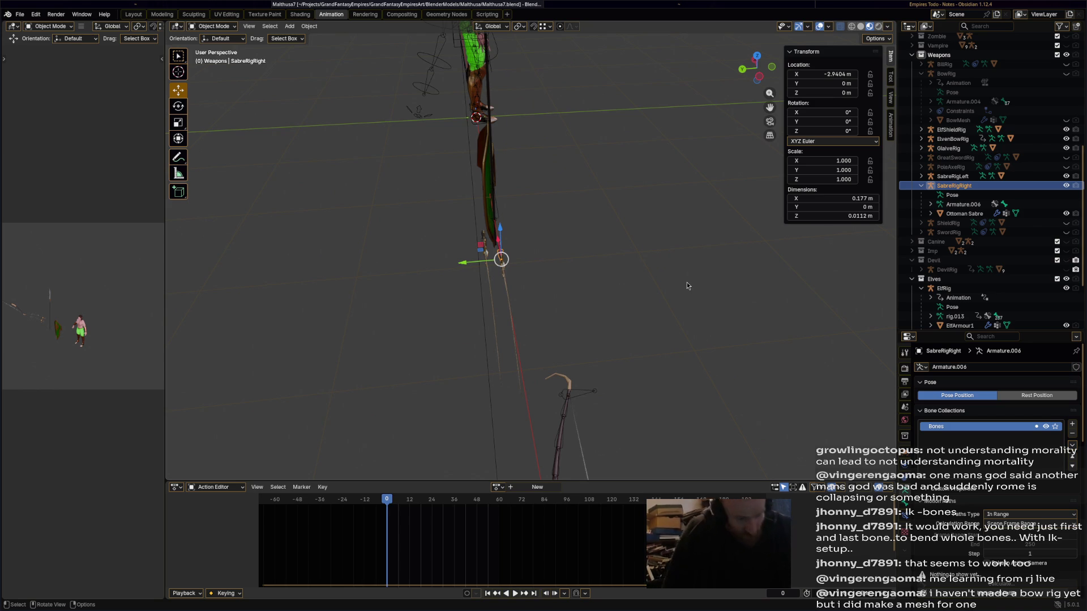
{"action": "mouse_move", "coordinate": [651, 198]}
{"action": "middle_mouse_down"}
{"action": "mouse_move", "coordinate": [633, 265]}
{"action": "mouse_move", "coordinate": [613, 274]}
{"action": "mouse_move", "coordinate": [637, 246]}
{"action": "mouse_move", "coordinate": [639, 273]}
{"action": "middle_mouse_up"}
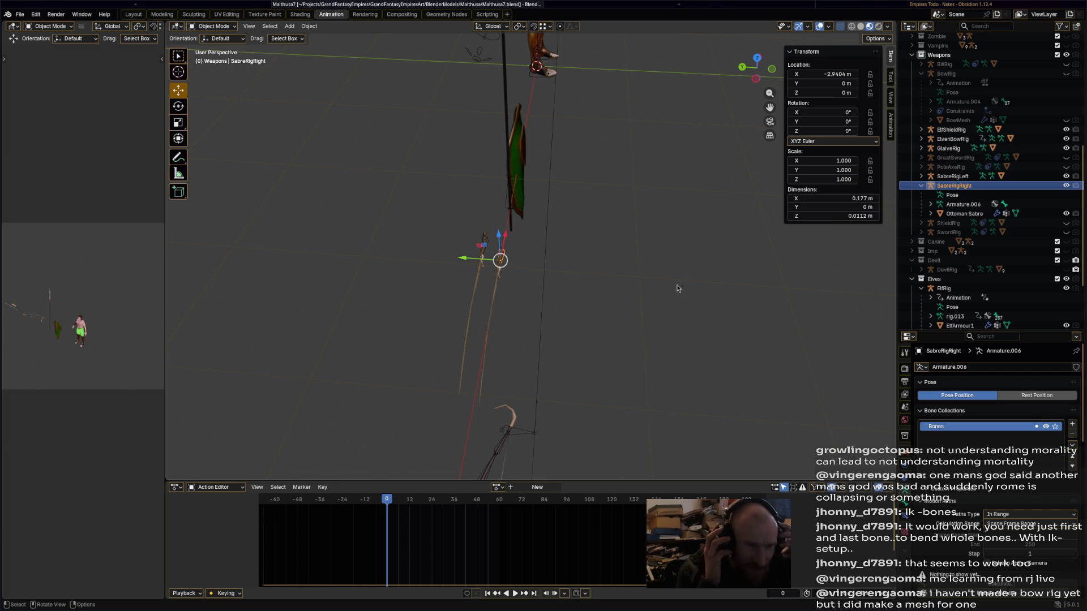
{"action": "mouse_move", "coordinate": [671, 263]}
{"action": "middle_mouse_down"}
{"action": "mouse_move", "coordinate": [603, 253]}
{"action": "mouse_move", "coordinate": [690, 290]}
{"action": "mouse_move", "coordinate": [583, 240]}
{"action": "middle_mouse_up"}
{"action": "mouse_move", "coordinate": [690, 257]}
{"action": "middle_mouse_down"}
{"action": "mouse_move", "coordinate": [802, 301]}
{"action": "mouse_move", "coordinate": [583, 278]}
{"action": "middle_mouse_up"}
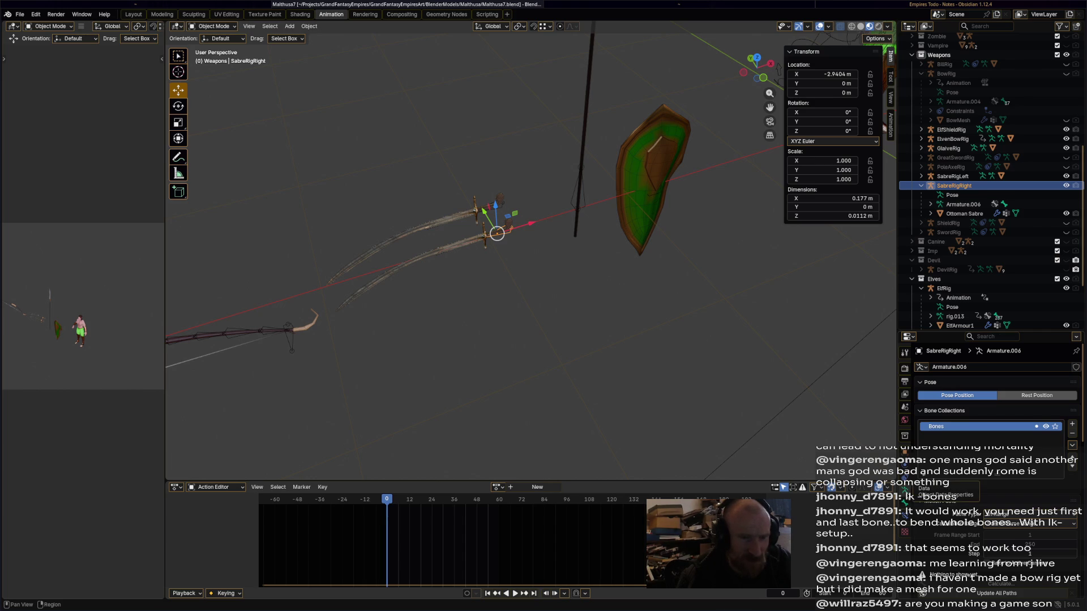
Add a Child Of object constraint to SabreRigRight with ElfRig as target.
{"action": "left_click", "coordinate": [905, 501]}
{"action": "left_click", "coordinate": [904, 513]}
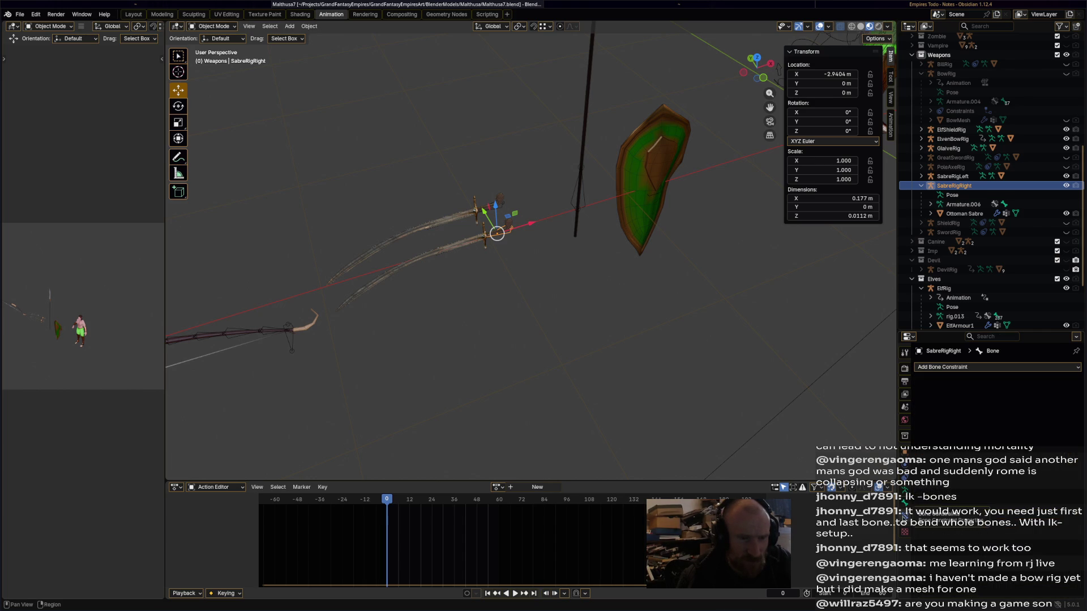
{"action": "left_click", "coordinate": [972, 369]}
{"action": "left_click", "coordinate": [905, 477]}
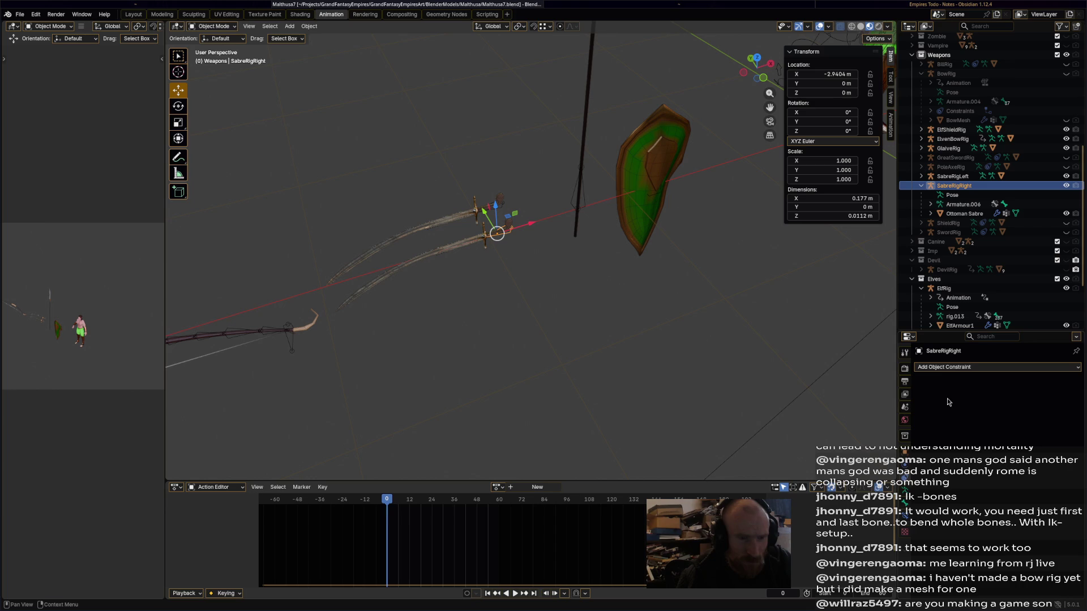
{"action": "left_click", "coordinate": [957, 369]}
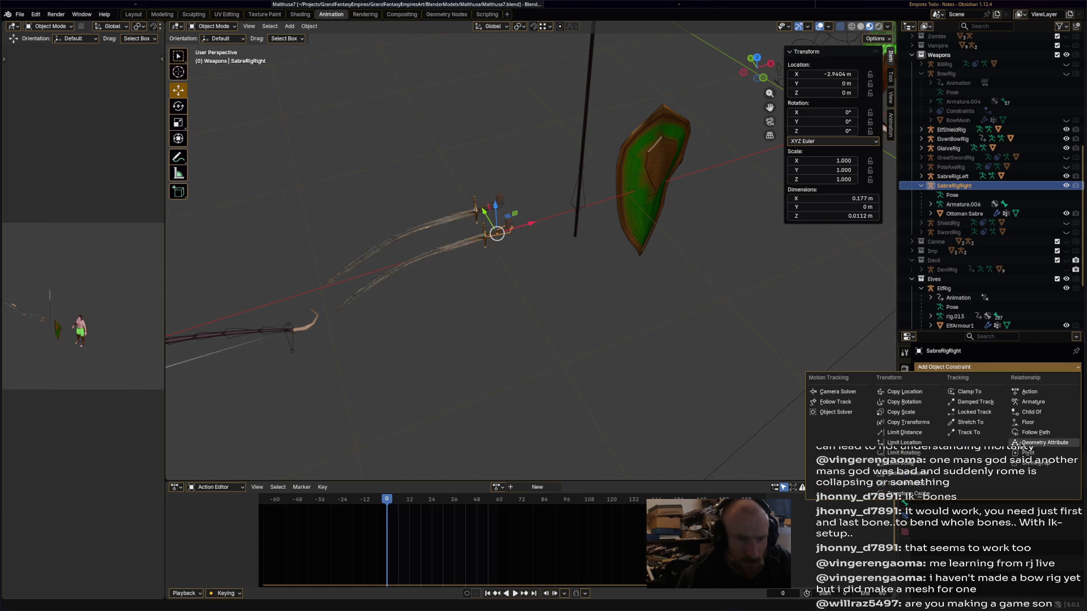
{"action": "left_click", "coordinate": [1030, 412]}
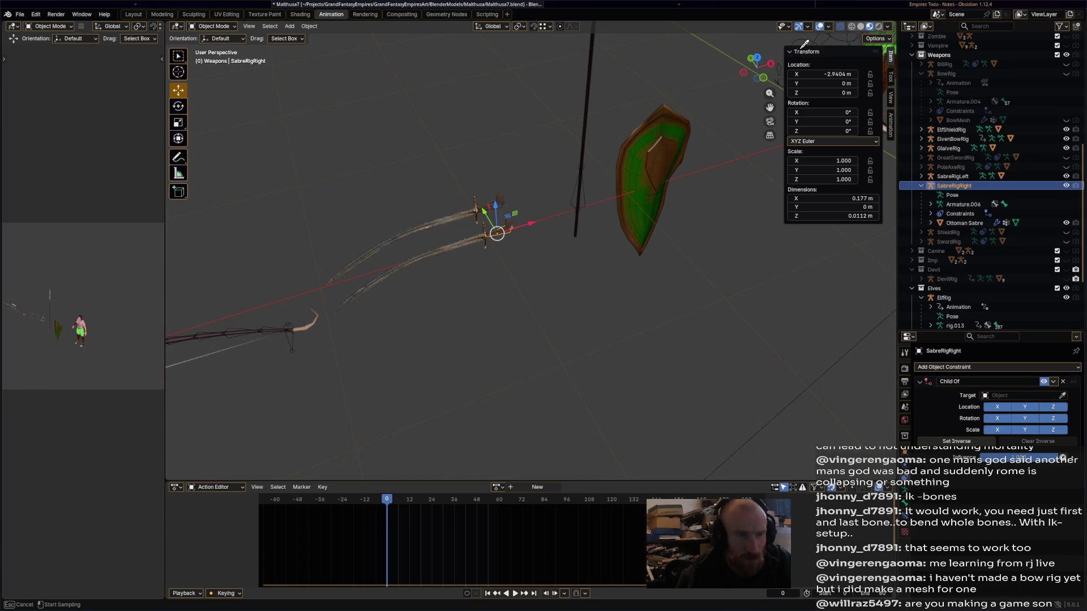
{"action": "left_click", "coordinate": [944, 298]}
{"action": "middle_click_drag", "start_coordinate": [748, 158], "coordinate": [639, 227]}
Set the Child Of constraint's bone to hand_ik.R.
{"action": "left_click", "coordinate": [1048, 408]}
{"action": "type", "text": "hand"}
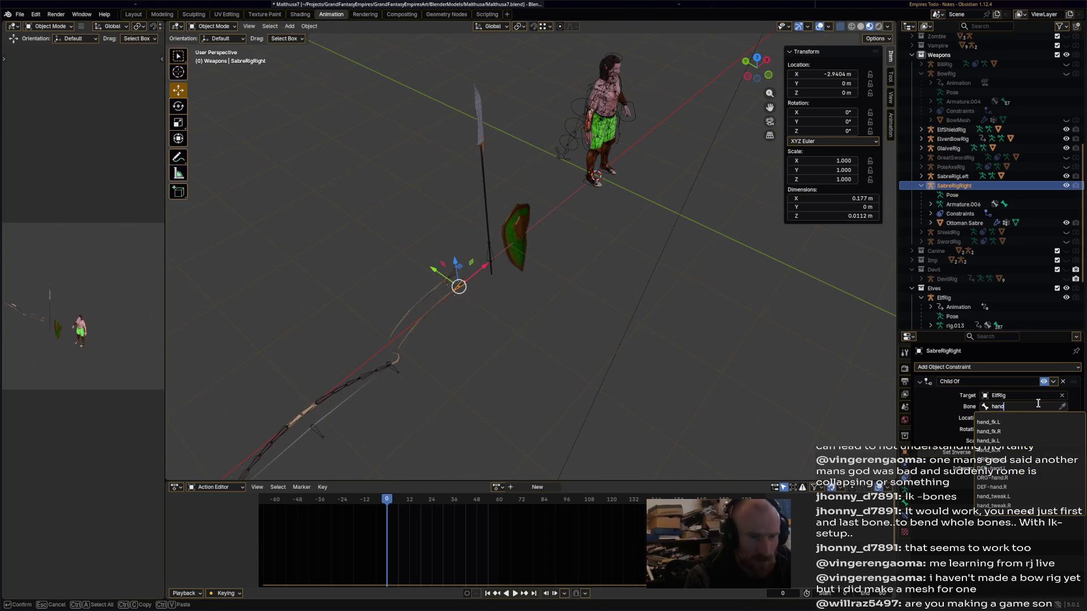
{"action": "left_click", "coordinate": [990, 451]}
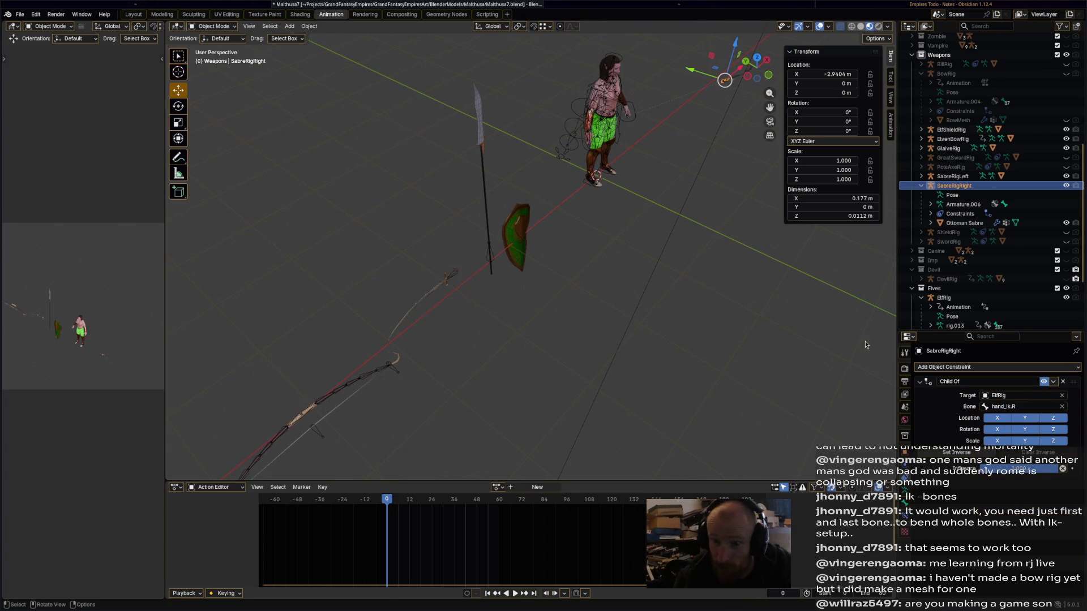
{"action": "middle_click_drag", "start_coordinate": [667, 306], "coordinate": [696, 296]}
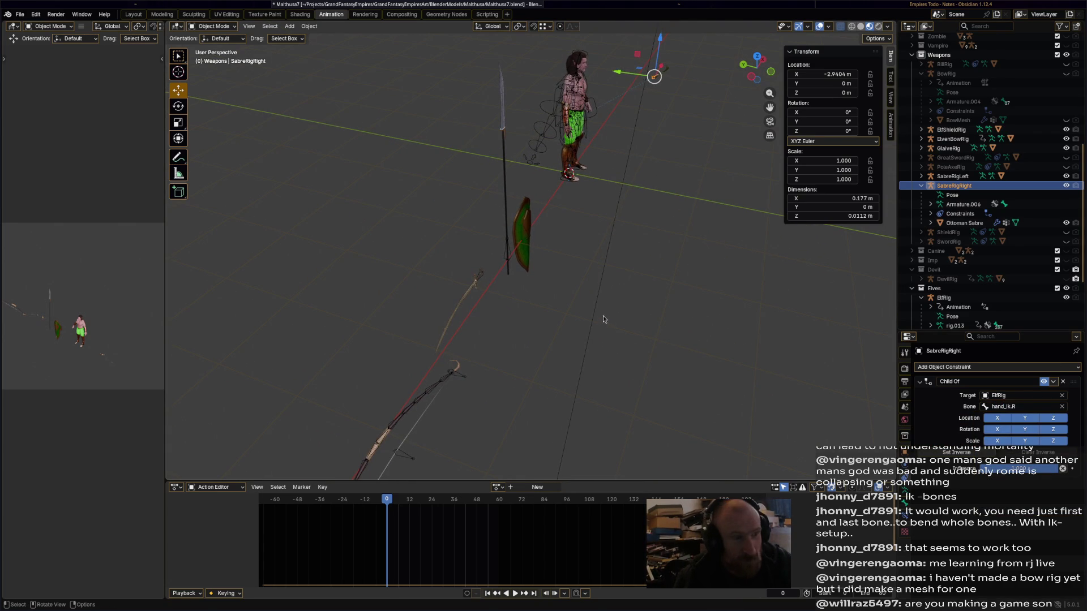
{"action": "mouse_move", "coordinate": [607, 310]}
{"action": "middle_mouse_down"}
{"action": "mouse_move", "coordinate": [571, 274]}
{"action": "mouse_move", "coordinate": [636, 279]}
{"action": "mouse_move", "coordinate": [651, 216]}
{"action": "mouse_move", "coordinate": [465, 244]}
{"action": "mouse_move", "coordinate": [295, 342]}
{"action": "middle_mouse_up"}
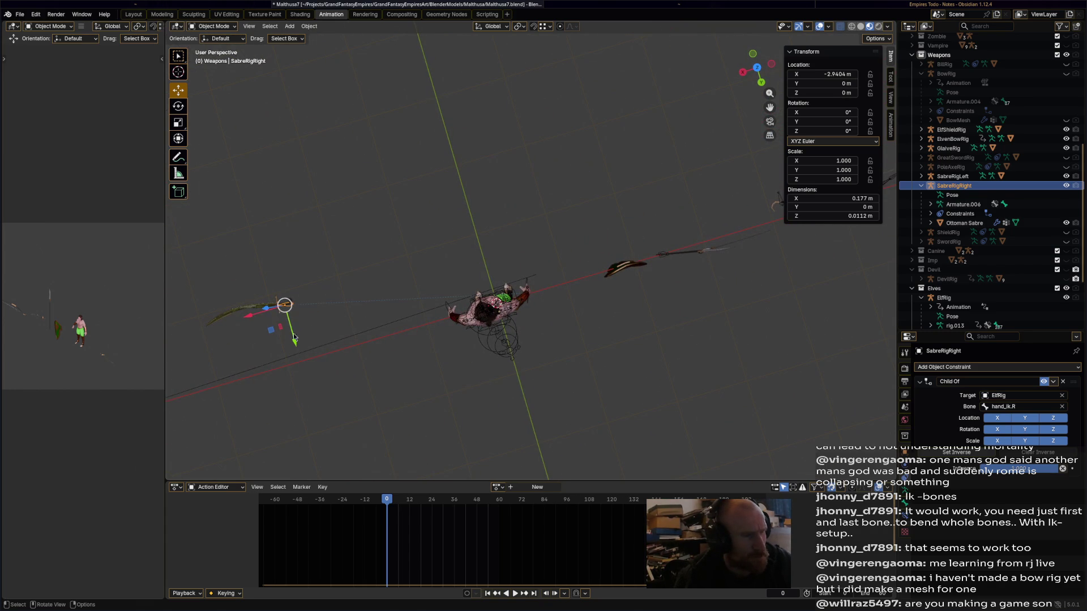
Slide the sabre along X and Y toward the hand and rotate it twice to align.
{"action": "mouse_move", "coordinate": [251, 319]}
{"action": "left_mouse_down"}
{"action": "mouse_move", "coordinate": [482, 249]}
{"action": "mouse_move", "coordinate": [532, 295]}
{"action": "mouse_move", "coordinate": [541, 322]}
{"action": "left_mouse_up"}
{"action": "mouse_move", "coordinate": [541, 322]}
{"action": "middle_mouse_down"}
{"action": "mouse_move", "coordinate": [521, 294]}
{"action": "mouse_move", "coordinate": [512, 300]}
{"action": "mouse_move", "coordinate": [421, 230]}
{"action": "mouse_move", "coordinate": [335, 222]}
{"action": "mouse_move", "coordinate": [568, 133]}
{"action": "mouse_move", "coordinate": [565, 232]}
{"action": "middle_mouse_up"}
{"action": "key", "text": "r"}
{"action": "left_click", "coordinate": [556, 275]}
{"action": "mouse_move", "coordinate": [544, 268]}
{"action": "middle_mouse_down"}
{"action": "mouse_move", "coordinate": [549, 218]}
{"action": "mouse_move", "coordinate": [589, 147]}
{"action": "middle_mouse_up"}
{"action": "key", "text": "r"}
{"action": "left_click", "coordinate": [523, 82]}
{"action": "mouse_move", "coordinate": [526, 85]}
{"action": "middle_mouse_down"}
{"action": "mouse_move", "coordinate": [627, 194]}
{"action": "mouse_move", "coordinate": [631, 173]}
{"action": "mouse_move", "coordinate": [623, 225]}
{"action": "middle_mouse_up"}
Raise the sabre along Z, rotate and nudge it into the elf's right hand, then save.
{"action": "key", "text": "g"}
{"action": "key", "text": "x"}
{"action": "key", "text": "z"}
{"action": "left_click", "coordinate": [600, 170]}
{"action": "key", "text": "r"}
{"action": "left_click", "coordinate": [625, 281]}
{"action": "mouse_move", "coordinate": [625, 282]}
{"action": "middle_mouse_down"}
{"action": "mouse_move", "coordinate": [579, 180]}
{"action": "mouse_move", "coordinate": [583, 108]}
{"action": "middle_mouse_up"}
{"action": "mouse_move", "coordinate": [523, 134]}
{"action": "middle_mouse_down"}
{"action": "mouse_move", "coordinate": [691, 198]}
{"action": "mouse_move", "coordinate": [673, 138]}
{"action": "mouse_move", "coordinate": [685, 124]}
{"action": "middle_mouse_up"}
{"action": "key", "text": "g"}
{"action": "left_click", "coordinate": [552, 162]}
{"action": "mouse_move", "coordinate": [552, 162]}
{"action": "middle_mouse_down"}
{"action": "mouse_move", "coordinate": [478, 232]}
{"action": "mouse_move", "coordinate": [509, 250]}
{"action": "mouse_move", "coordinate": [489, 296]}
{"action": "mouse_move", "coordinate": [507, 219]}
{"action": "middle_mouse_up"}
{"action": "key", "text": "ctrl+s"}
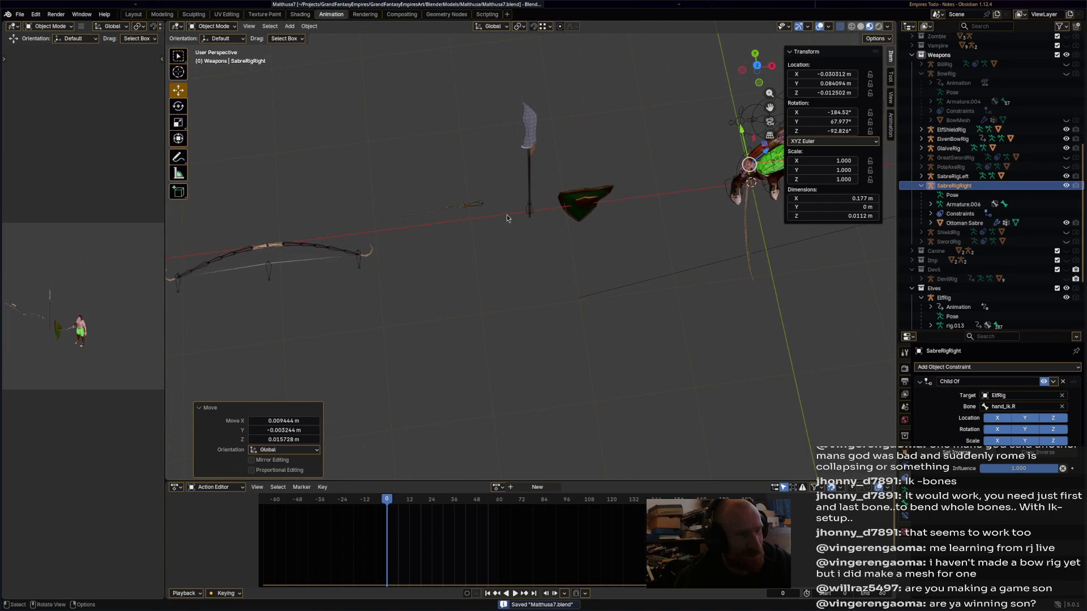
{"action": "left_click", "coordinate": [479, 208]}
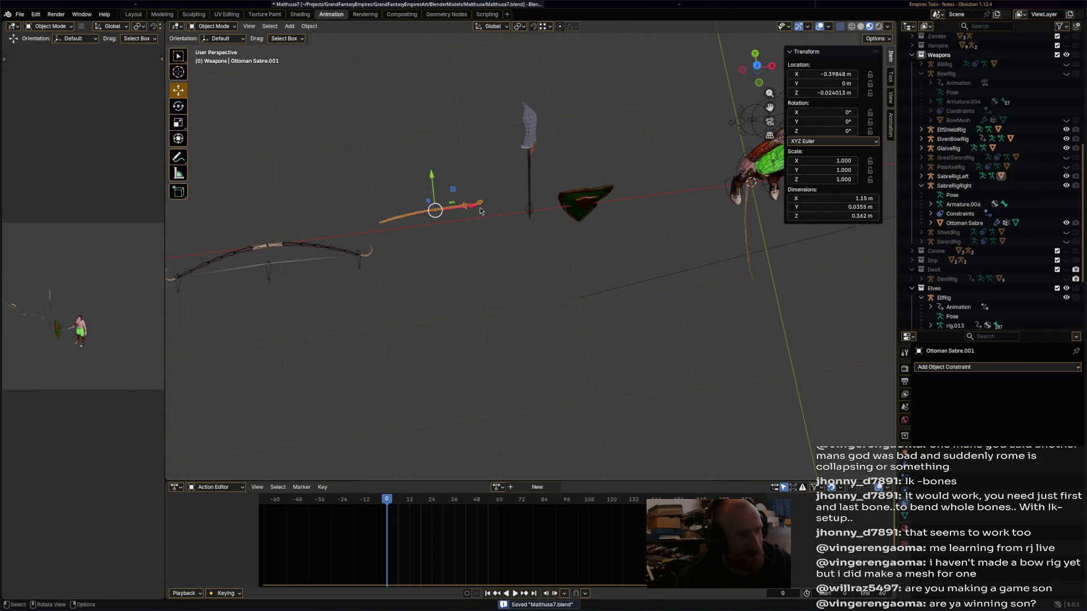
Add a Child Of constraint to SabreRigLeft targeting ElfRig's hand_ik.L bone.
{"action": "left_click", "coordinate": [939, 369]}
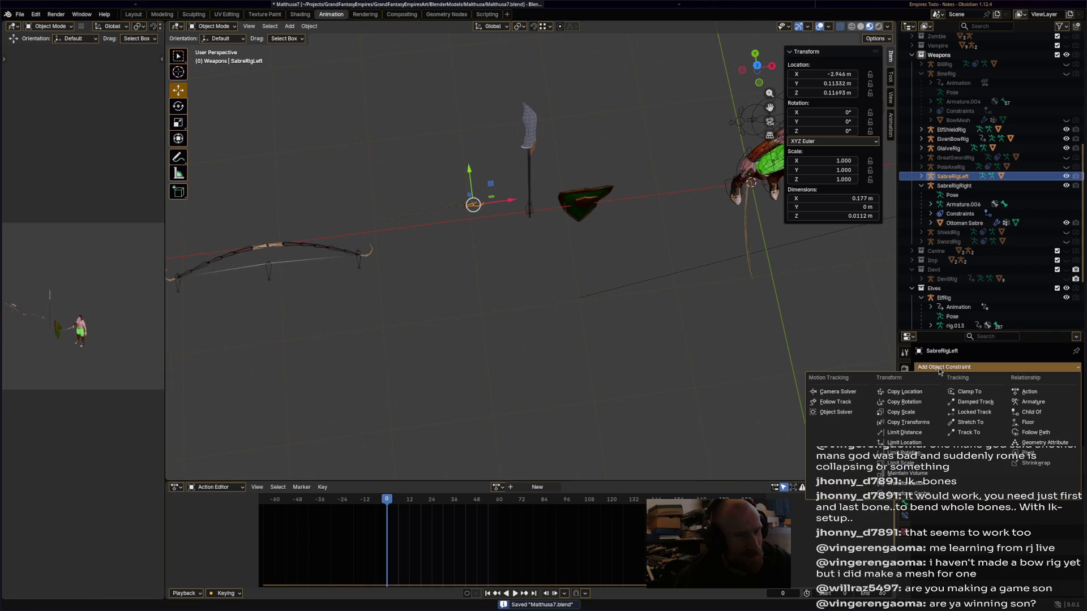
{"action": "left_click", "coordinate": [1032, 412]}
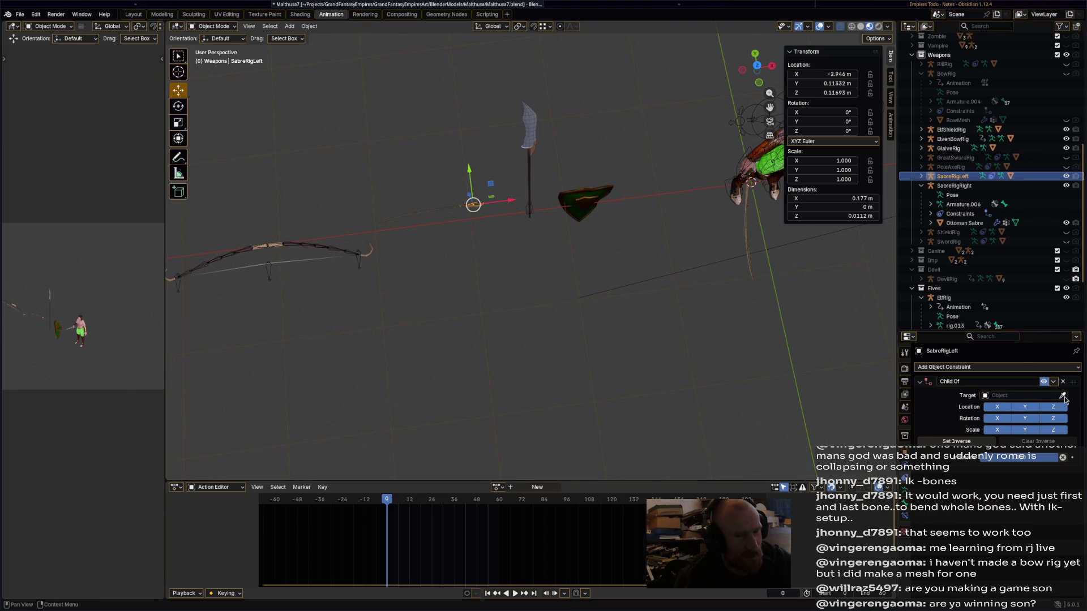
{"action": "left_click", "coordinate": [752, 146]}
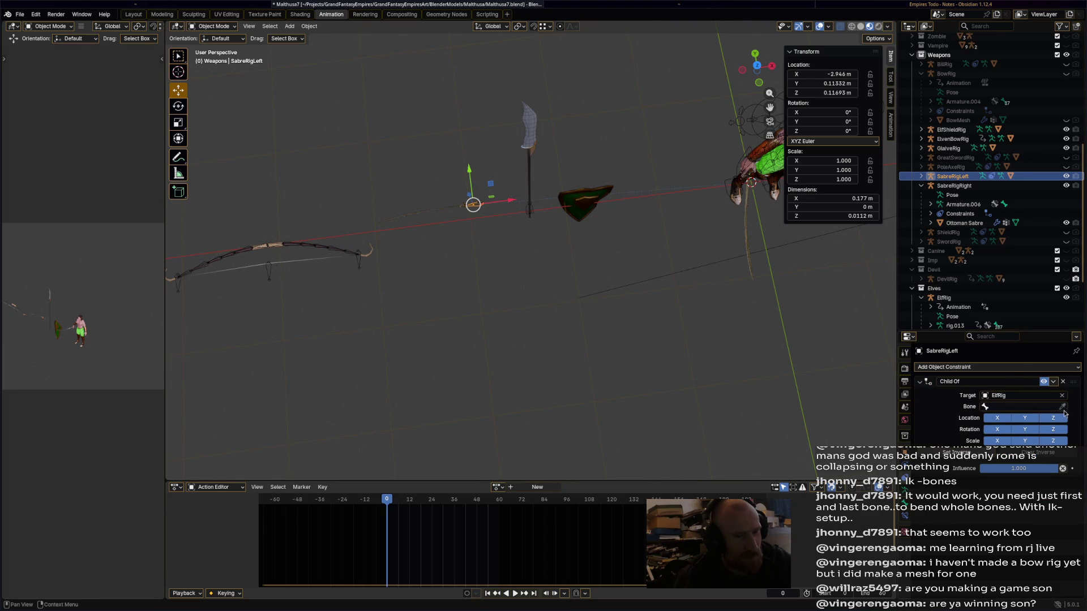
{"action": "left_click", "coordinate": [1035, 407]}
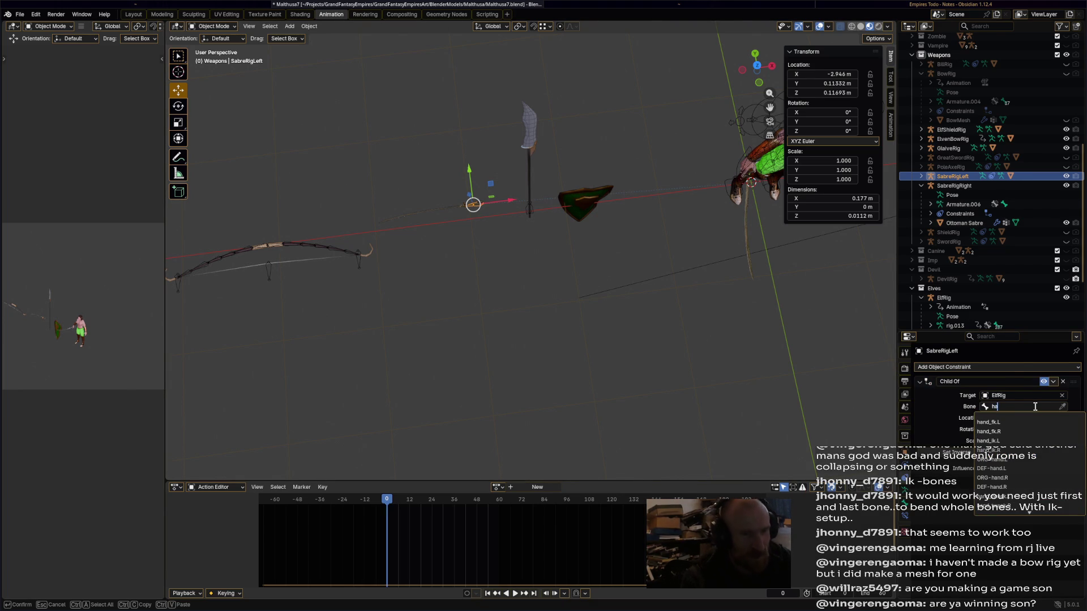
{"action": "left_click", "coordinate": [1006, 441]}
Move the left sabre along X toward the elf.
{"action": "mouse_move", "coordinate": [566, 169]}
{"action": "middle_mouse_down"}
{"action": "mouse_move", "coordinate": [436, 288]}
{"action": "mouse_move", "coordinate": [598, 147]}
{"action": "mouse_move", "coordinate": [613, 175]}
{"action": "middle_mouse_up"}
{"action": "mouse_move", "coordinate": [695, 151]}
{"action": "left_mouse_down"}
{"action": "mouse_move", "coordinate": [566, 162]}
{"action": "mouse_move", "coordinate": [532, 177]}
{"action": "left_mouse_up"}
{"action": "scroll", "coordinate": [584, 146], "scroll_direction": "up", "scroll_amount": 6}
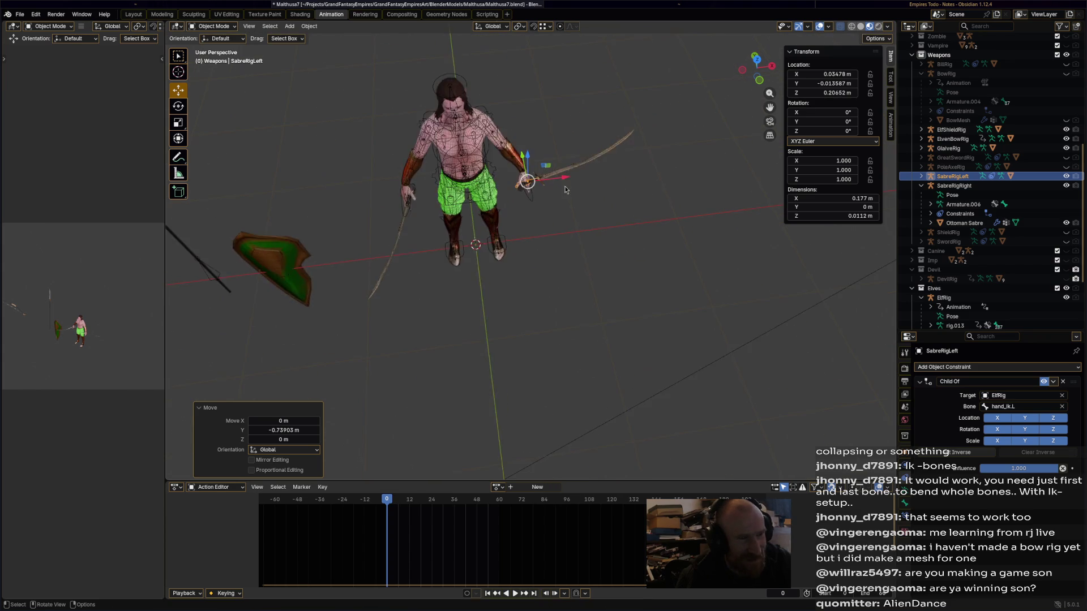
Move SabreRigLeft along Y into the elf's left hand and give it a first rotation.
{"action": "mouse_move", "coordinate": [584, 146]}
{"action": "middle_mouse_down"}
{"action": "mouse_move", "coordinate": [657, 122]}
{"action": "mouse_move", "coordinate": [501, 142]}
{"action": "middle_mouse_up"}
{"action": "mouse_move", "coordinate": [502, 150]}
{"action": "left_mouse_down"}
{"action": "mouse_move", "coordinate": [501, 141]}
{"action": "mouse_move", "coordinate": [500, 156]}
{"action": "left_mouse_up"}
{"action": "mouse_move", "coordinate": [501, 155]}
{"action": "middle_mouse_down"}
{"action": "mouse_move", "coordinate": [538, 209]}
{"action": "mouse_move", "coordinate": [593, 231]}
{"action": "middle_mouse_up"}
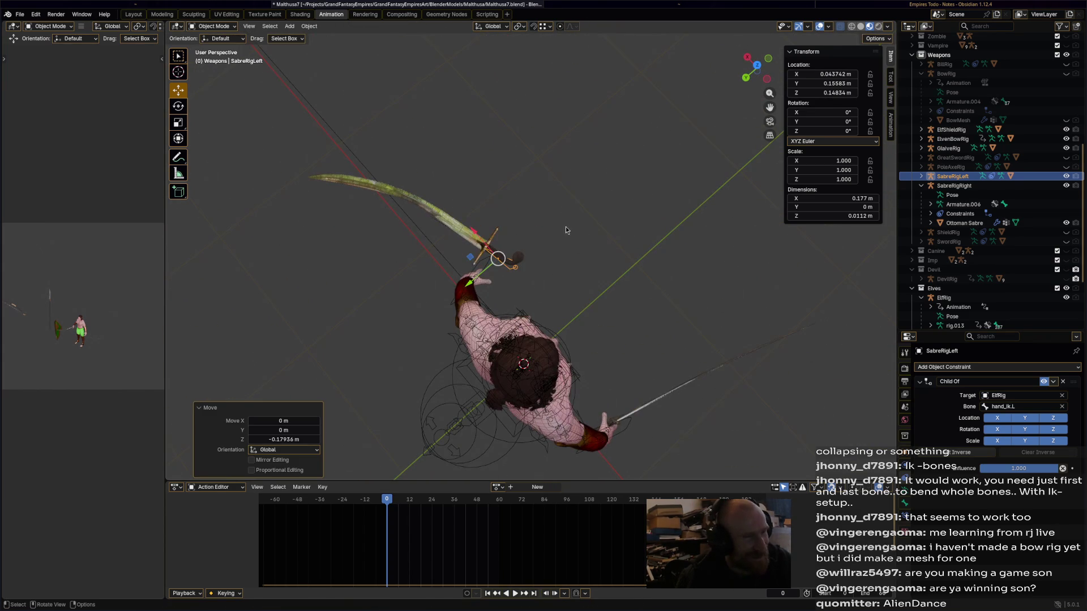
{"action": "left_click_drag", "start_coordinate": [469, 281], "coordinate": [444, 299]}
{"action": "key", "text": "r"}
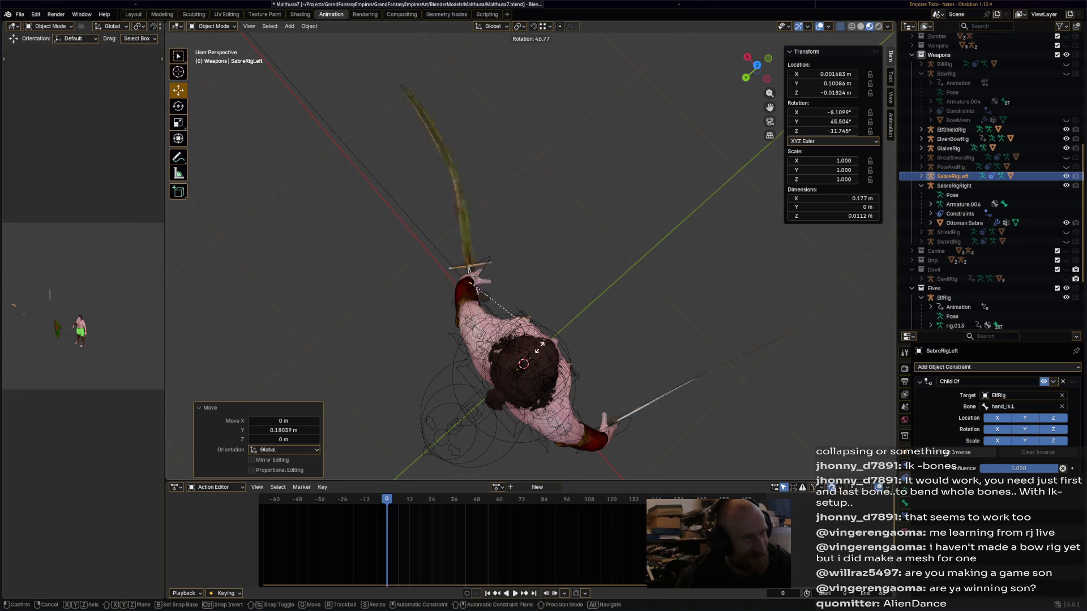
{"action": "left_click", "coordinate": [451, 385]}
{"action": "middle_click_drag", "start_coordinate": [451, 385], "coordinate": [590, 207]}
Refine the left sabre's angle with two more rotations and a small Y nudge, checking the grip.
{"action": "key", "text": "r"}
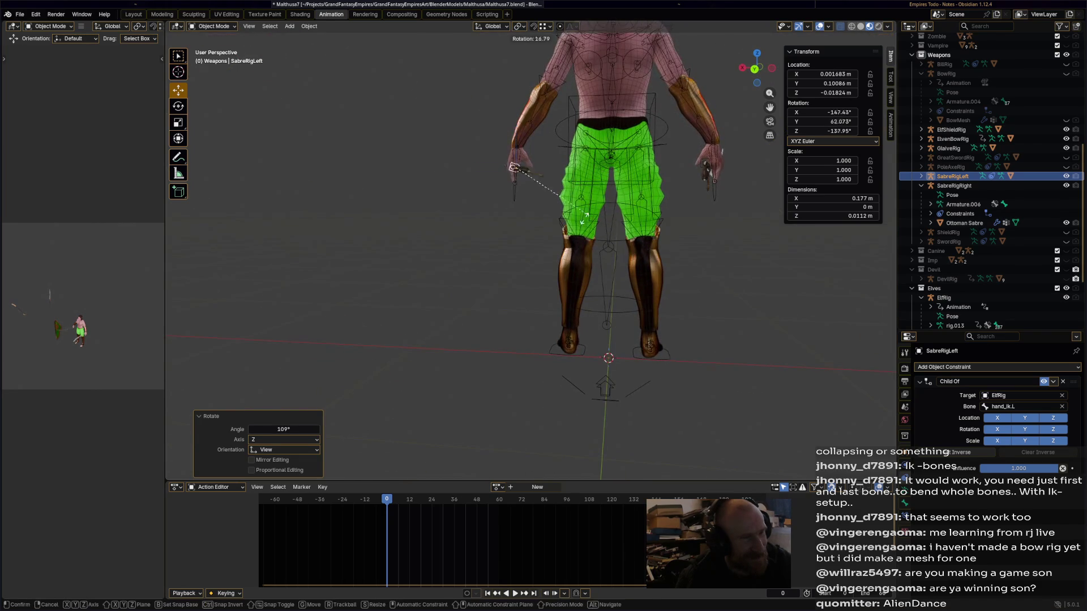
{"action": "left_click", "coordinate": [468, 287]}
{"action": "mouse_move", "coordinate": [467, 287]}
{"action": "middle_mouse_down"}
{"action": "mouse_move", "coordinate": [660, 221]}
{"action": "mouse_move", "coordinate": [600, 173]}
{"action": "middle_mouse_up"}
{"action": "key", "text": "r"}
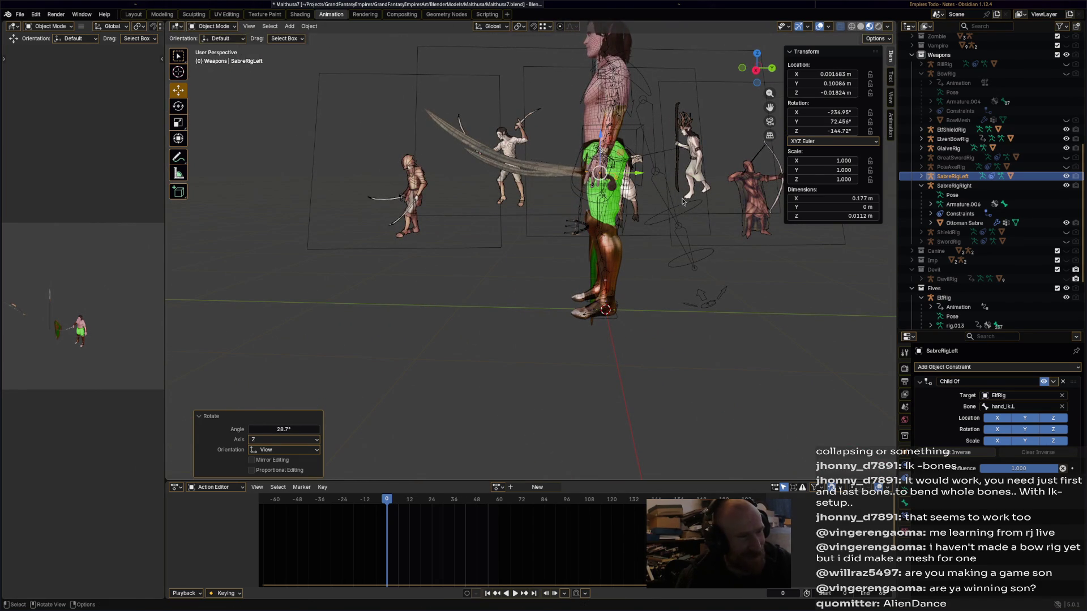
{"action": "left_click", "coordinate": [683, 194]}
{"action": "key", "text": "g"}
{"action": "key", "text": "y"}
{"action": "left_click", "coordinate": [634, 176]}
{"action": "mouse_move", "coordinate": [634, 175]}
{"action": "middle_mouse_down"}
{"action": "mouse_move", "coordinate": [748, 212]}
{"action": "mouse_move", "coordinate": [716, 166]}
{"action": "mouse_move", "coordinate": [684, 217]}
{"action": "mouse_move", "coordinate": [543, 264]}
{"action": "mouse_move", "coordinate": [574, 270]}
{"action": "mouse_move", "coordinate": [539, 275]}
{"action": "mouse_move", "coordinate": [529, 331]}
{"action": "mouse_move", "coordinate": [663, 337]}
{"action": "middle_mouse_up"}
Deselect the sabre, save Malthusa7.blend, and select the elf character rig.
{"action": "left_click", "coordinate": [684, 217]}
{"action": "scroll", "coordinate": [684, 217], "scroll_direction": "down", "scroll_amount": 5}
{"action": "key", "text": "ctrl+s"}
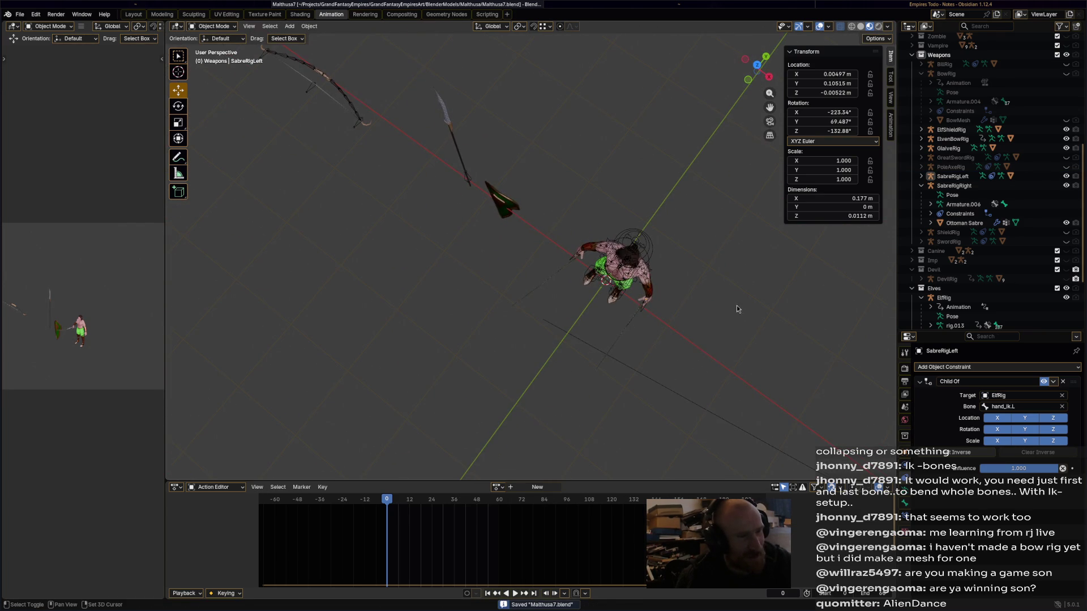
{"action": "scroll", "coordinate": [737, 312], "scroll_direction": "up", "scroll_amount": 5}
{"action": "left_click", "coordinate": [563, 362]}
Select SabreRigLeft in the Outliner, passing through the blade, ElfRig and right sabre.
{"action": "left_click", "coordinate": [557, 366]}
{"action": "left_click", "coordinate": [569, 354]}
{"action": "scroll", "coordinate": [996, 317], "scroll_direction": "down", "scroll_amount": 4}
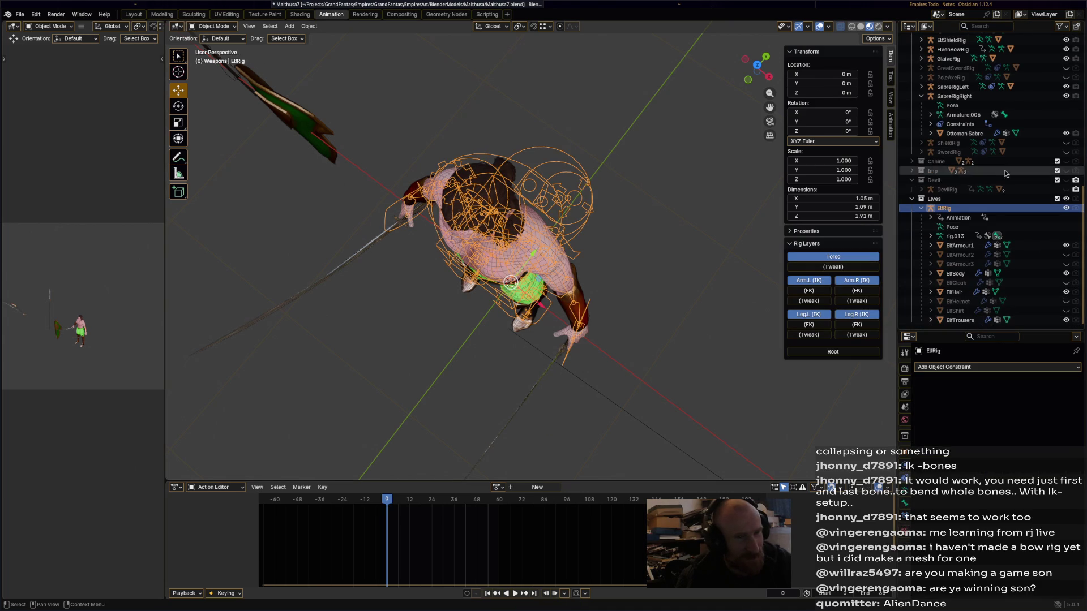
{"action": "left_click", "coordinate": [982, 97]}
{"action": "left_click", "coordinate": [953, 87]}
{"action": "mouse_move", "coordinate": [674, 297]}
{"action": "middle_mouse_down"}
{"action": "mouse_move", "coordinate": [678, 250]}
{"action": "mouse_move", "coordinate": [684, 261]}
{"action": "middle_mouse_up"}
Rotate the left sabre about four degrees to sit better in the grip, then save.
{"action": "key", "text": "r"}
{"action": "left_click", "coordinate": [673, 256]}
{"action": "key", "text": "r"}
{"action": "right_click", "coordinate": [655, 248]}
{"action": "mouse_move", "coordinate": [655, 247]}
{"action": "middle_mouse_down"}
{"action": "mouse_move", "coordinate": [627, 262]}
{"action": "mouse_move", "coordinate": [637, 202]}
{"action": "mouse_move", "coordinate": [660, 350]}
{"action": "mouse_move", "coordinate": [637, 346]}
{"action": "mouse_move", "coordinate": [612, 300]}
{"action": "mouse_move", "coordinate": [544, 309]}
{"action": "mouse_move", "coordinate": [579, 275]}
{"action": "mouse_move", "coordinate": [620, 306]}
{"action": "mouse_move", "coordinate": [481, 349]}
{"action": "mouse_move", "coordinate": [507, 360]}
{"action": "middle_mouse_up"}
{"action": "key", "text": "r"}
{"action": "left_click", "coordinate": [666, 354]}
{"action": "left_click", "coordinate": [633, 362]}
{"action": "key", "text": "ctrl+s"}
Collapse SabreRigRight in the Outliner, reselect the left sabre rig, then select the shield mesh.
{"action": "mouse_move", "coordinate": [598, 353]}
{"action": "middle_mouse_down"}
{"action": "mouse_move", "coordinate": [589, 334]}
{"action": "mouse_move", "coordinate": [599, 299]}
{"action": "mouse_move", "coordinate": [764, 238]}
{"action": "middle_mouse_up"}
{"action": "left_click", "coordinate": [924, 99]}
{"action": "left_click", "coordinate": [923, 97]}
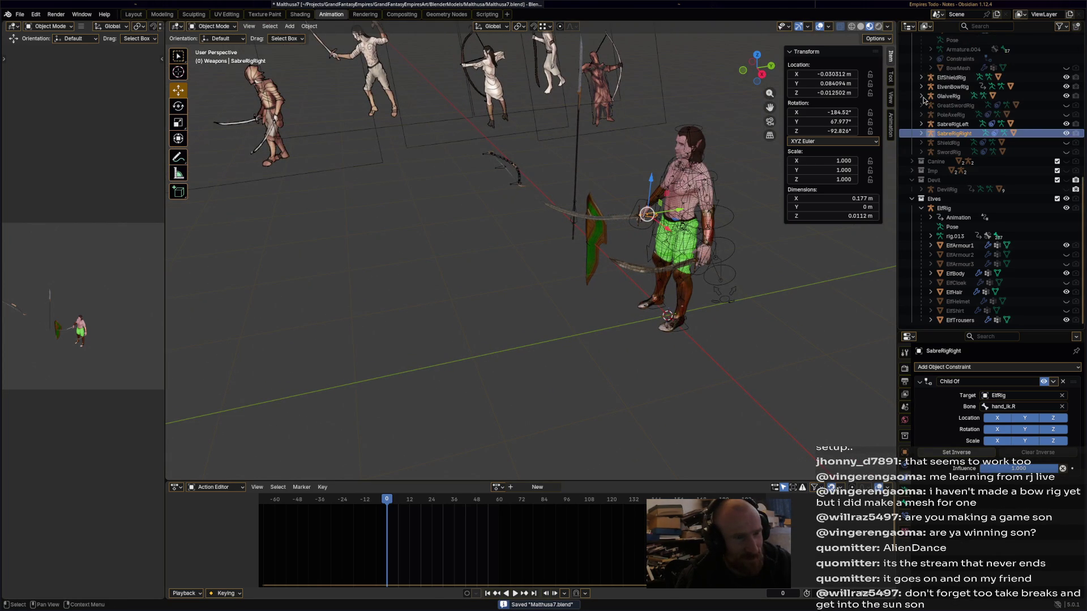
{"action": "left_click", "coordinate": [963, 126]}
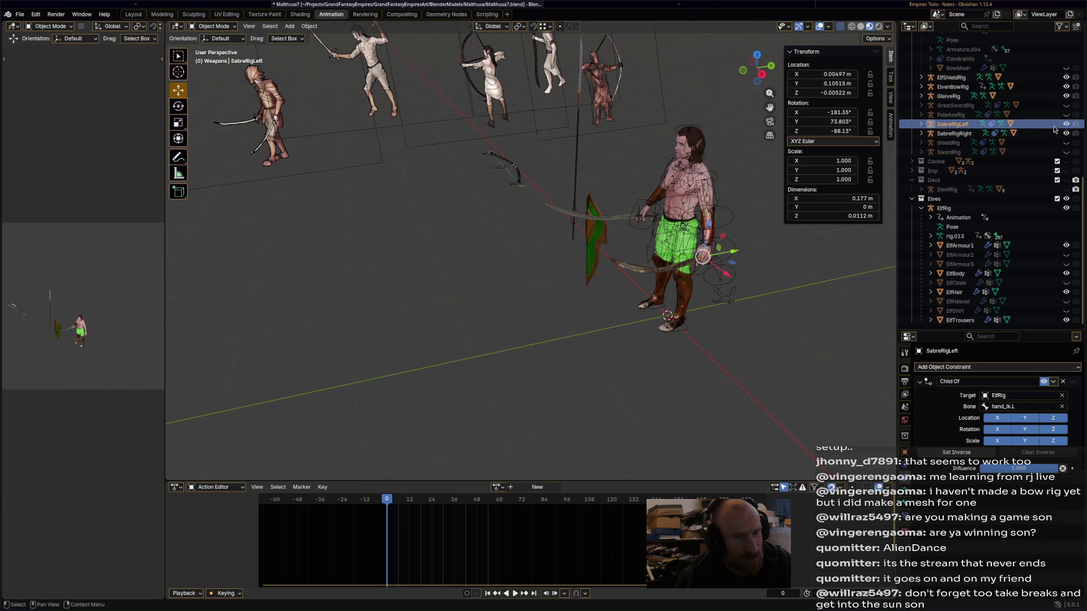
{"action": "middle_click_drag", "start_coordinate": [561, 221], "coordinate": [518, 204]}
{"action": "left_click", "coordinate": [475, 198]}
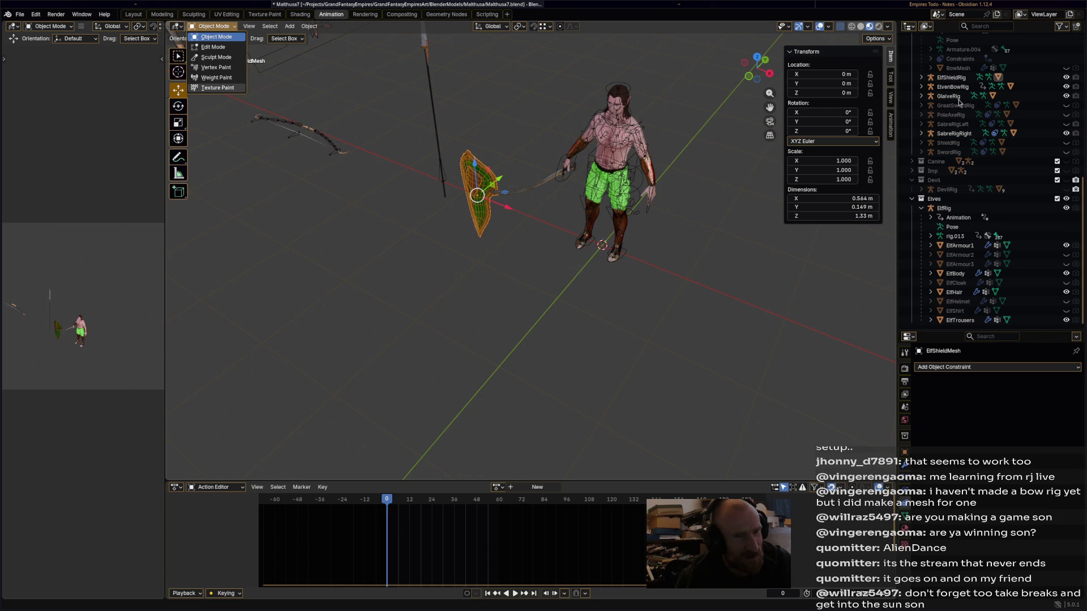
Add a Child Of constraint to ElfShieldRig targeting ElfRig's hand_ik.L bone.
{"action": "left_click", "coordinate": [955, 79]}
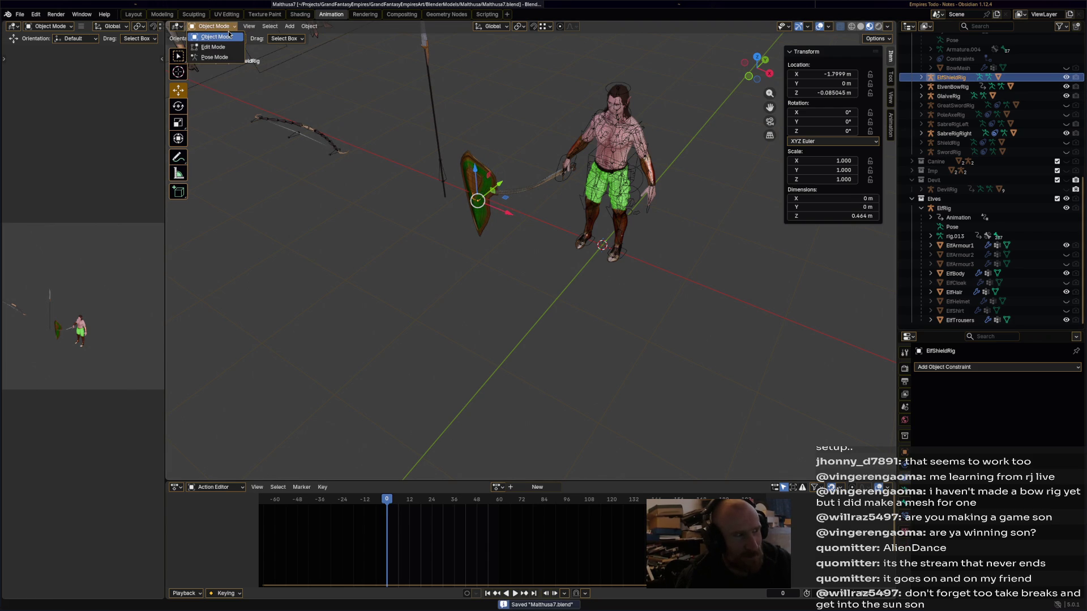
{"action": "left_click", "coordinate": [229, 30]}
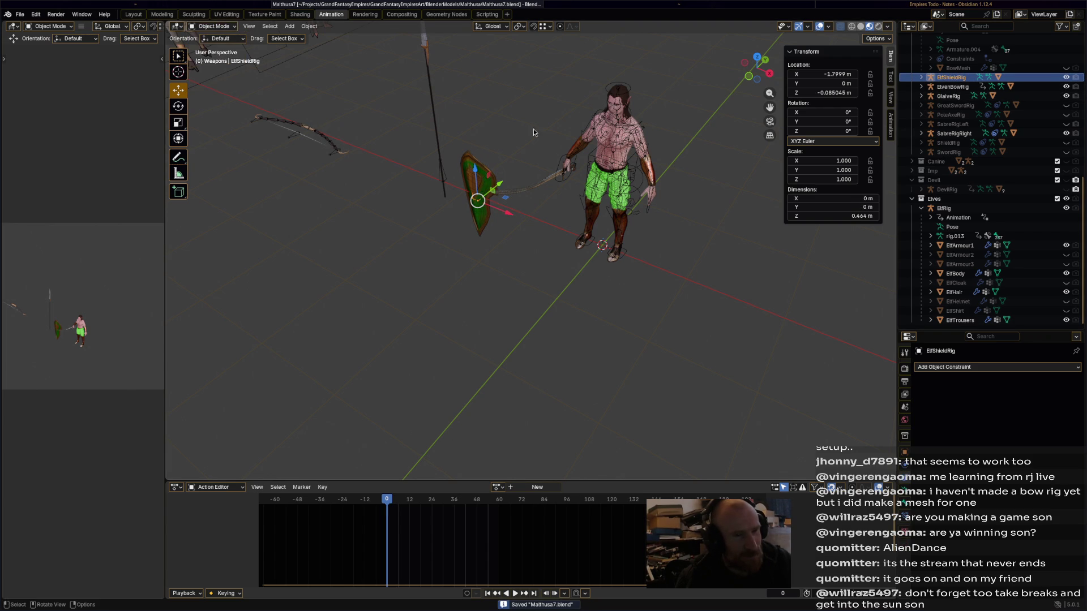
{"action": "left_click", "coordinate": [947, 368]}
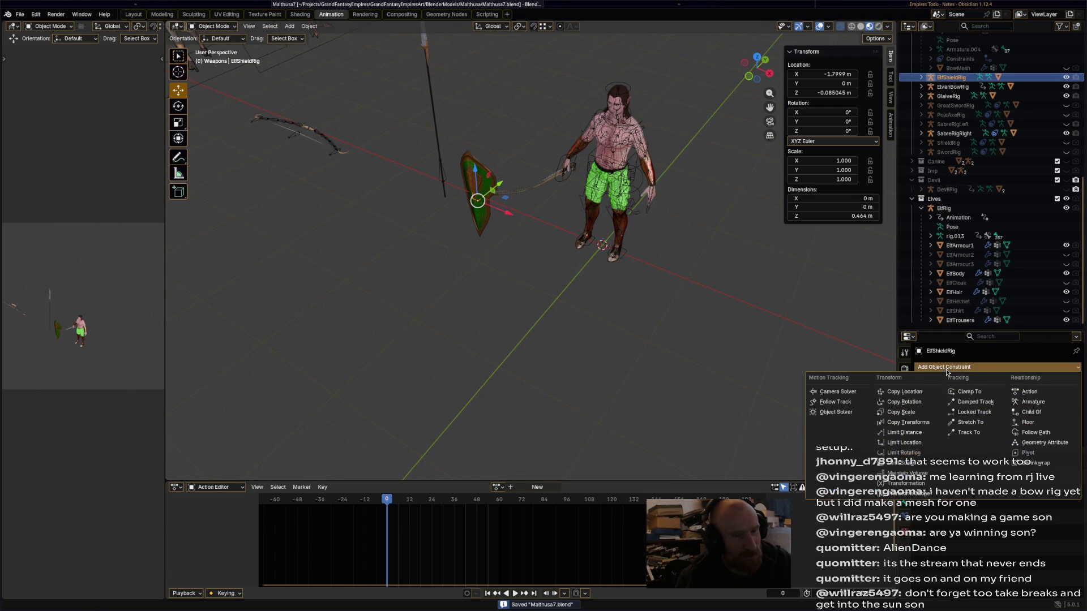
{"action": "left_click", "coordinate": [1035, 411]}
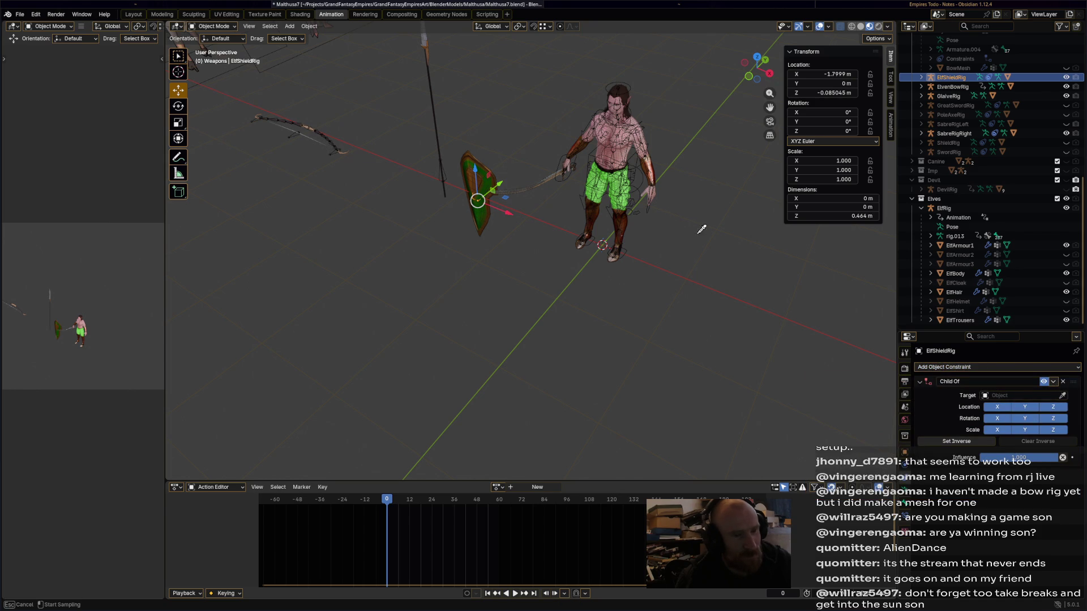
{"action": "left_click", "coordinate": [650, 216]}
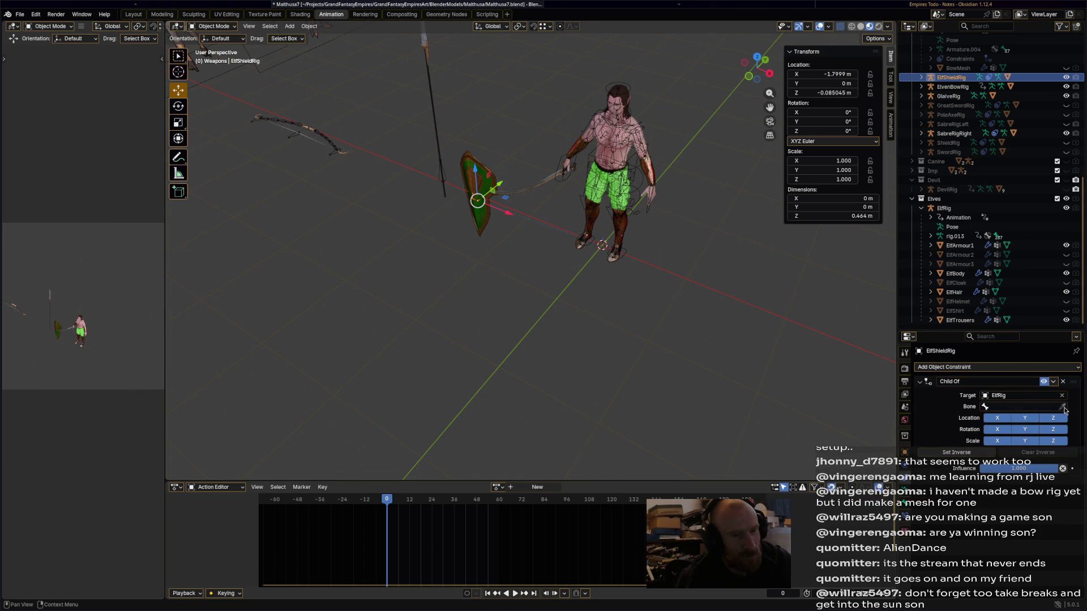
{"action": "left_click", "coordinate": [1031, 407]}
{"action": "type", "text": "han"}
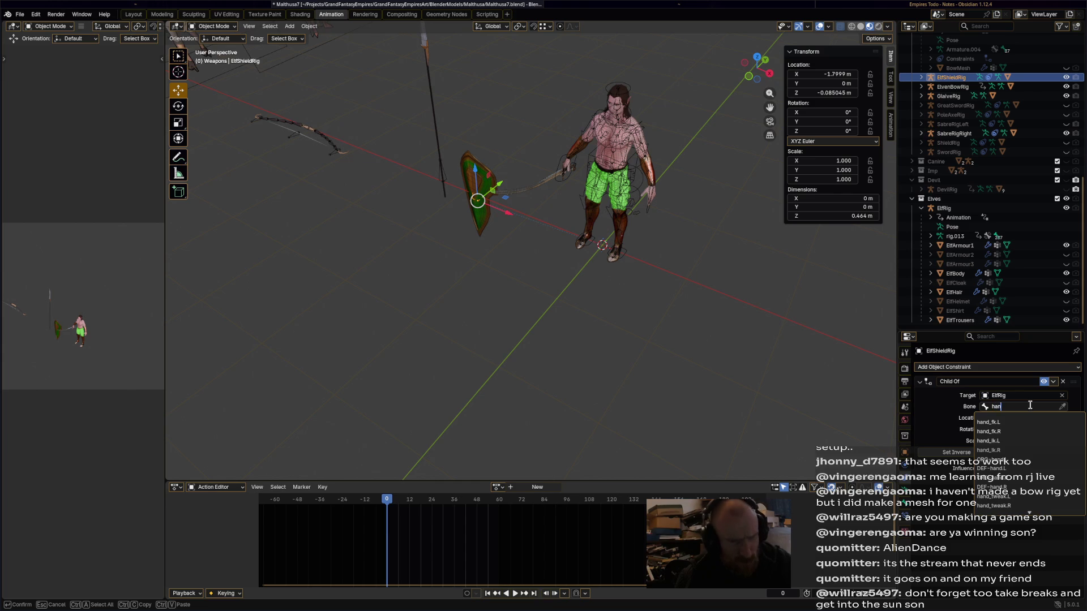
{"action": "left_click", "coordinate": [1033, 441]}
Move the shield along X and Y onto the elf's left hand.
{"action": "mouse_move", "coordinate": [708, 354]}
{"action": "middle_mouse_down"}
{"action": "mouse_move", "coordinate": [523, 310]}
{"action": "mouse_move", "coordinate": [667, 282]}
{"action": "middle_mouse_up"}
{"action": "left_click_drag", "start_coordinate": [590, 159], "coordinate": [419, 214]}
{"action": "left_click_drag", "start_coordinate": [369, 170], "coordinate": [385, 227]}
{"action": "middle_click_drag", "start_coordinate": [385, 226], "coordinate": [395, 205]}
{"action": "left_click", "coordinate": [395, 205]}
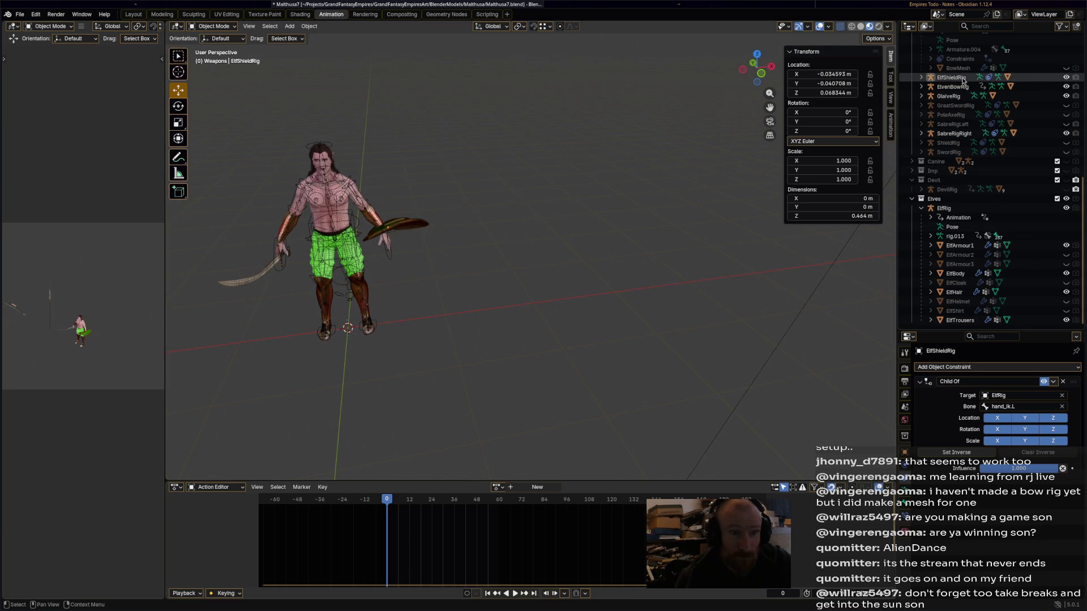
Rotate the shield, move it closer to the hand, and turn it -24.4°.
{"action": "mouse_move", "coordinate": [605, 240]}
{"action": "middle_mouse_down"}
{"action": "mouse_move", "coordinate": [648, 253]}
{"action": "mouse_move", "coordinate": [576, 231]}
{"action": "mouse_move", "coordinate": [487, 254]}
{"action": "middle_mouse_up"}
{"action": "key", "text": "r"}
{"action": "left_click", "coordinate": [283, 283]}
{"action": "mouse_move", "coordinate": [283, 283]}
{"action": "middle_mouse_down"}
{"action": "mouse_move", "coordinate": [258, 297]}
{"action": "mouse_move", "coordinate": [453, 314]}
{"action": "mouse_move", "coordinate": [561, 295]}
{"action": "middle_mouse_up"}
{"action": "left_click_drag", "start_coordinate": [597, 249], "coordinate": [623, 267]}
{"action": "mouse_move", "coordinate": [623, 266]}
{"action": "middle_mouse_down"}
{"action": "mouse_move", "coordinate": [461, 338]}
{"action": "mouse_move", "coordinate": [450, 305]}
{"action": "mouse_move", "coordinate": [413, 328]}
{"action": "mouse_move", "coordinate": [440, 366]}
{"action": "mouse_move", "coordinate": [515, 368]}
{"action": "mouse_move", "coordinate": [565, 309]}
{"action": "mouse_move", "coordinate": [607, 341]}
{"action": "mouse_move", "coordinate": [617, 317]}
{"action": "middle_mouse_up"}
{"action": "key", "text": "r"}
{"action": "left_click", "coordinate": [574, 324]}
Shift the shield along global X and adjust it with further moves and a 21.1° rotation.
{"action": "key", "text": "g"}
{"action": "key", "text": "x"}
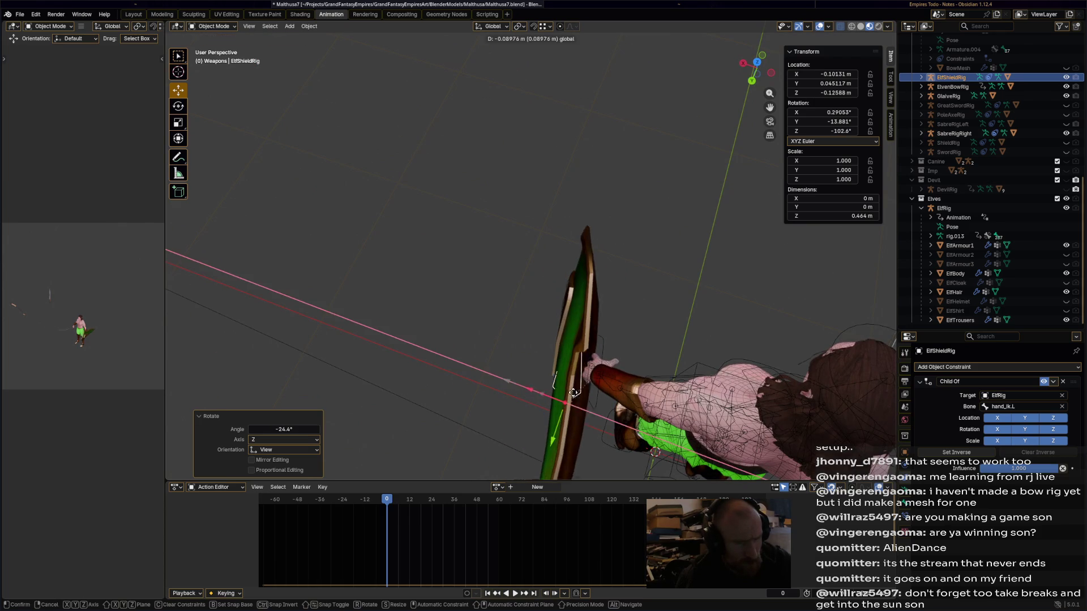
{"action": "left_click", "coordinate": [594, 391]}
{"action": "key", "text": "r"}
{"action": "left_click", "coordinate": [591, 408]}
{"action": "mouse_move", "coordinate": [592, 409]}
{"action": "middle_mouse_down"}
{"action": "mouse_move", "coordinate": [563, 339]}
{"action": "mouse_move", "coordinate": [525, 308]}
{"action": "mouse_move", "coordinate": [585, 286]}
{"action": "middle_mouse_up"}
{"action": "key", "text": "g"}
{"action": "left_click", "coordinate": [525, 294]}
{"action": "key", "text": "r"}
{"action": "left_click", "coordinate": [610, 371]}
Nudge the shield into the hand with small moves and a -5° rotation.
{"action": "middle_click_drag", "start_coordinate": [610, 370], "coordinate": [586, 285]}
{"action": "key", "text": "g"}
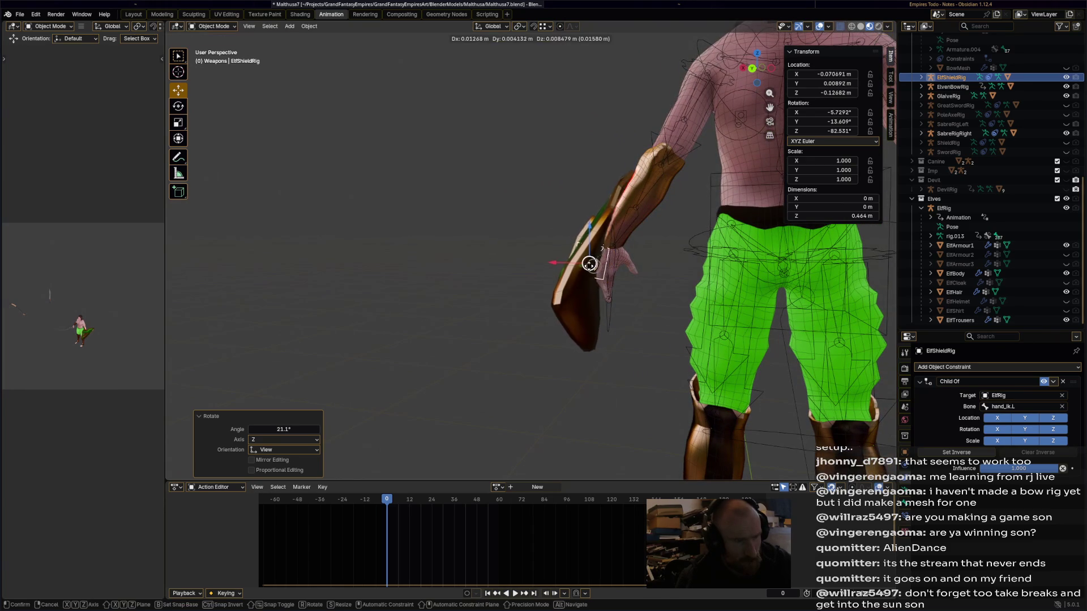
{"action": "left_click", "coordinate": [591, 267]}
{"action": "key", "text": "r"}
{"action": "left_click", "coordinate": [623, 294]}
{"action": "key", "text": "g"}
{"action": "left_click", "coordinate": [590, 281]}
Reselect ElfShieldRig, shift the shield slightly left, then save Malthusa7.blend.
{"action": "scroll", "coordinate": [466, 340], "scroll_direction": "down", "scroll_amount": 5}
{"action": "mouse_move", "coordinate": [466, 341]}
{"action": "middle_mouse_down"}
{"action": "mouse_move", "coordinate": [609, 380]}
{"action": "mouse_move", "coordinate": [423, 334]}
{"action": "mouse_move", "coordinate": [436, 341]}
{"action": "middle_mouse_up"}
{"action": "scroll", "coordinate": [423, 334], "scroll_direction": "up", "scroll_amount": 5}
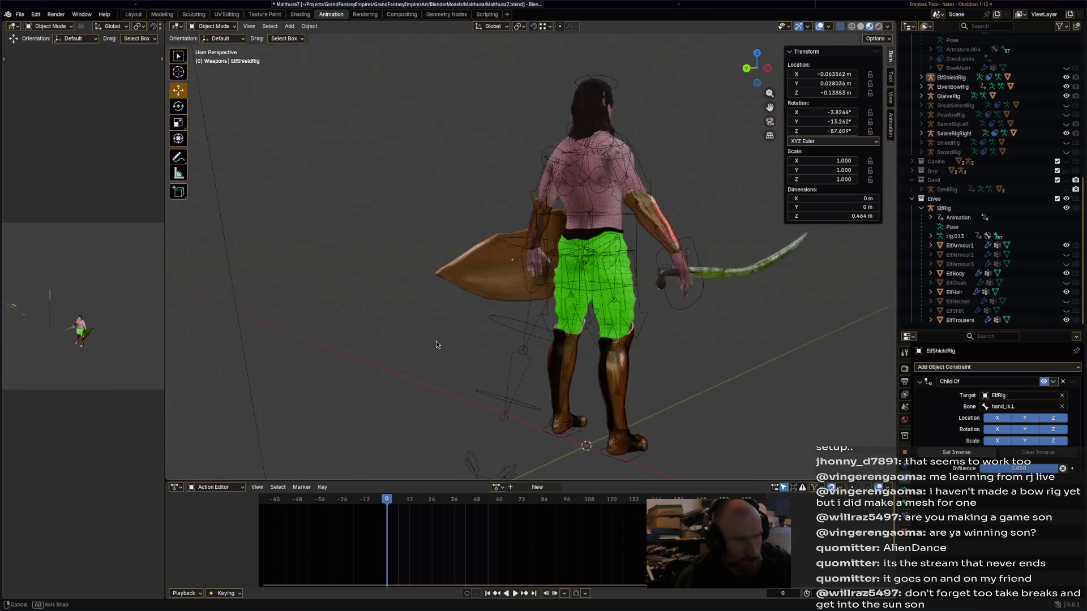
{"action": "left_click", "coordinate": [519, 266]}
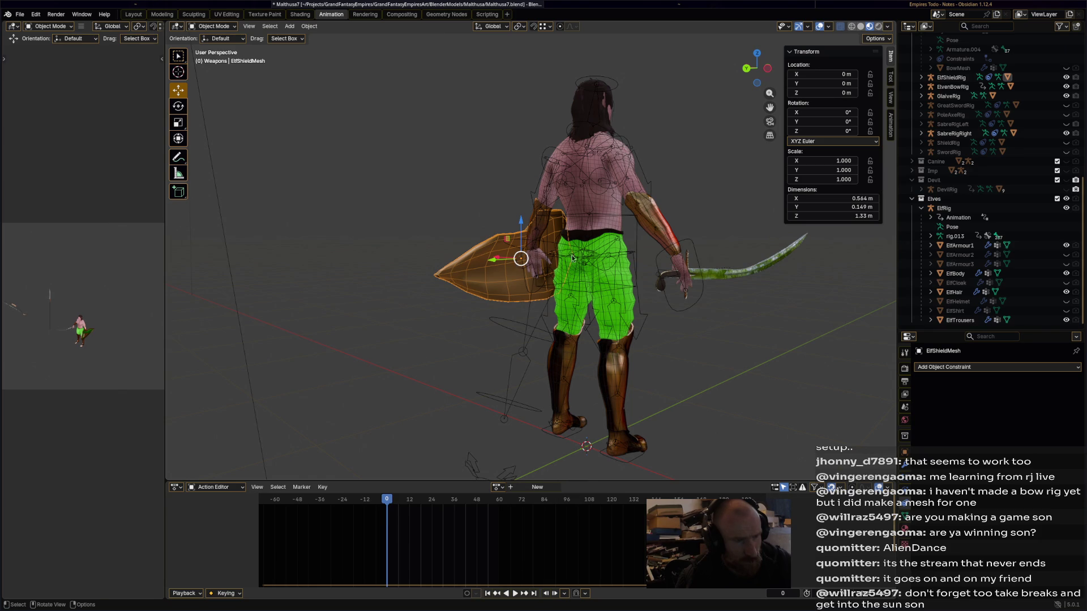
{"action": "left_click", "coordinate": [953, 78]}
{"action": "left_click_drag", "start_coordinate": [504, 268], "coordinate": [502, 264]}
{"action": "mouse_move", "coordinate": [501, 264]}
{"action": "middle_mouse_down"}
{"action": "mouse_move", "coordinate": [521, 352]}
{"action": "mouse_move", "coordinate": [519, 382]}
{"action": "mouse_move", "coordinate": [497, 378]}
{"action": "middle_mouse_up"}
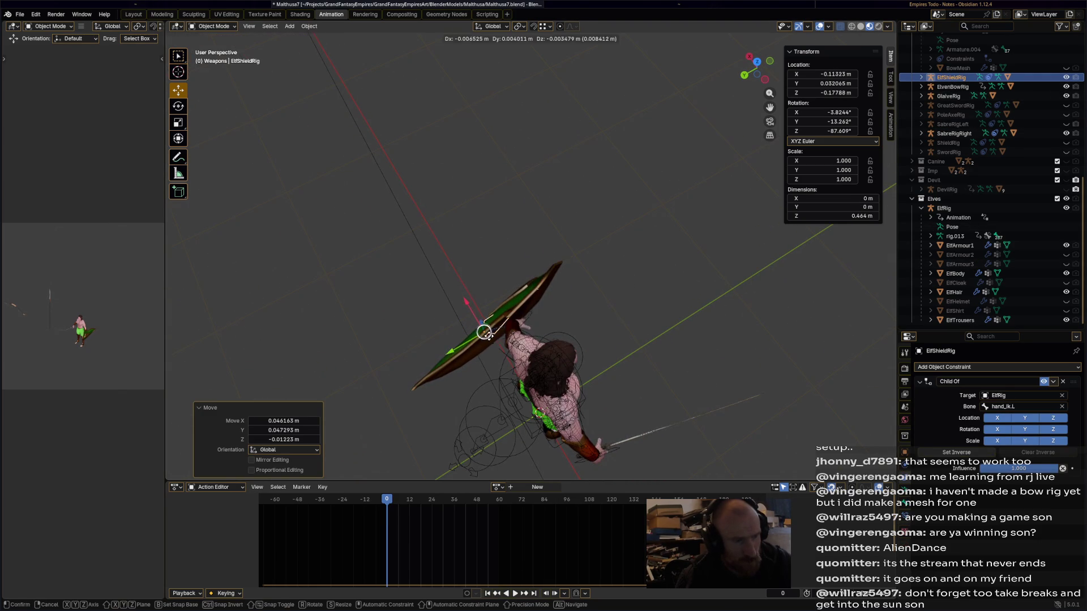
{"action": "left_click", "coordinate": [491, 328]}
{"action": "left_click", "coordinate": [564, 362]}
{"action": "mouse_move", "coordinate": [564, 362]}
{"action": "middle_mouse_down"}
{"action": "mouse_move", "coordinate": [566, 307]}
{"action": "mouse_move", "coordinate": [557, 334]}
{"action": "mouse_move", "coordinate": [513, 306]}
{"action": "mouse_move", "coordinate": [464, 336]}
{"action": "mouse_move", "coordinate": [541, 335]}
{"action": "mouse_move", "coordinate": [472, 350]}
{"action": "mouse_move", "coordinate": [489, 341]}
{"action": "mouse_move", "coordinate": [486, 359]}
{"action": "middle_mouse_up"}
{"action": "key", "text": "ctrl+s"}
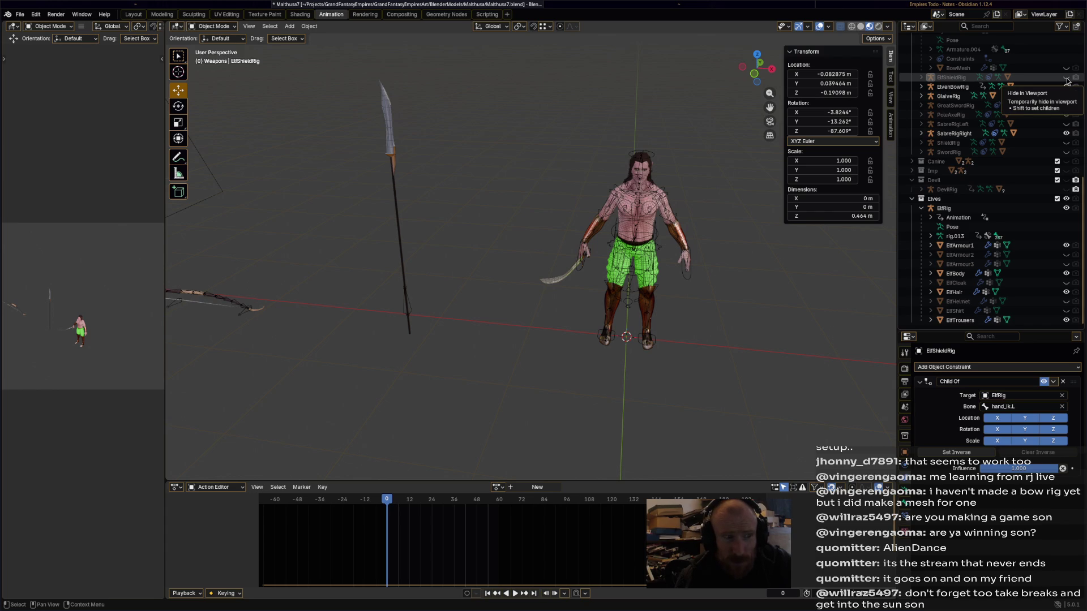
Collapse BowRig, make SabreRigLeft visible again, then select Empty.006 alone.
{"action": "middle_click_drag", "start_coordinate": [657, 259], "coordinate": [736, 249]}
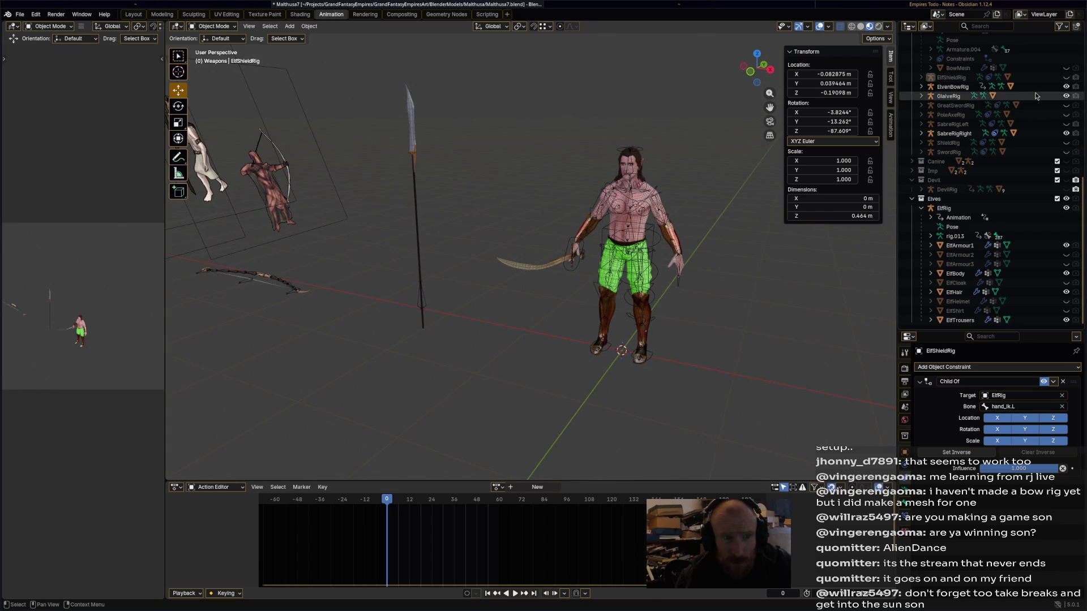
{"action": "scroll", "coordinate": [974, 112], "scroll_direction": "up", "scroll_amount": 3}
{"action": "left_click", "coordinate": [920, 95]}
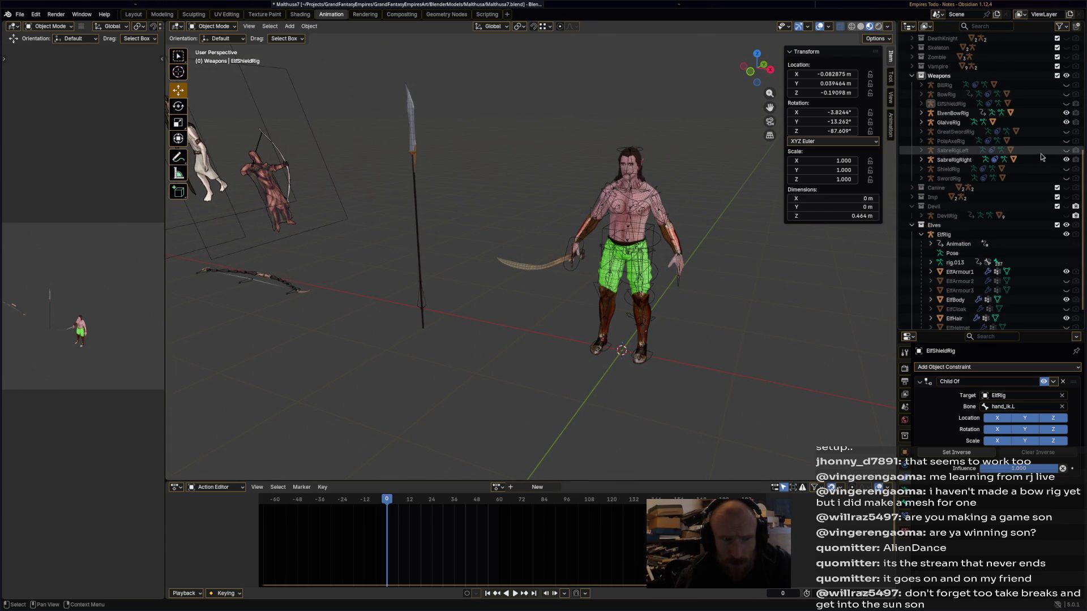
{"action": "left_click", "coordinate": [1066, 151]}
{"action": "mouse_move", "coordinate": [640, 238]}
{"action": "middle_mouse_down"}
{"action": "mouse_move", "coordinate": [616, 249]}
{"action": "mouse_move", "coordinate": [604, 277]}
{"action": "mouse_move", "coordinate": [663, 208]}
{"action": "mouse_move", "coordinate": [640, 97]}
{"action": "middle_mouse_up"}
{"action": "key", "text": "a"}
{"action": "left_click", "coordinate": [640, 97]}
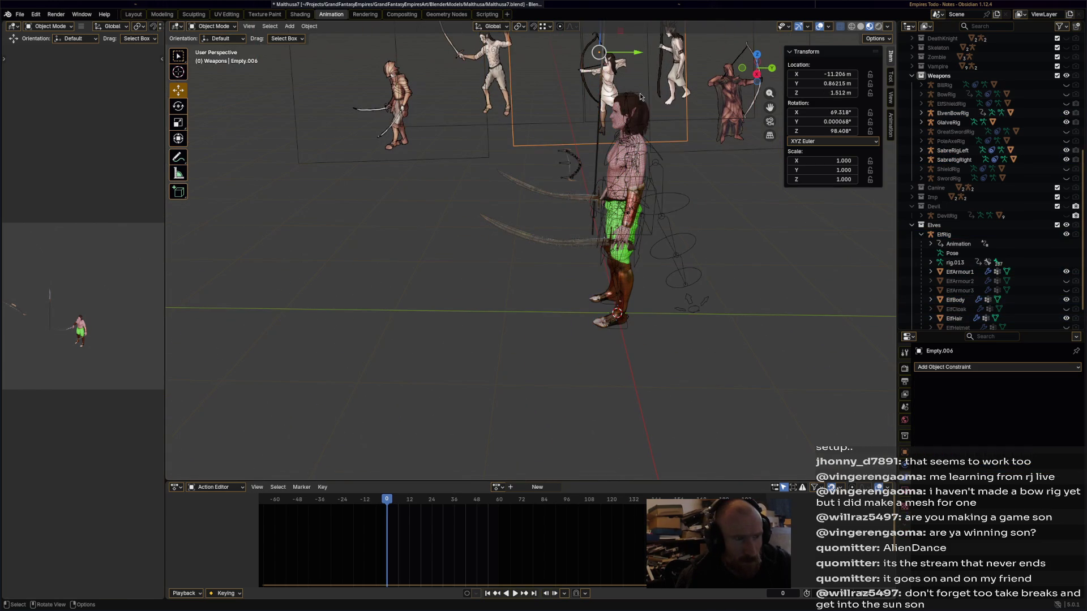
Put ElfRig into Pose Mode, hide the deform bones, and save.
{"action": "left_click", "coordinate": [618, 97]}
{"action": "left_click", "coordinate": [214, 58]}
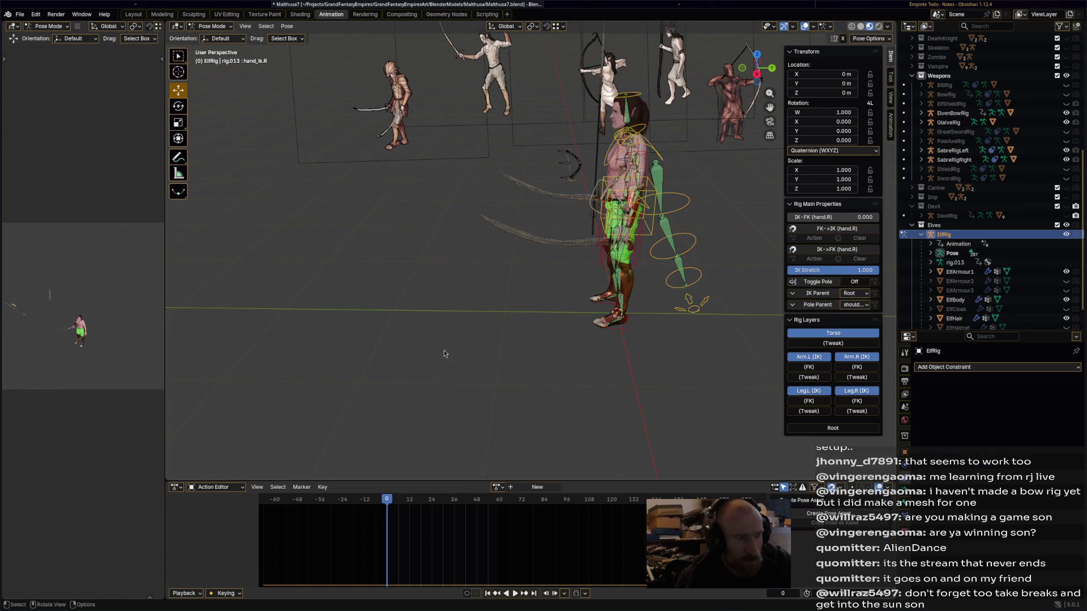
{"action": "mouse_move", "coordinate": [424, 392]}
{"action": "middle_mouse_down"}
{"action": "mouse_move", "coordinate": [592, 371]}
{"action": "mouse_move", "coordinate": [537, 333]}
{"action": "mouse_move", "coordinate": [509, 293]}
{"action": "mouse_move", "coordinate": [722, 277]}
{"action": "middle_mouse_up"}
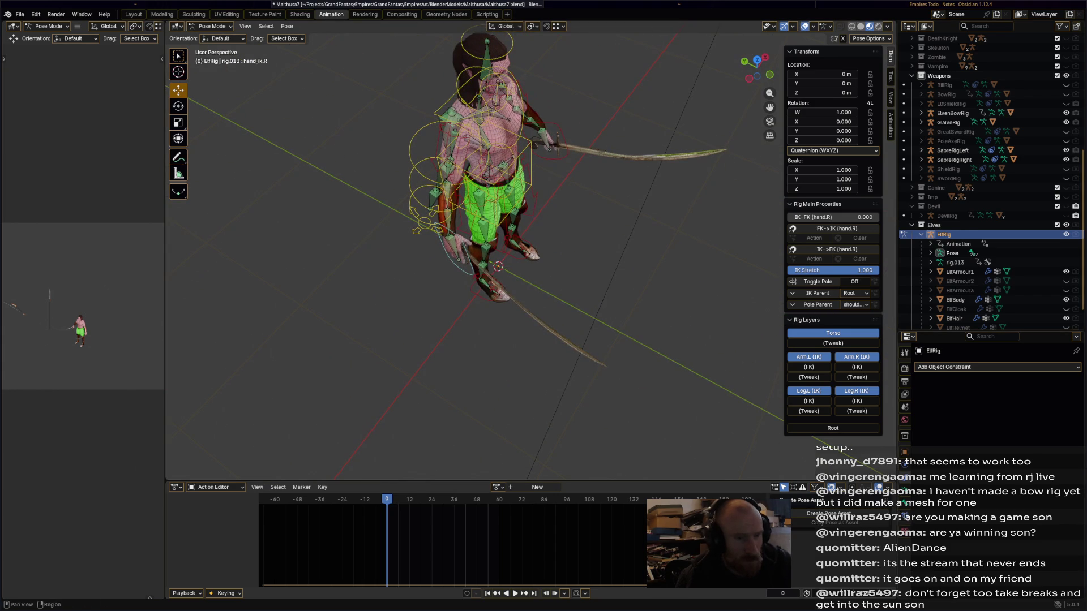
{"action": "left_click", "coordinate": [907, 497]}
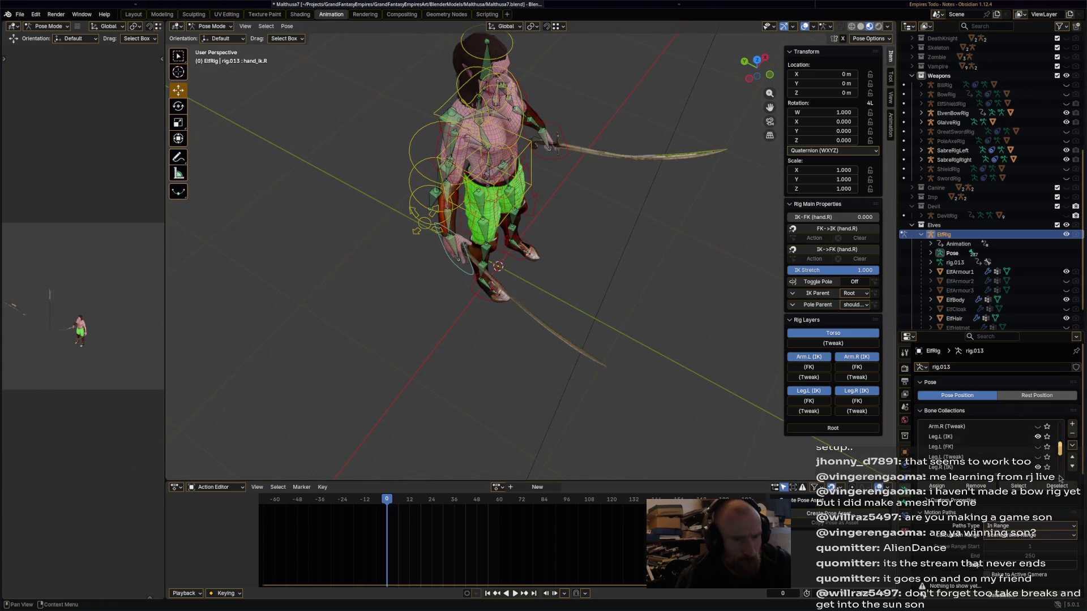
{"action": "left_click", "coordinate": [1038, 468]}
{"action": "mouse_move", "coordinate": [526, 341]}
{"action": "middle_mouse_down"}
{"action": "mouse_move", "coordinate": [590, 270]}
{"action": "mouse_move", "coordinate": [580, 300]}
{"action": "mouse_move", "coordinate": [653, 253]}
{"action": "mouse_move", "coordinate": [540, 331]}
{"action": "mouse_move", "coordinate": [689, 326]}
{"action": "mouse_move", "coordinate": [604, 359]}
{"action": "middle_mouse_up"}
{"action": "scroll", "coordinate": [580, 300], "scroll_direction": "up", "scroll_amount": 5}
{"action": "key", "text": "ctrl+s"}
Slide the right and left foot IK bones along Y.
{"action": "left_click", "coordinate": [503, 330]}
{"action": "middle_click_drag", "start_coordinate": [677, 360], "coordinate": [509, 317]}
{"action": "key", "text": "g"}
{"action": "key", "text": "y"}
{"action": "left_click", "coordinate": [467, 285]}
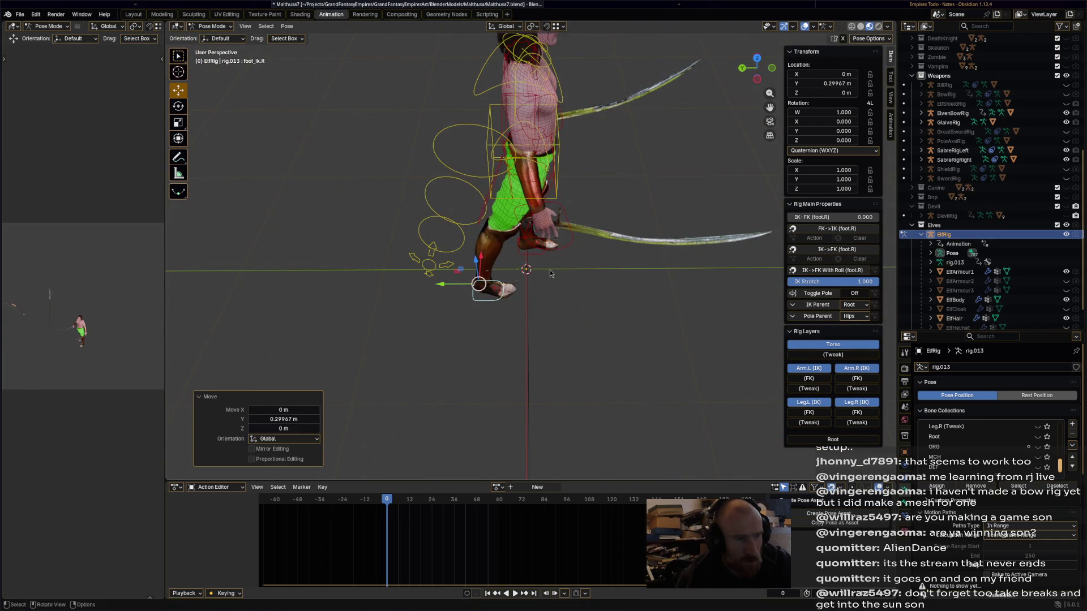
{"action": "left_click", "coordinate": [523, 240]}
{"action": "key", "text": "g"}
{"action": "key", "text": "y"}
{"action": "left_click", "coordinate": [532, 246]}
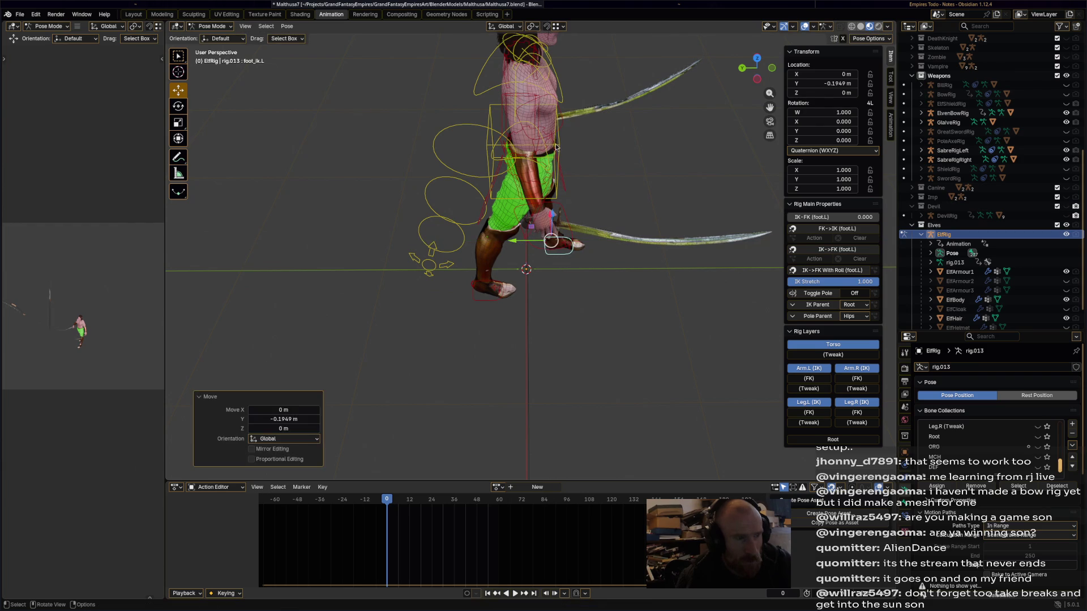
Reposition the torso bone slightly.
{"action": "left_click", "coordinate": [561, 174]}
{"action": "middle_click_drag", "start_coordinate": [576, 157], "coordinate": [547, 146]}
{"action": "key", "text": "g"}
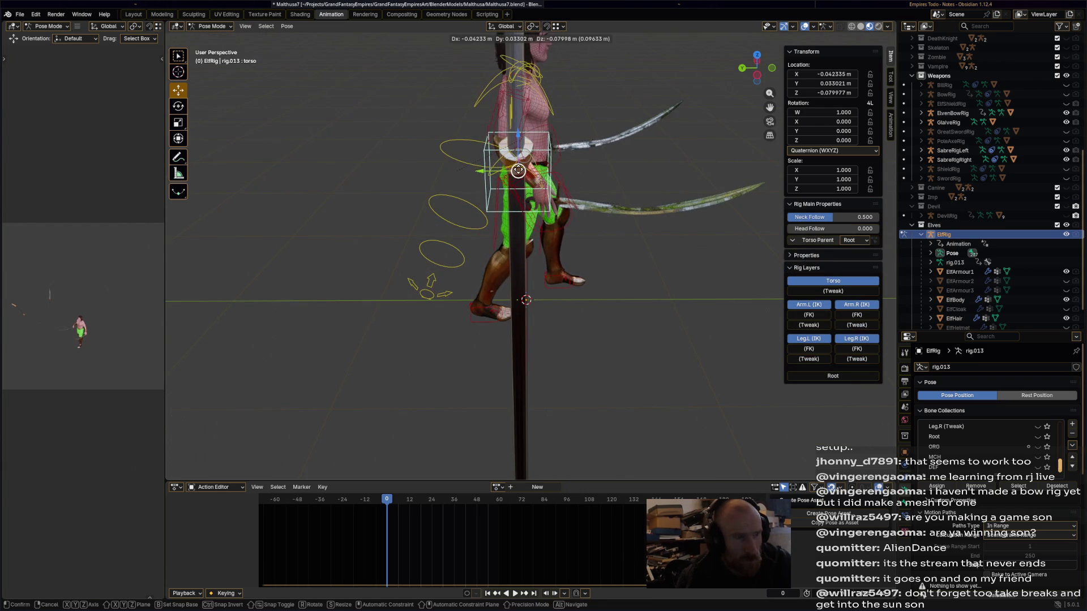
{"action": "left_click", "coordinate": [562, 186]}
{"action": "mouse_move", "coordinate": [562, 186]}
{"action": "middle_mouse_down"}
{"action": "mouse_move", "coordinate": [563, 225]}
{"action": "mouse_move", "coordinate": [603, 254]}
{"action": "mouse_move", "coordinate": [599, 229]}
{"action": "middle_mouse_up"}
Rotate the chest bone 30°, then a further 33°.
{"action": "left_click", "coordinate": [538, 153]}
{"action": "middle_click_drag", "start_coordinate": [542, 148], "coordinate": [542, 205]}
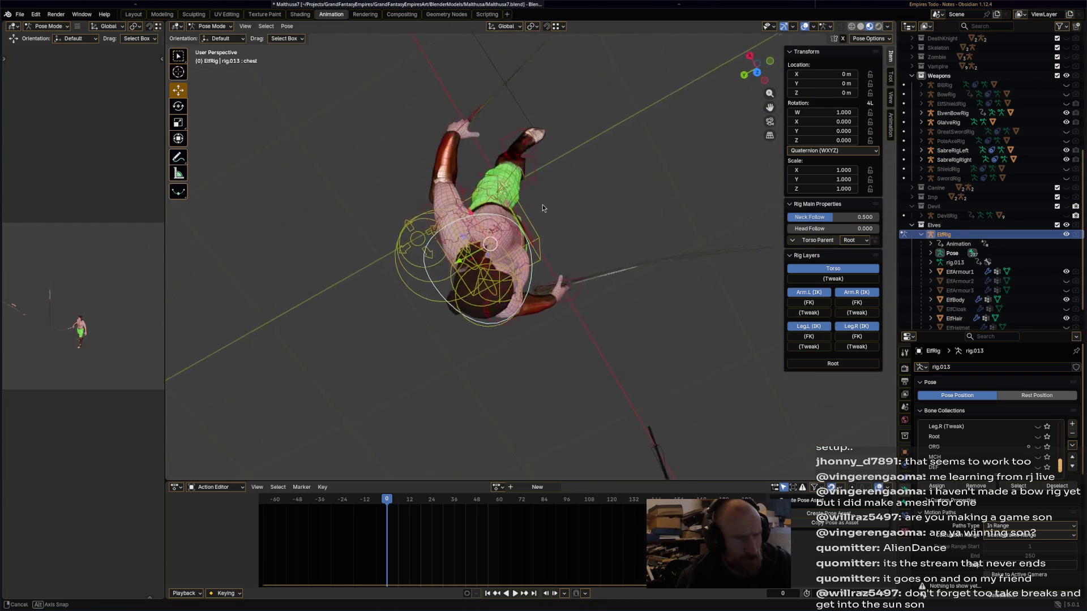
{"action": "key", "text": "r"}
{"action": "key", "text": "Return"}
{"action": "mouse_move", "coordinate": [565, 279]}
{"action": "middle_mouse_down"}
{"action": "mouse_move", "coordinate": [541, 144]}
{"action": "mouse_move", "coordinate": [397, 144]}
{"action": "mouse_move", "coordinate": [510, 145]}
{"action": "mouse_move", "coordinate": [437, 168]}
{"action": "mouse_move", "coordinate": [486, 187]}
{"action": "middle_mouse_up"}
{"action": "key", "text": "r"}
{"action": "key", "text": "Return"}
Rotate the right hand IK and raise it toward the spear.
{"action": "left_click", "coordinate": [549, 232]}
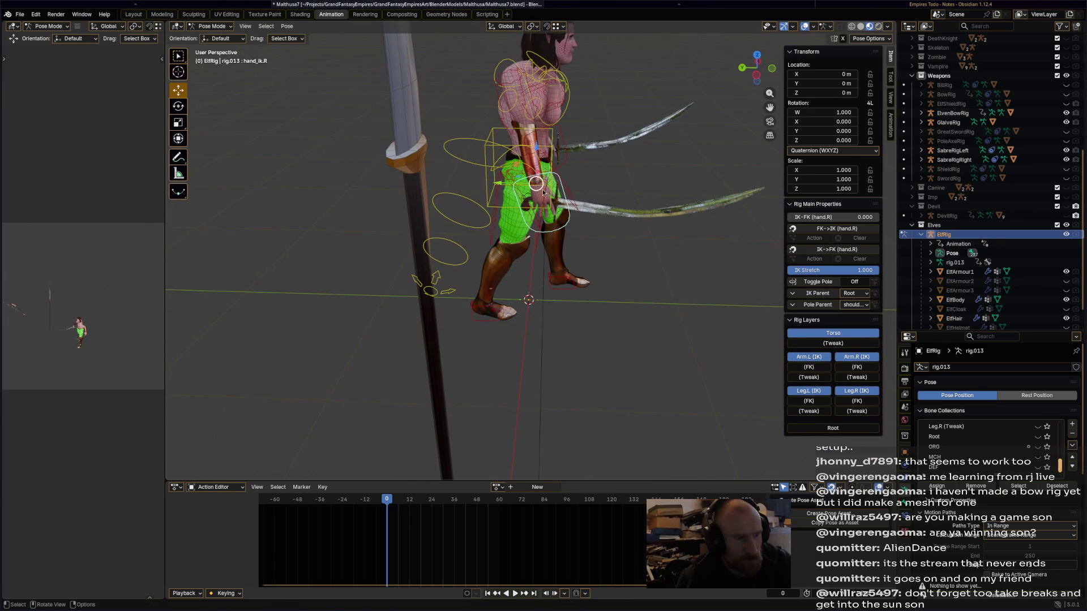
{"action": "key", "text": "r"}
{"action": "key", "text": "Return"}
{"action": "key", "text": "g"}
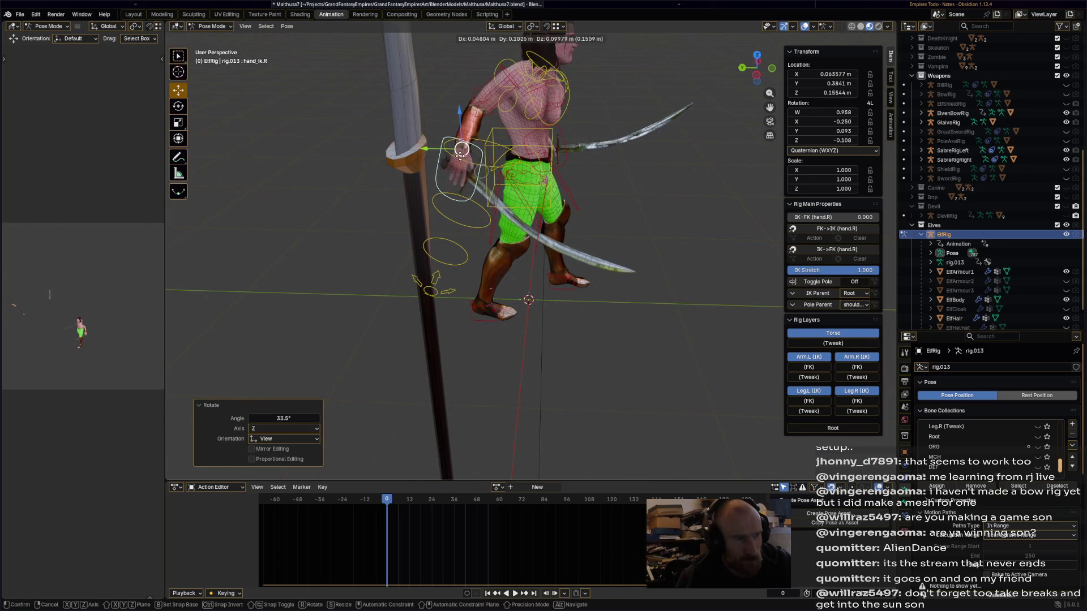
{"action": "key", "text": "Return"}
Move and rotate the left hand IK, shifting it leftward.
{"action": "left_click", "coordinate": [568, 165]}
{"action": "key", "text": "g"}
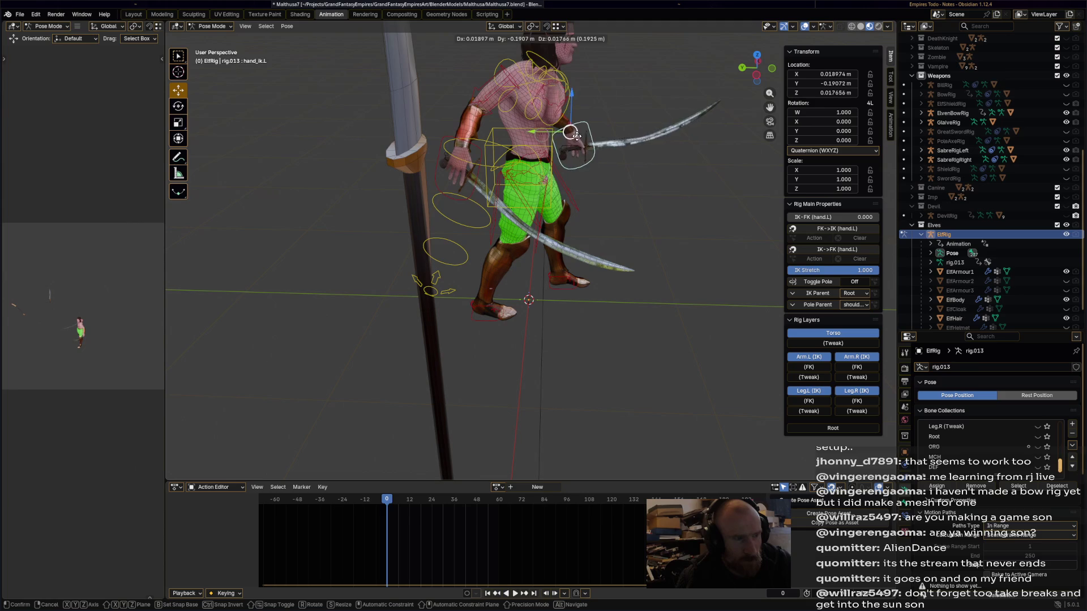
{"action": "key", "text": "Return"}
{"action": "key", "text": "r"}
{"action": "key", "text": "Return"}
{"action": "key", "text": "g"}
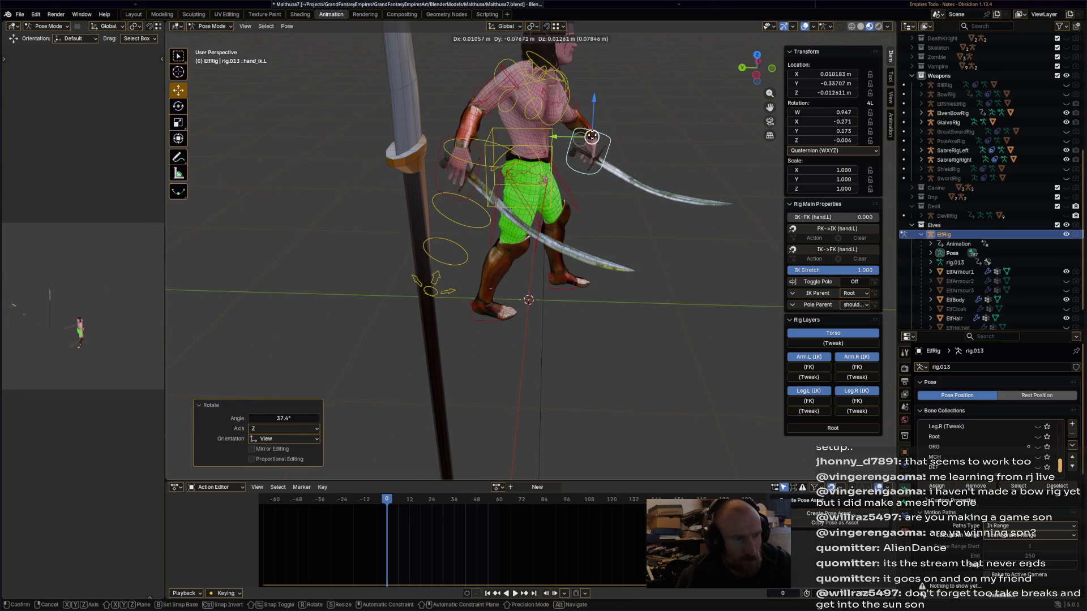
{"action": "key", "text": "Return"}
{"action": "mouse_move", "coordinate": [634, 222]}
{"action": "middle_mouse_down"}
{"action": "mouse_move", "coordinate": [509, 237]}
{"action": "mouse_move", "coordinate": [661, 256]}
{"action": "mouse_move", "coordinate": [527, 227]}
{"action": "mouse_move", "coordinate": [549, 94]}
{"action": "middle_mouse_up"}
{"action": "key", "text": "g"}
{"action": "key", "text": "Return"}
Turn the head and chest slightly and nudge the left hand and sabre.
{"action": "left_click", "coordinate": [538, 88]}
{"action": "key", "text": "r"}
{"action": "key", "text": "Return"}
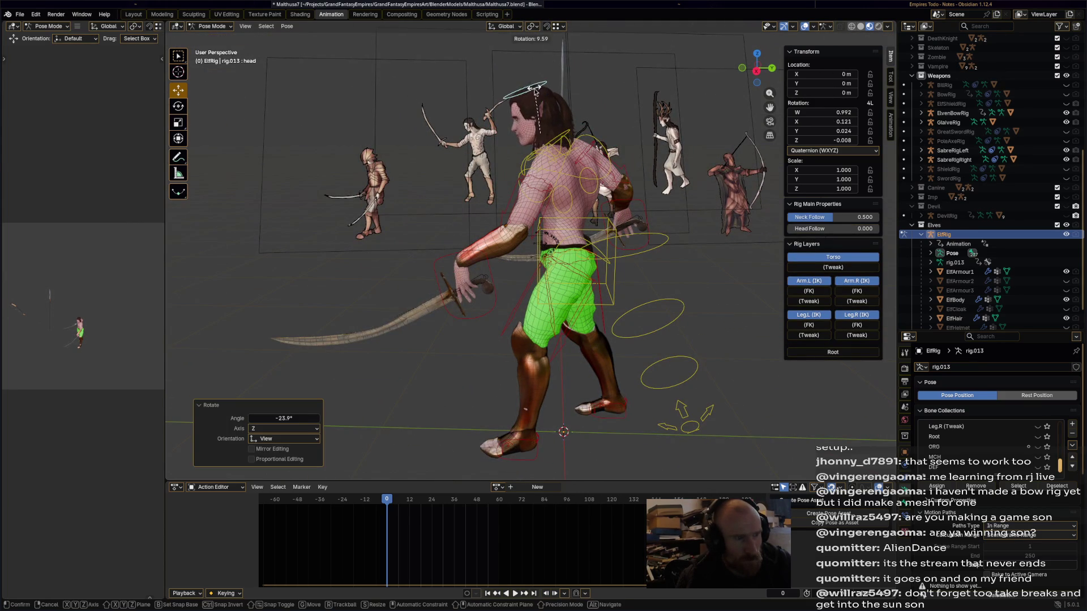
{"action": "left_click", "coordinate": [590, 178]}
{"action": "key", "text": "r"}
{"action": "key", "text": "Return"}
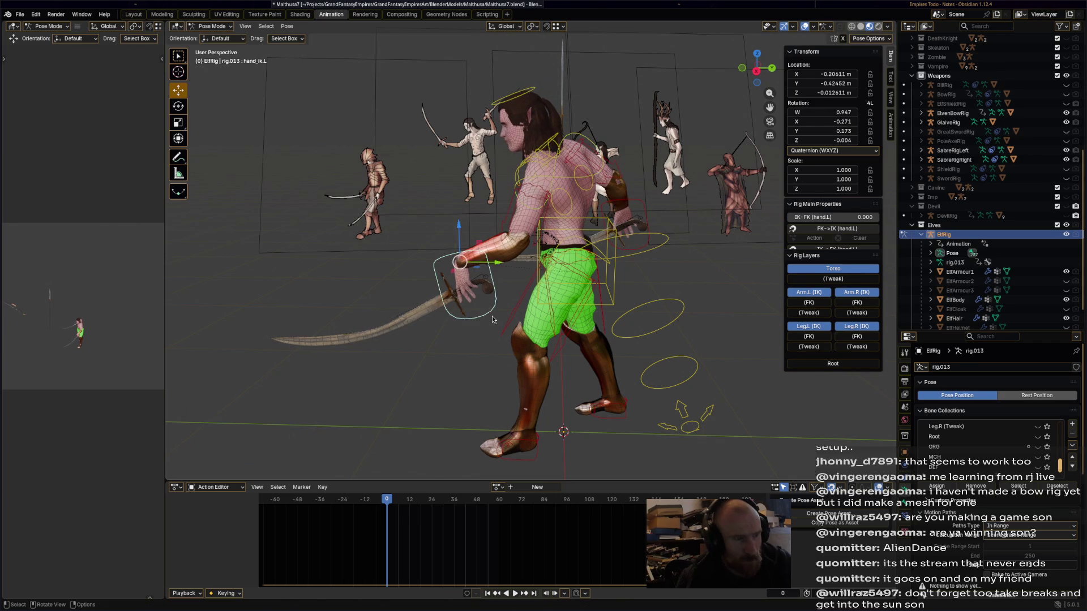
{"action": "left_click", "coordinate": [453, 266]}
{"action": "left_click_drag", "start_coordinate": [453, 266], "coordinate": [496, 291]}
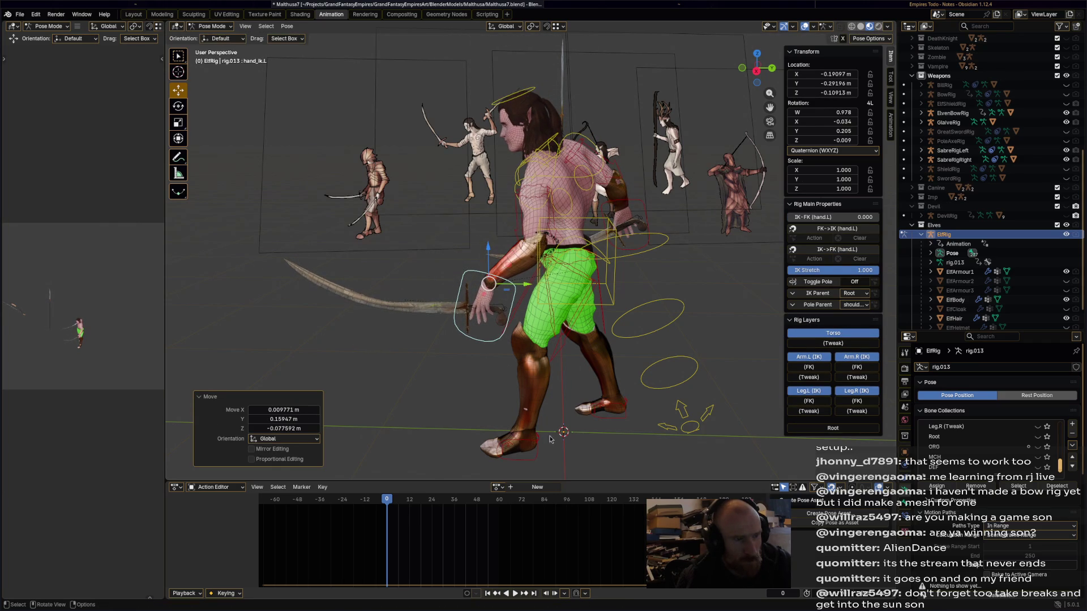
Rotate the hips control 8.43° and save Malthusa7.blend.
{"action": "mouse_move", "coordinate": [636, 329]}
{"action": "middle_mouse_down"}
{"action": "mouse_move", "coordinate": [629, 278]}
{"action": "mouse_move", "coordinate": [552, 293]}
{"action": "mouse_move", "coordinate": [558, 282]}
{"action": "middle_mouse_up"}
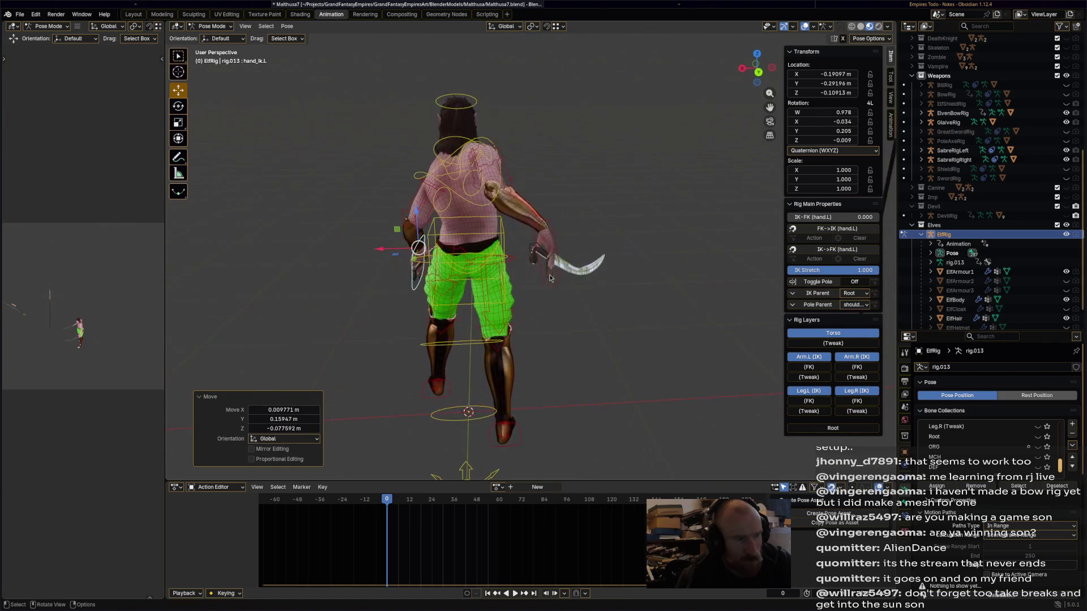
{"action": "left_click", "coordinate": [497, 253]}
{"action": "key", "text": "r"}
{"action": "left_click", "coordinate": [514, 202]}
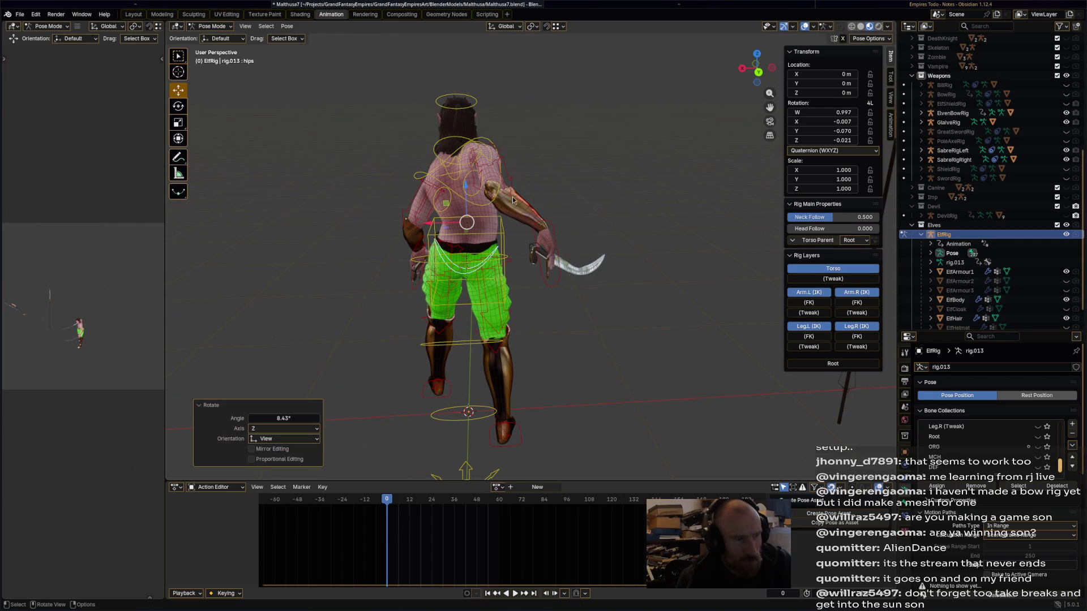
{"action": "mouse_move", "coordinate": [503, 156]}
{"action": "middle_mouse_down"}
{"action": "mouse_move", "coordinate": [546, 150]}
{"action": "mouse_move", "coordinate": [622, 236]}
{"action": "mouse_move", "coordinate": [575, 235]}
{"action": "mouse_move", "coordinate": [733, 287]}
{"action": "mouse_move", "coordinate": [705, 283]}
{"action": "middle_mouse_up"}
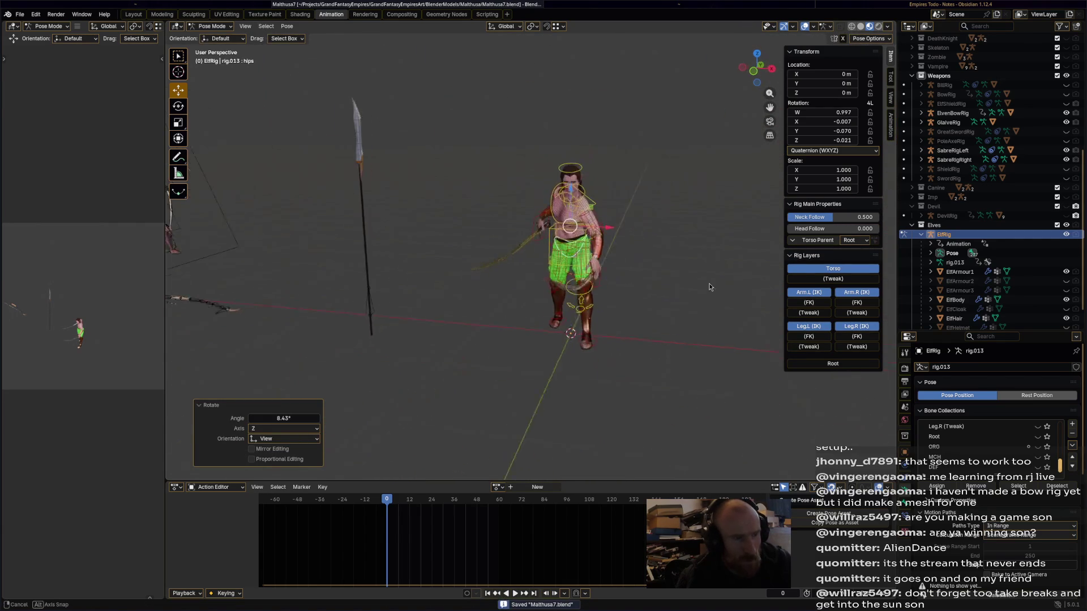
{"action": "key", "text": "ctrl+s"}
Rotate the chest control by -13.2°.
{"action": "left_click", "coordinate": [671, 361]}
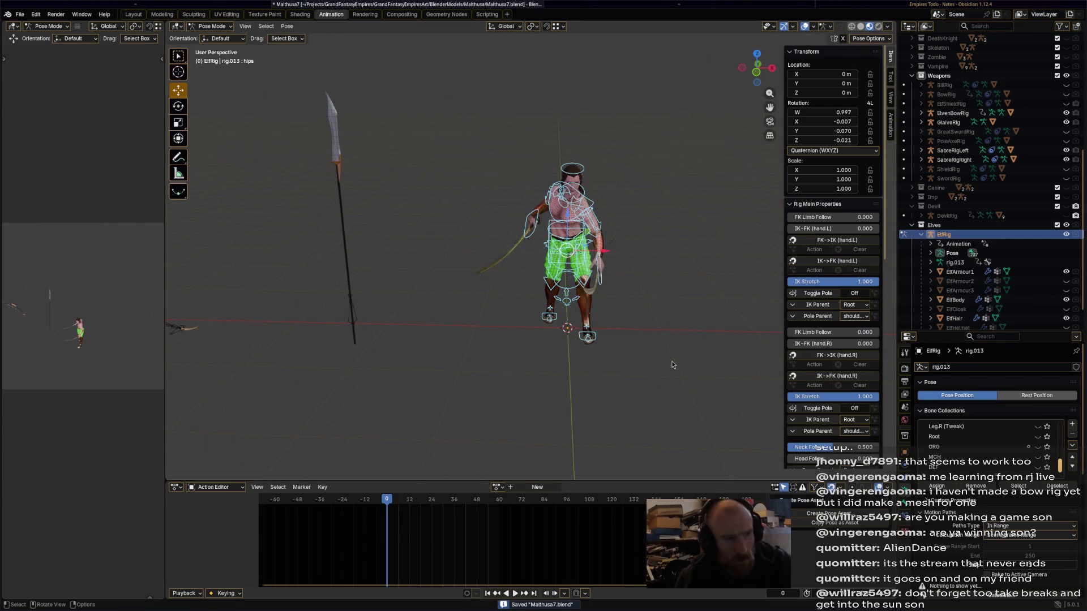
{"action": "key", "text": "a"}
{"action": "middle_click_drag", "start_coordinate": [613, 376], "coordinate": [559, 257]}
{"action": "scroll", "coordinate": [559, 256], "scroll_direction": "up", "scroll_amount": 3}
{"action": "left_click", "coordinate": [538, 231]}
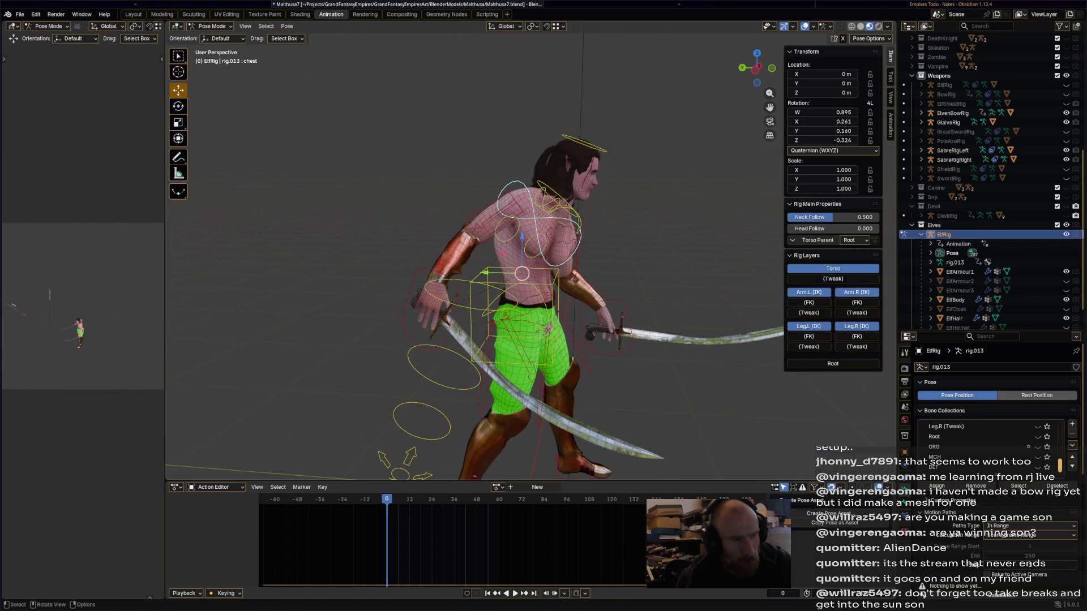
{"action": "key", "text": "r"}
{"action": "left_click", "coordinate": [597, 197]}
Move the right hand IK control to a new position.
{"action": "left_click", "coordinate": [447, 338]}
{"action": "key", "text": "g"}
{"action": "left_click", "coordinate": [469, 309]}
{"action": "mouse_move", "coordinate": [500, 344]}
{"action": "middle_mouse_down"}
{"action": "mouse_move", "coordinate": [448, 335]}
{"action": "mouse_move", "coordinate": [437, 348]}
{"action": "mouse_move", "coordinate": [634, 369]}
{"action": "middle_mouse_up"}
Keyframe all bones into ElfRigAction, save, then select the Camera in Object Mode.
{"action": "key", "text": "a"}
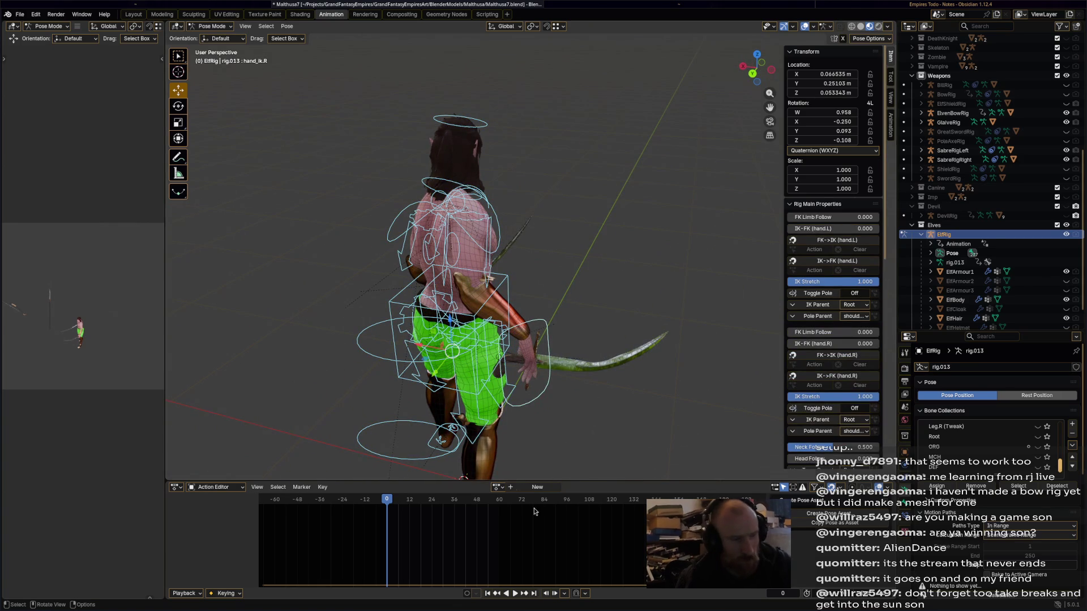
{"action": "key", "text": "i"}
{"action": "key", "text": "ctrl+s"}
{"action": "mouse_move", "coordinate": [589, 415]}
{"action": "middle_mouse_down"}
{"action": "mouse_move", "coordinate": [624, 387]}
{"action": "mouse_move", "coordinate": [586, 370]}
{"action": "middle_mouse_up"}
{"action": "scroll", "coordinate": [988, 250], "scroll_direction": "up", "scroll_amount": 10}
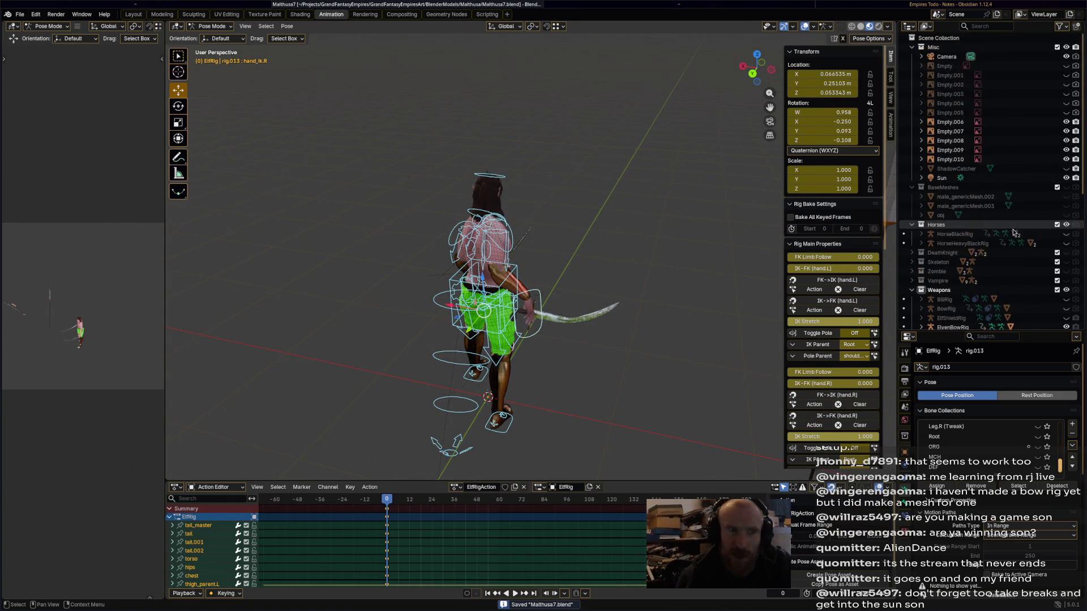
{"action": "left_click", "coordinate": [948, 58]}
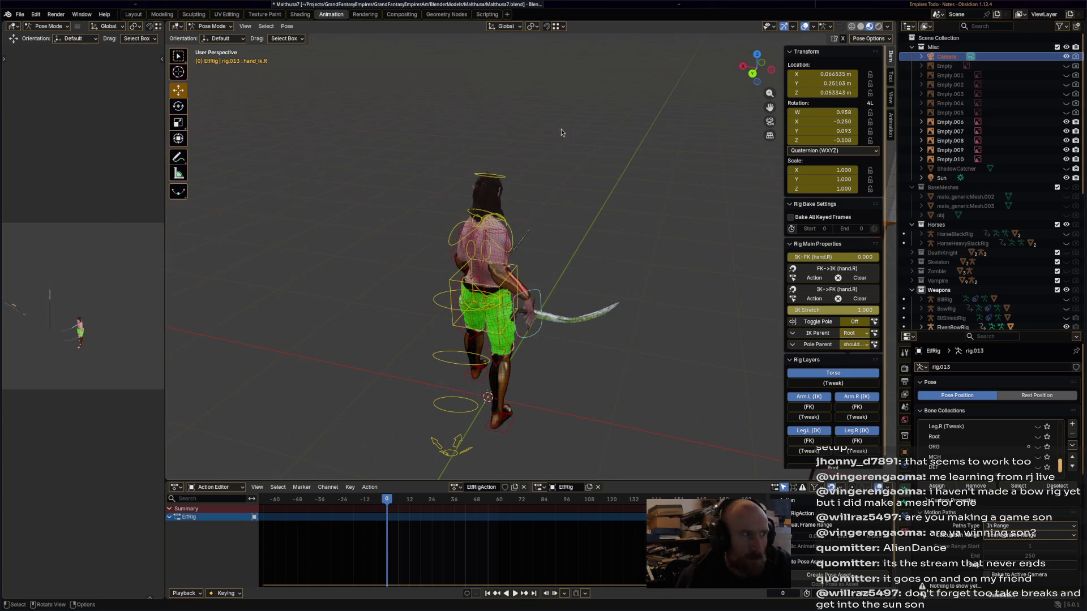
{"action": "key", "text": "ctrl+Tab"}
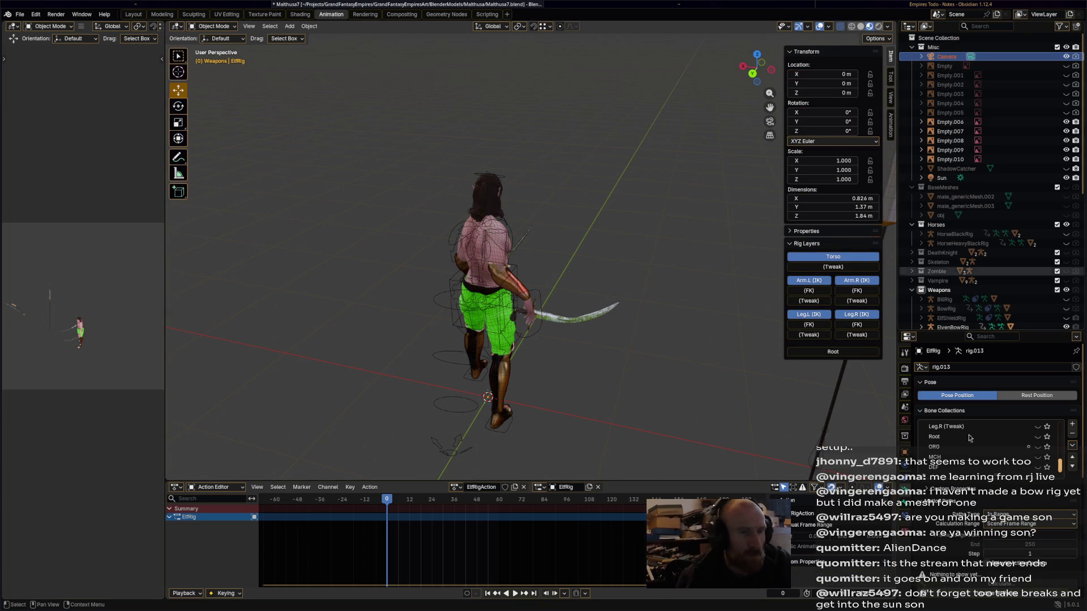
Set the camera's orthographic scale to 4 and Z location to 41 m, then save.
{"action": "scroll", "coordinate": [916, 372], "scroll_direction": "up", "scroll_amount": 8, "text": "ctrl"}
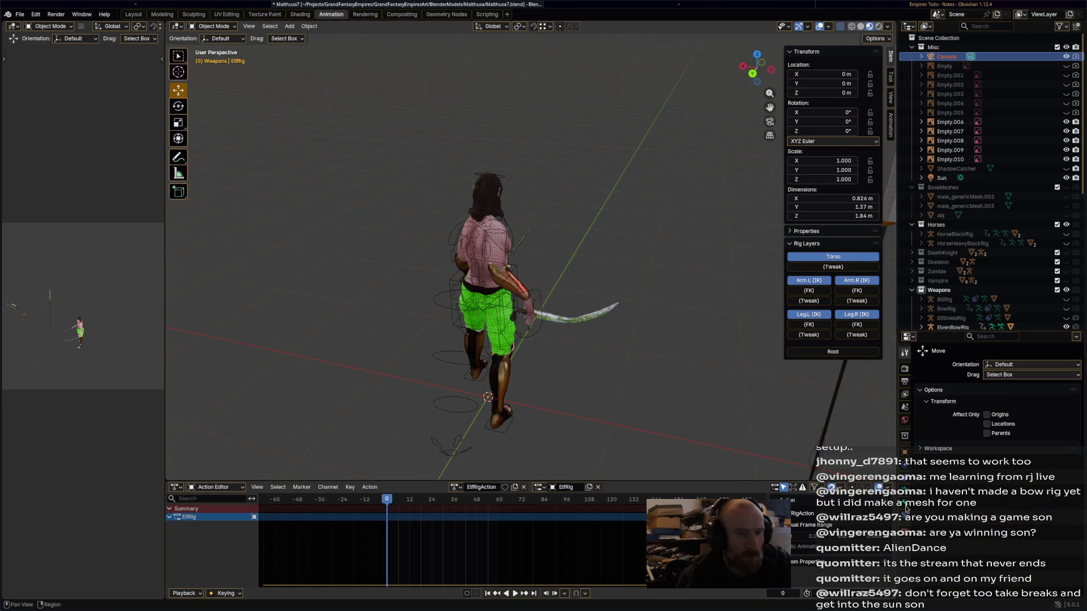
{"action": "left_click", "coordinate": [947, 57]}
{"action": "left_click", "coordinate": [905, 503]}
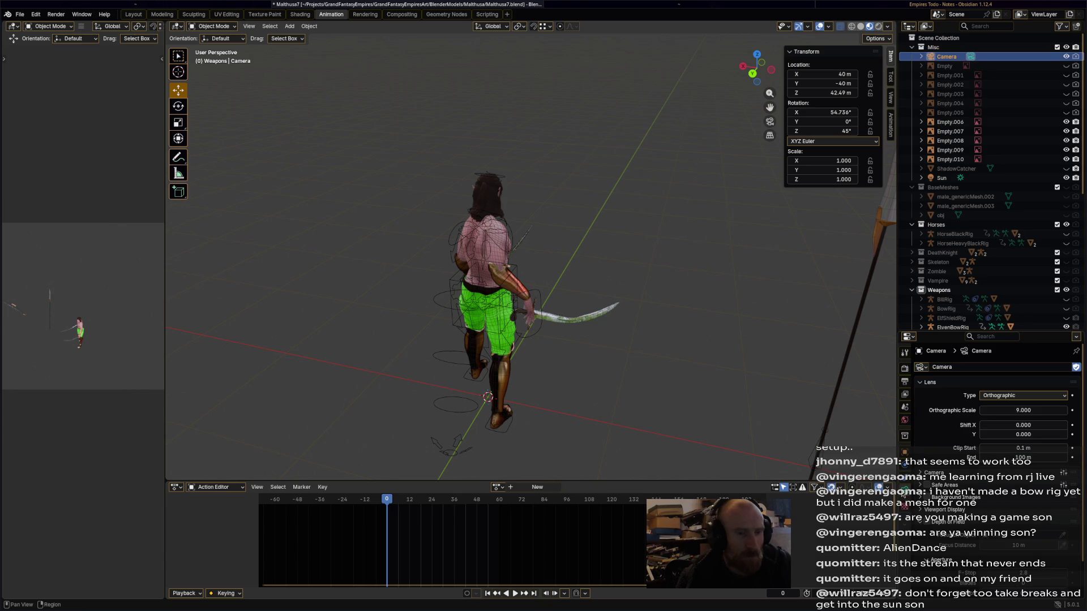
{"action": "left_click", "coordinate": [1014, 411]}
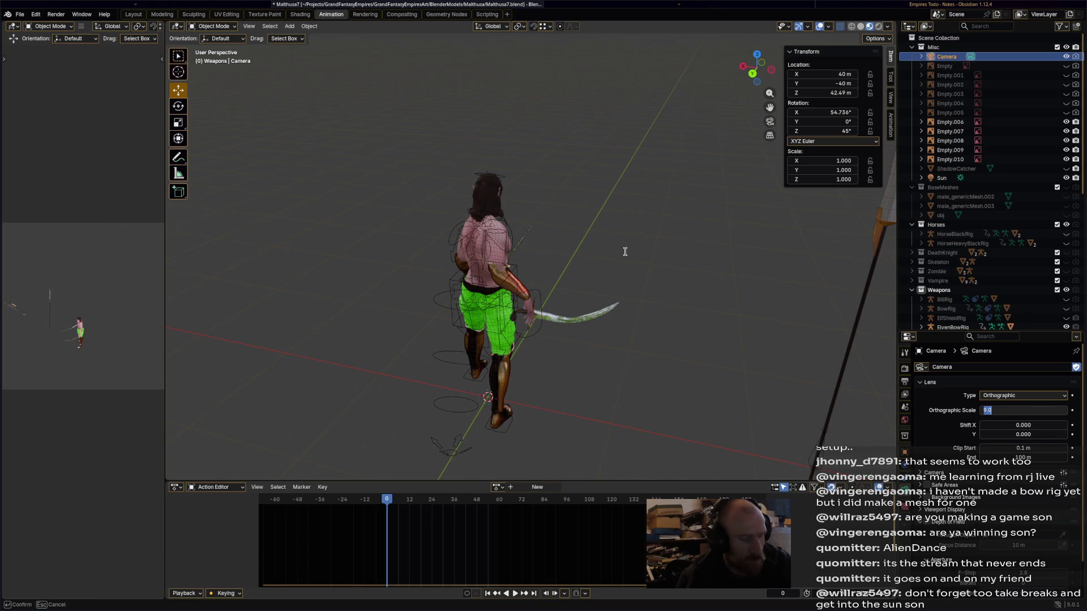
{"action": "type", "text": "4"}
{"action": "key", "text": "Return"}
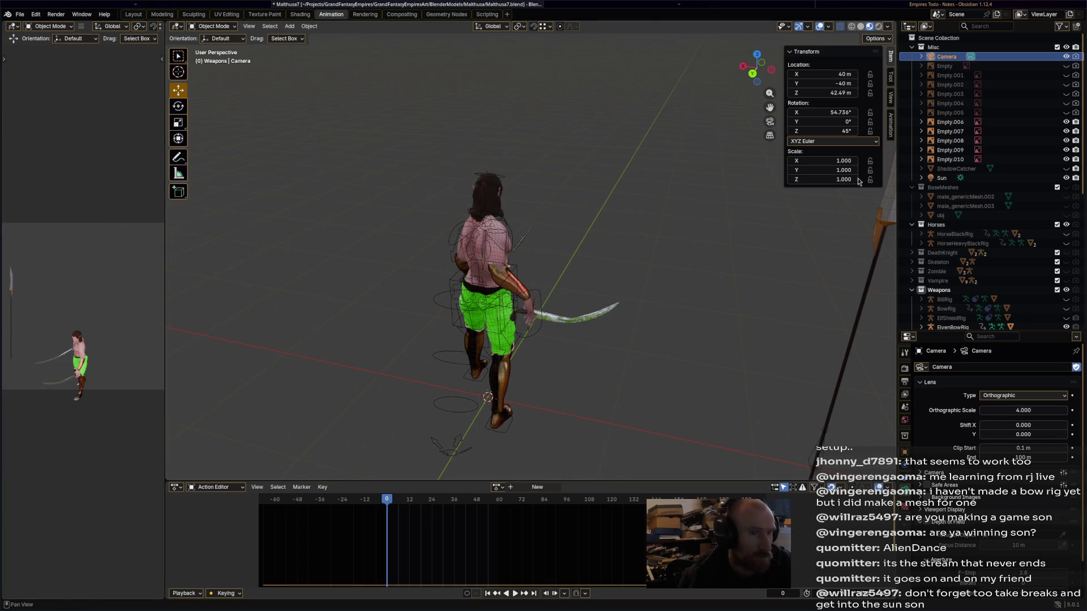
{"action": "left_click", "coordinate": [838, 93]}
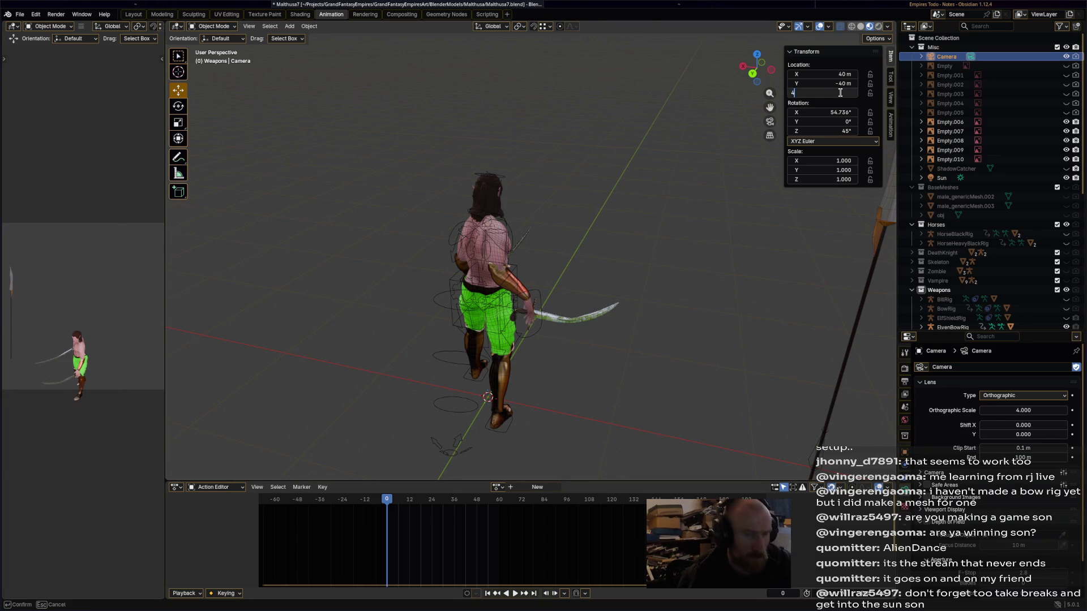
{"action": "type", "text": "1"}
{"action": "key", "text": "Return"}
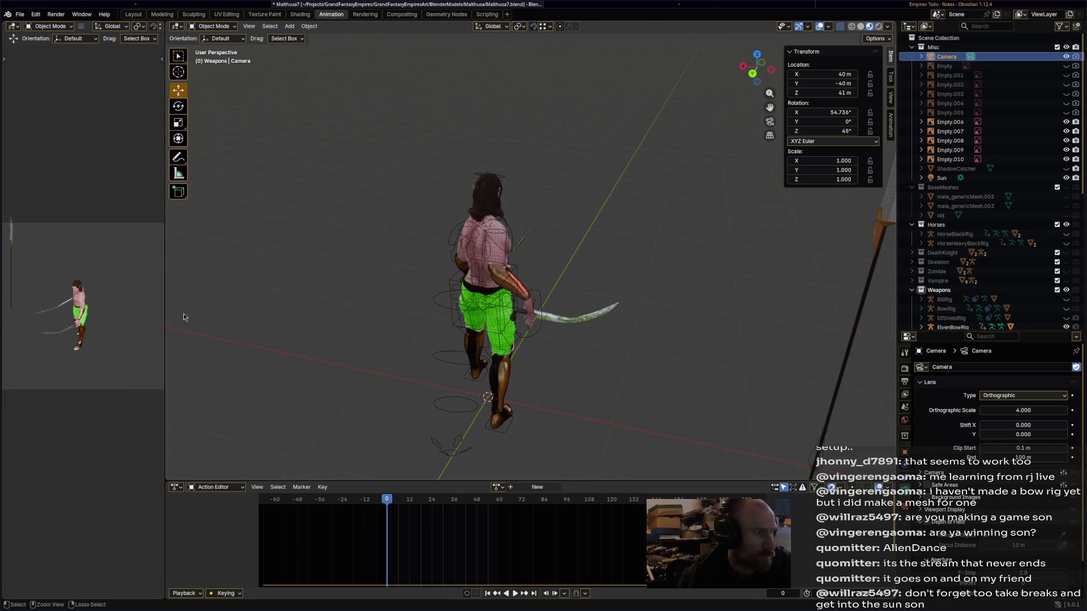
{"action": "key", "text": "ctrl+s"}
Change the orthographic scale to 5 and review the elf's framing.
{"action": "left_click", "coordinate": [1033, 408]}
{"action": "type", "text": "5"}
{"action": "key", "text": "Return"}
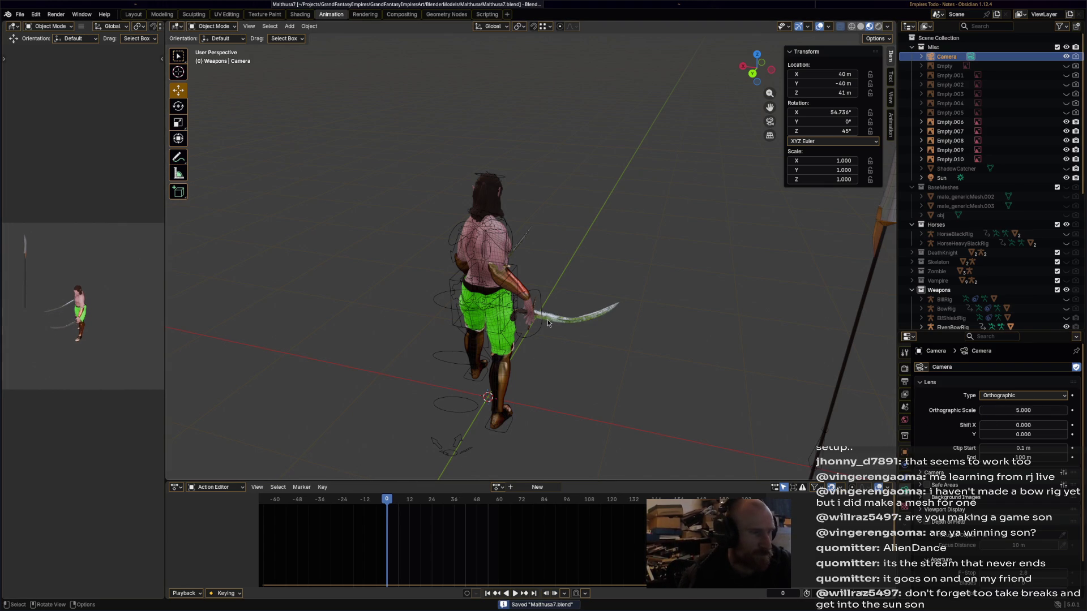
{"action": "middle_click_drag", "start_coordinate": [664, 331], "coordinate": [561, 320]}
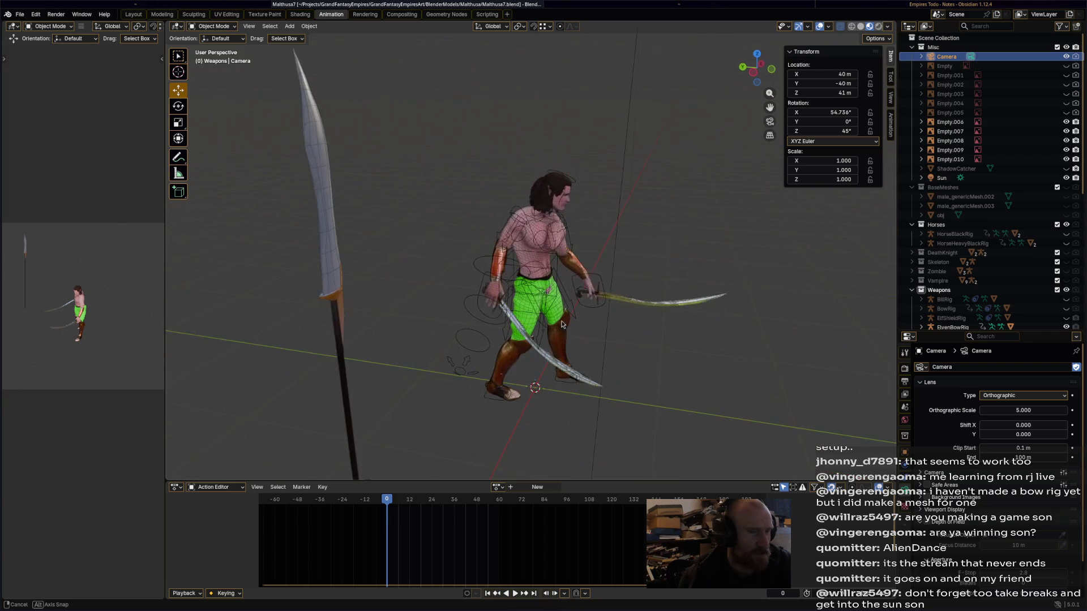
{"action": "left_click", "coordinate": [218, 26]}
{"action": "left_click", "coordinate": [220, 37]}
{"action": "scroll", "coordinate": [981, 287], "scroll_direction": "down", "scroll_amount": 5}
{"action": "scroll", "coordinate": [981, 287], "scroll_direction": "down", "scroll_amount": 8}
{"action": "scroll", "coordinate": [962, 299], "scroll_direction": "down", "scroll_amount": 1}
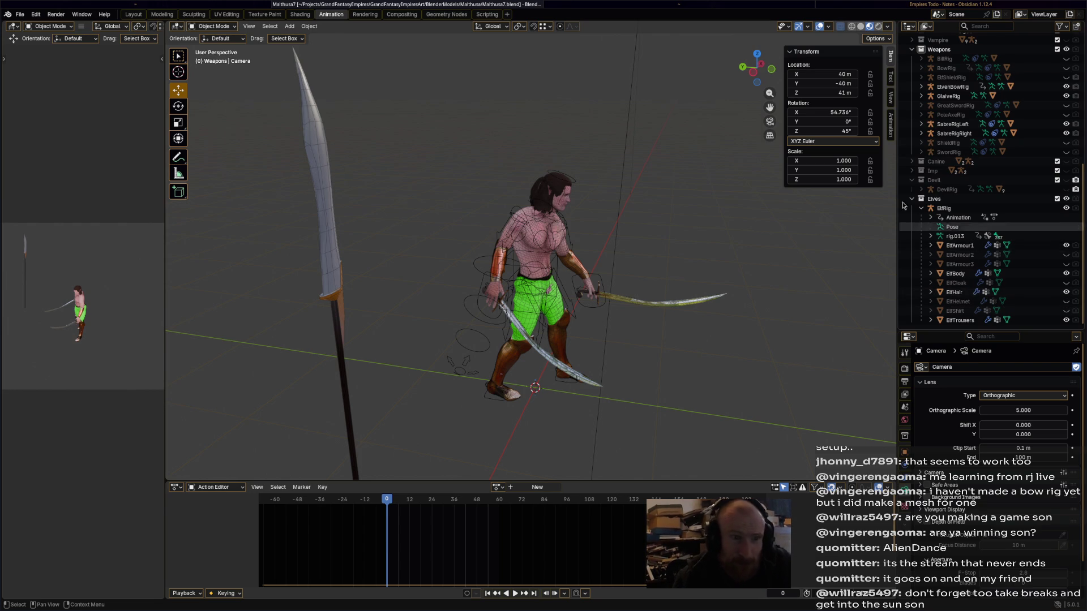
{"action": "mouse_move", "coordinate": [642, 207]}
{"action": "middle_mouse_down"}
{"action": "mouse_move", "coordinate": [605, 204]}
{"action": "mouse_move", "coordinate": [658, 300]}
{"action": "mouse_move", "coordinate": [597, 306]}
{"action": "middle_mouse_up"}
Put ElfRig in Pose Mode and rename ElfRigAction to DoubleWeapon-Idle.
{"action": "left_click", "coordinate": [583, 184]}
{"action": "key", "text": "ctrl+Tab"}
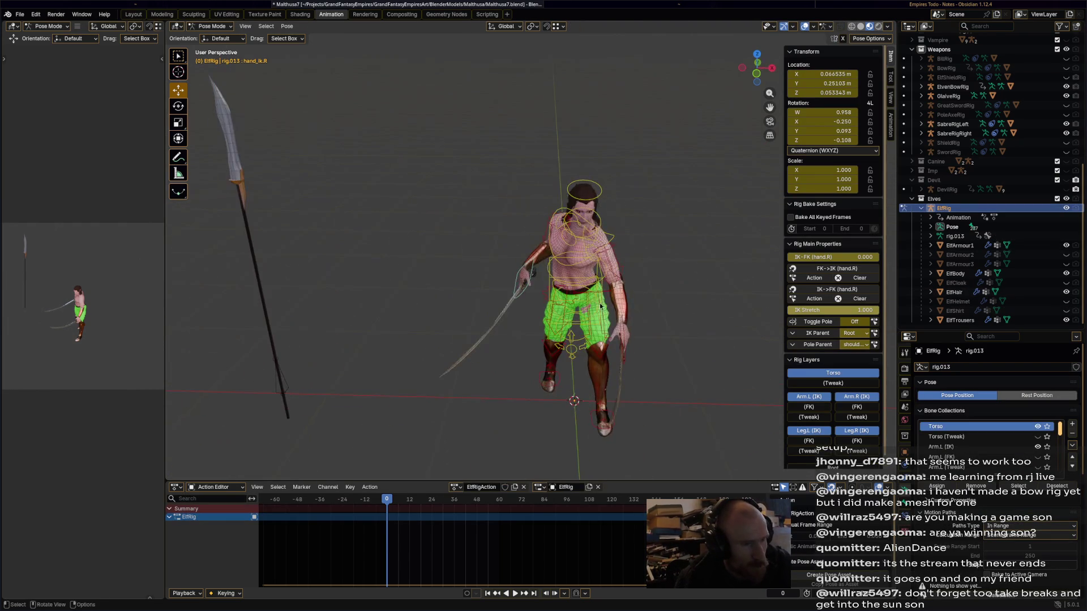
{"action": "key", "text": "a"}
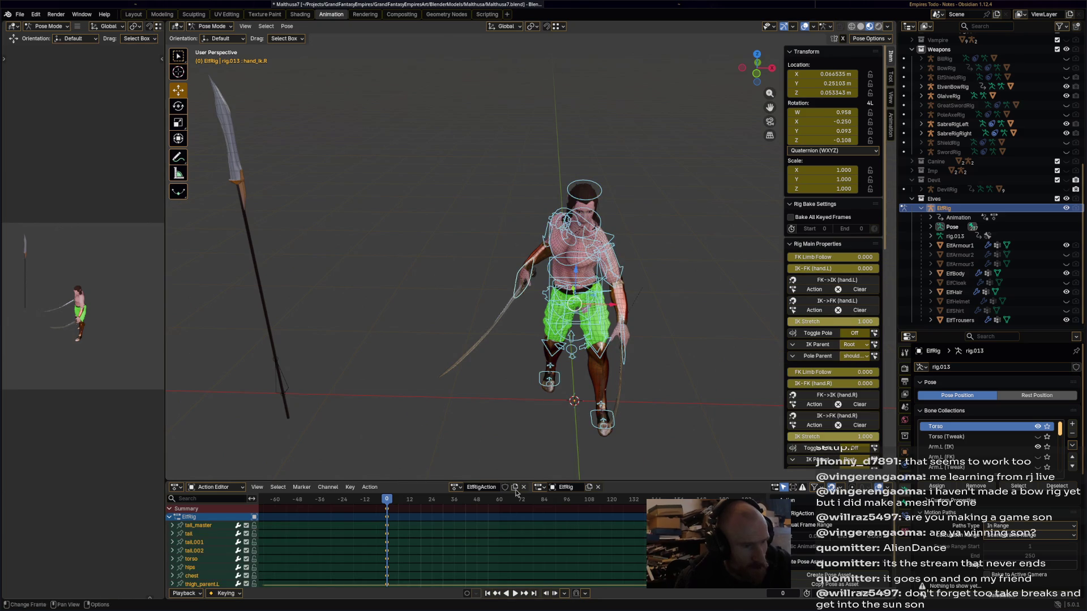
{"action": "left_click", "coordinate": [480, 490]}
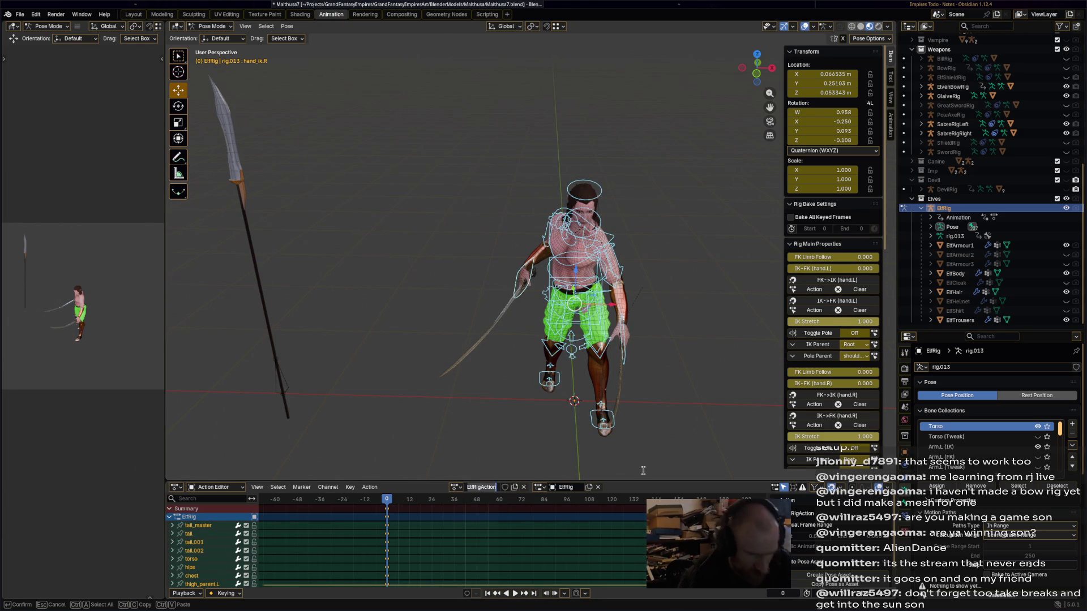
{"action": "type", "text": "E"}
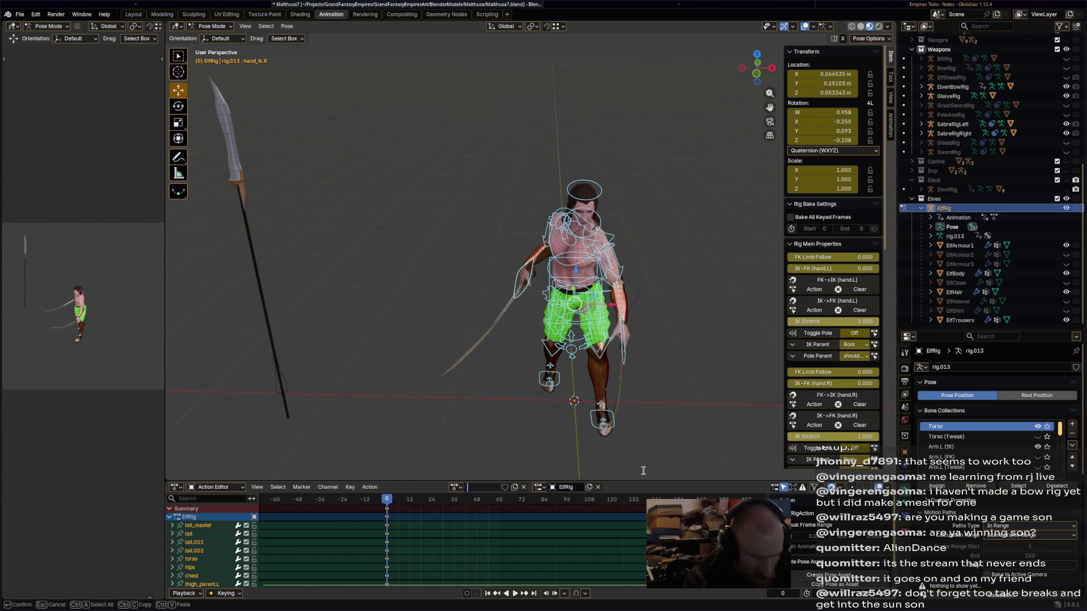
{"action": "type", "text": "Doub"}
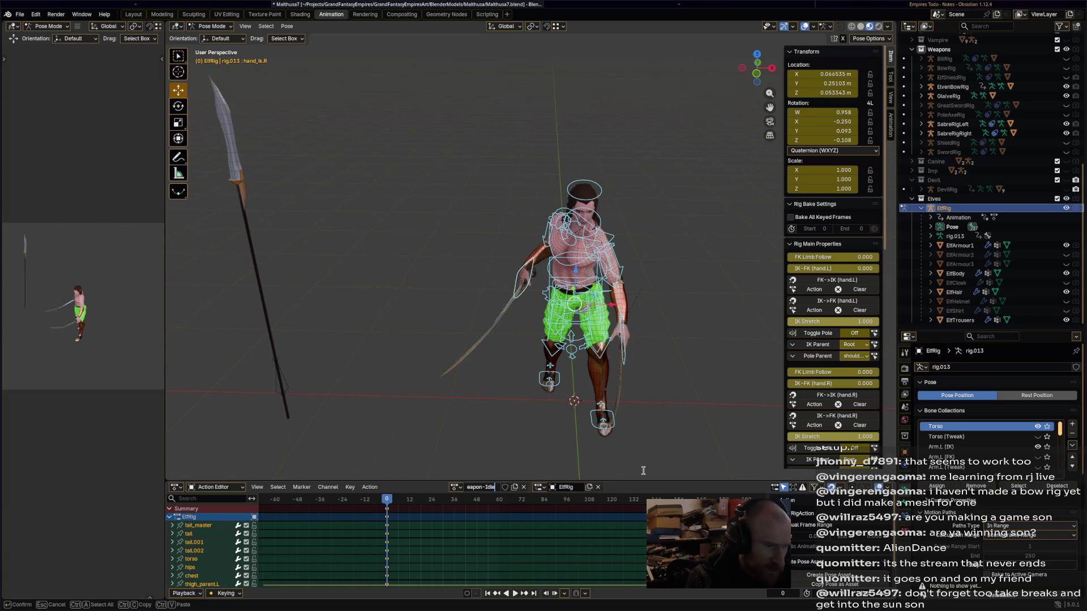
{"action": "key", "text": "Return"}
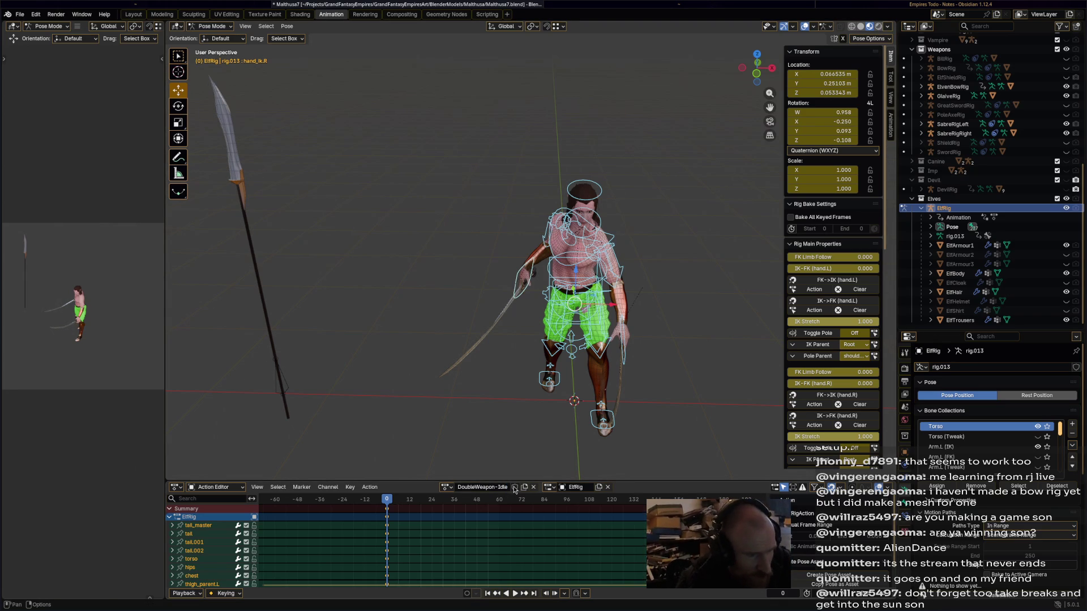
Rename the action slot from ElfRig to Rig and save.
{"action": "left_click", "coordinate": [574, 488]}
{"action": "key", "text": "Return"}
{"action": "key", "text": "F2"}
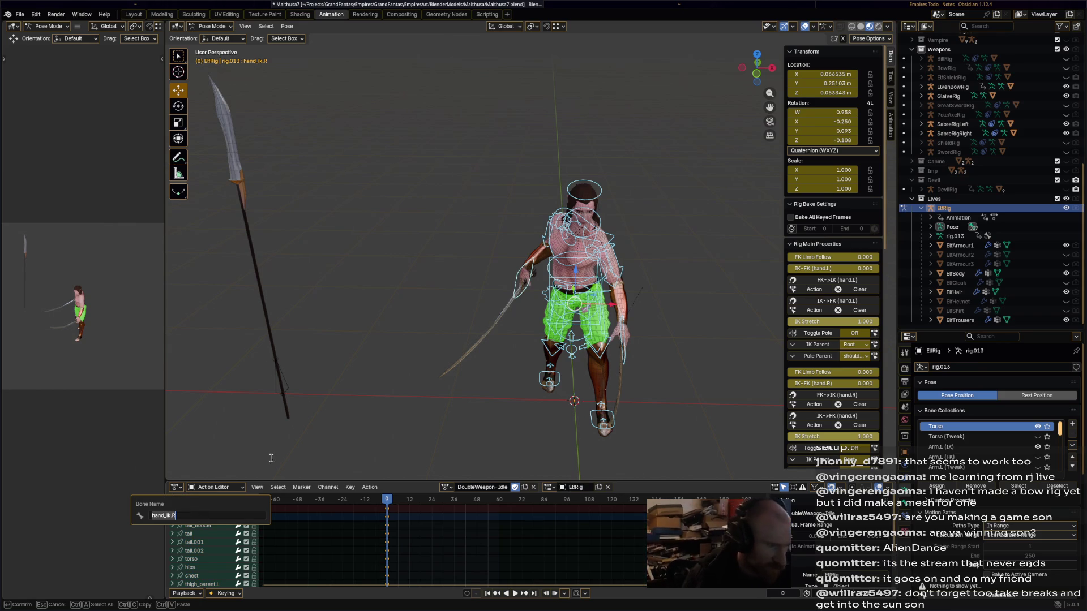
{"action": "double_click", "coordinate": [215, 516]}
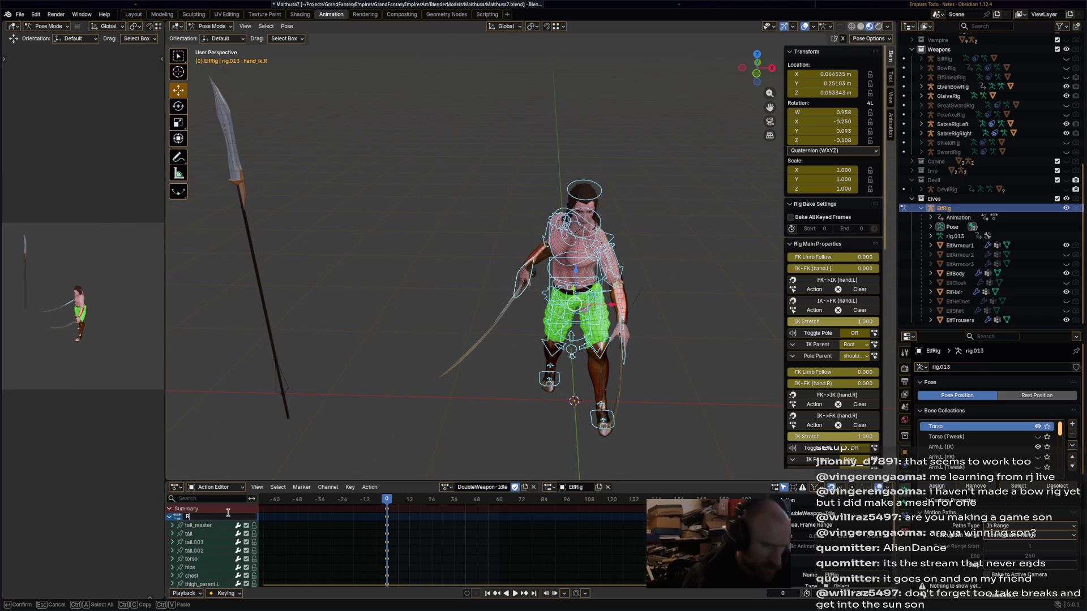
{"action": "type", "text": "g"}
{"action": "key", "text": "Return"}
{"action": "middle_click_drag", "start_coordinate": [579, 397], "coordinate": [544, 372]}
{"action": "key", "text": "ctrl+s"}
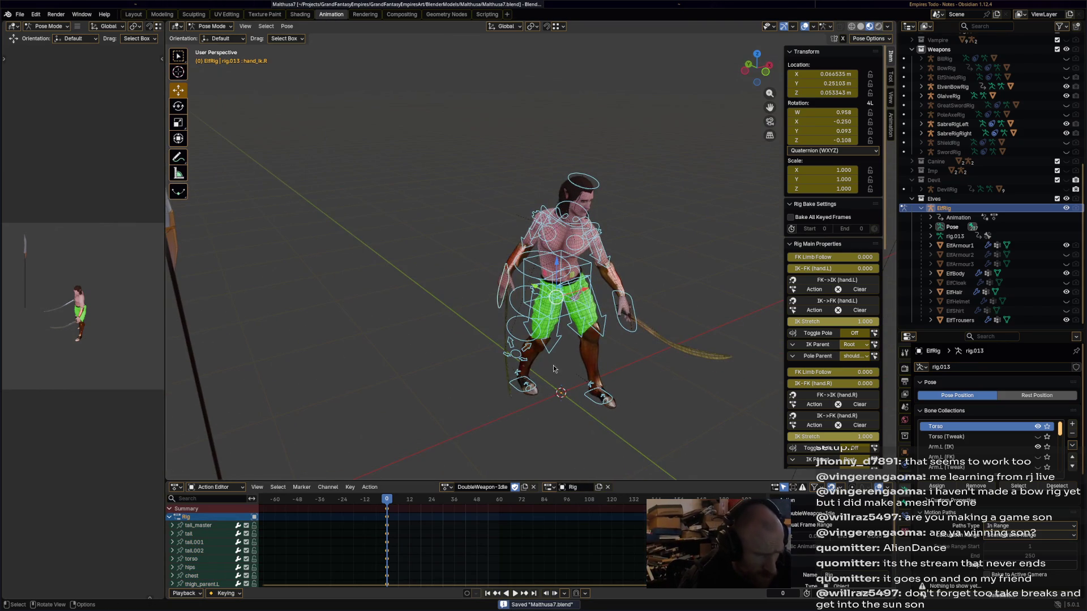
Duplicate the starting pose keys to frame 60.
{"action": "key", "text": "a"}
{"action": "left_click_drag", "start_coordinate": [495, 507], "coordinate": [441, 505]}
{"action": "key", "text": "i"}
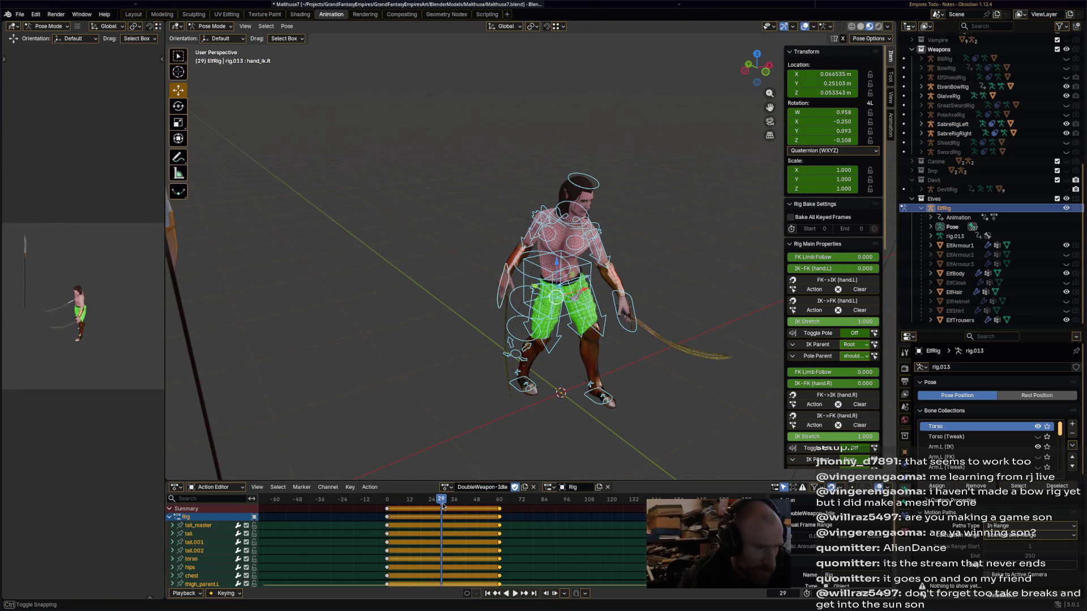
{"action": "scroll", "coordinate": [613, 307], "scroll_direction": "up", "scroll_amount": 4}
{"action": "left_click_drag", "start_coordinate": [559, 288], "coordinate": [549, 239]}
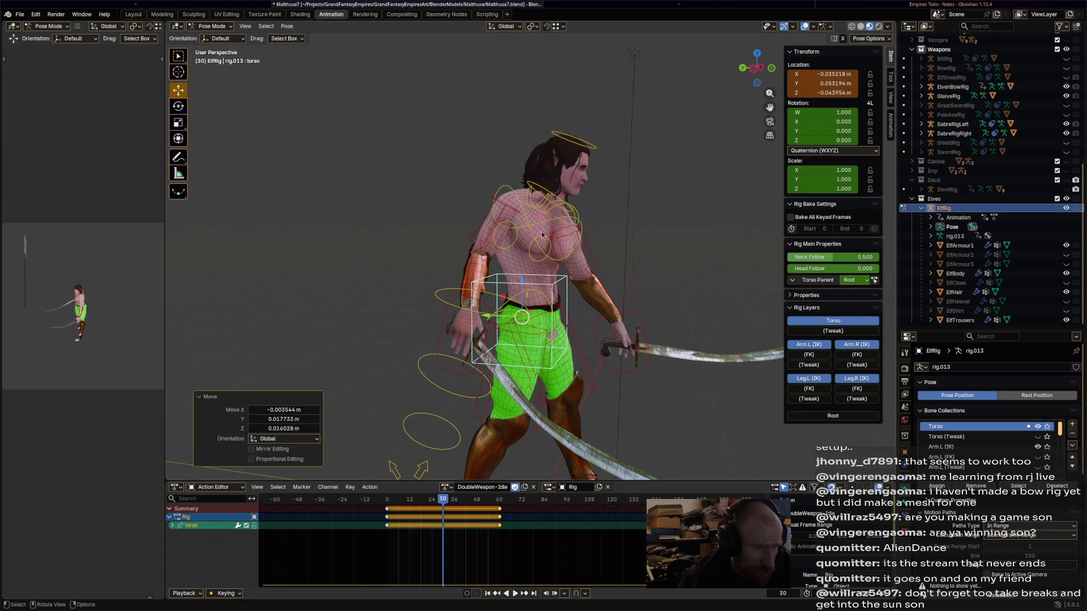
Rotate the chest -12.5°, adjust the head and both hands, then preview playback.
{"action": "left_click", "coordinate": [549, 239]}
{"action": "key", "text": "r"}
{"action": "left_click", "coordinate": [558, 171]}
{"action": "left_click_drag", "start_coordinate": [573, 139], "coordinate": [577, 165]}
{"action": "mouse_move", "coordinate": [640, 328]}
{"action": "left_mouse_down"}
{"action": "mouse_move", "coordinate": [606, 309]}
{"action": "mouse_move", "coordinate": [623, 311]}
{"action": "left_mouse_up"}
{"action": "key", "text": "r"}
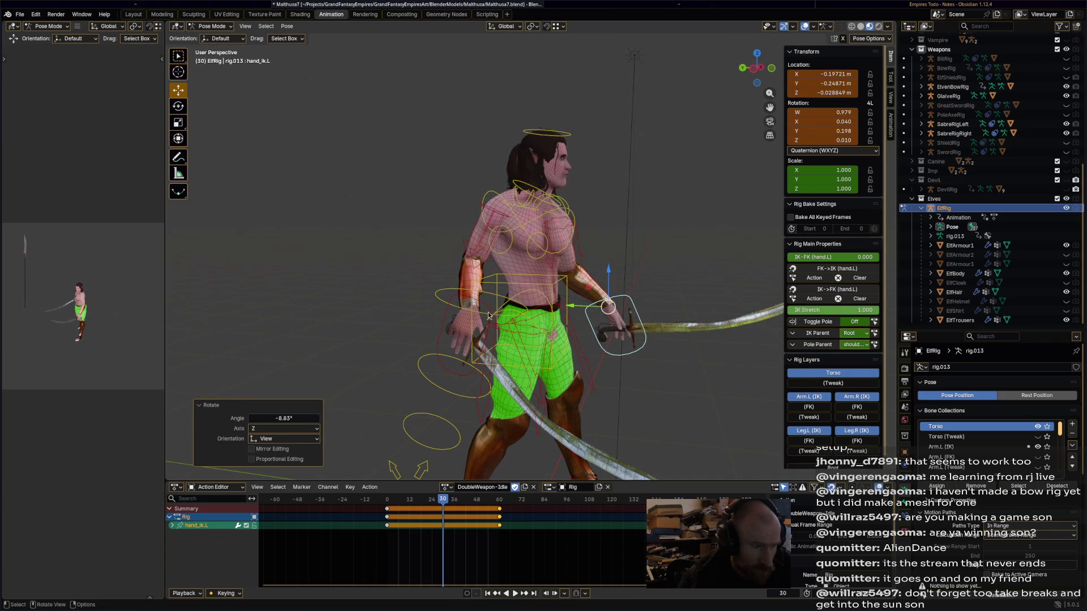
{"action": "left_click", "coordinate": [486, 316]}
{"action": "left_click_drag", "start_coordinate": [486, 311], "coordinate": [460, 298]}
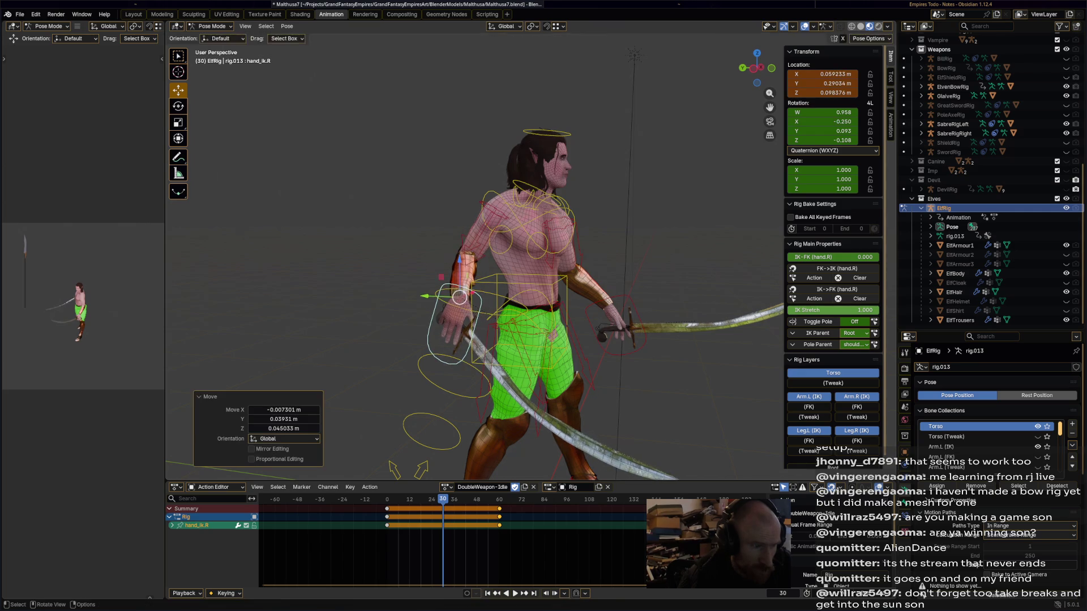
{"action": "key", "text": "a"}
{"action": "key", "text": "space"}
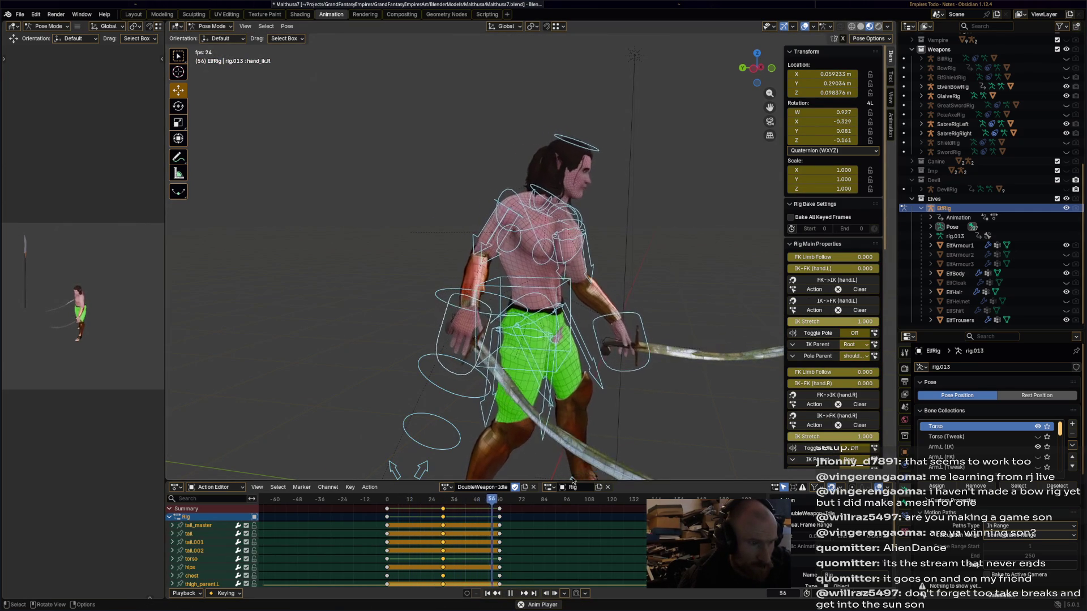
{"action": "key", "text": "space"}
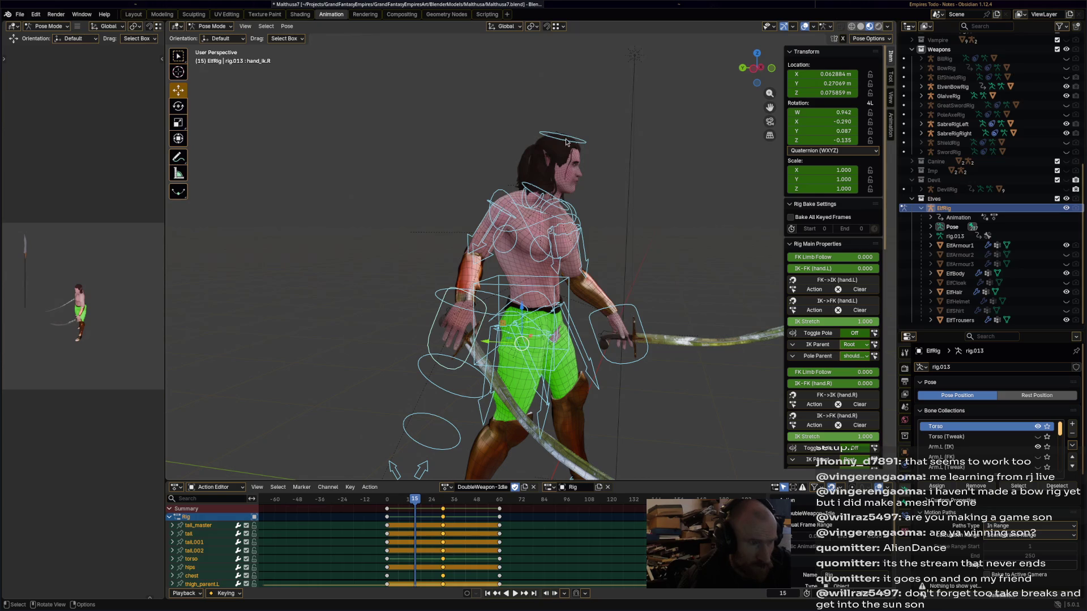
Turn the head and key its rotation at frame 15.
{"action": "left_click", "coordinate": [567, 141]}
{"action": "key", "text": "r"}
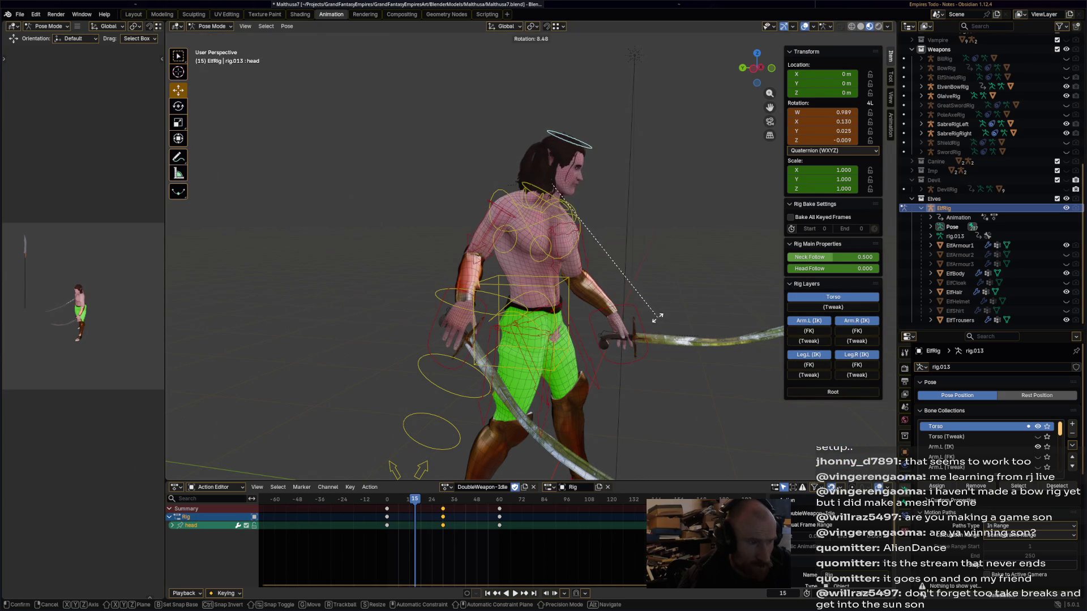
{"action": "left_click", "coordinate": [662, 333]}
{"action": "key", "text": "r"}
{"action": "left_click", "coordinate": [662, 333]}
{"action": "key", "text": "i"}
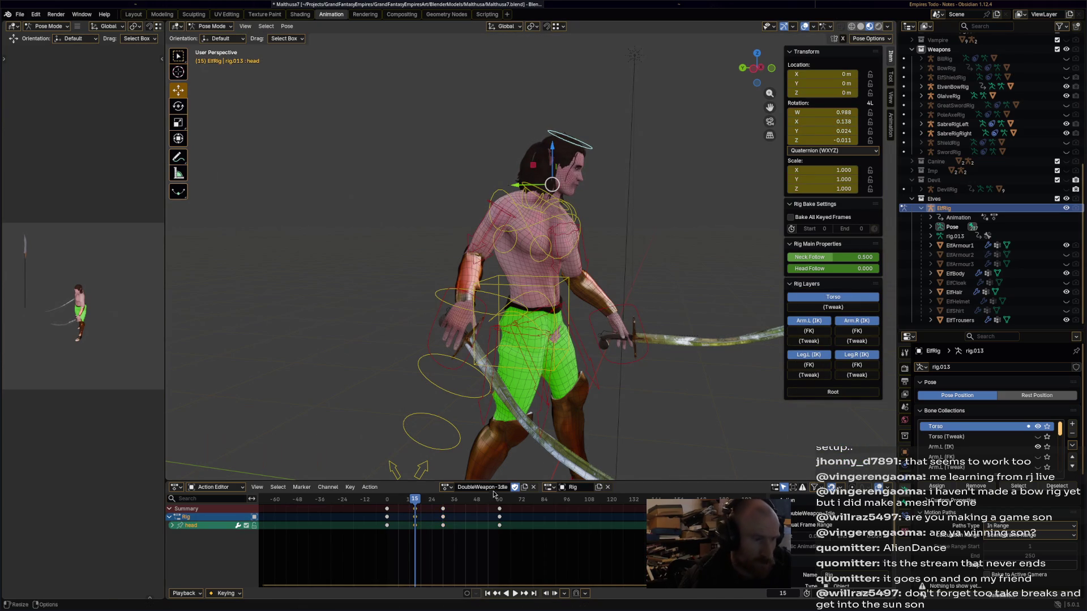
Turn the head again at frame 46, key it, play back, and save.
{"action": "key", "text": "space"}
{"action": "key", "text": "space"}
{"action": "key", "text": "r"}
{"action": "left_click", "coordinate": [668, 255]}
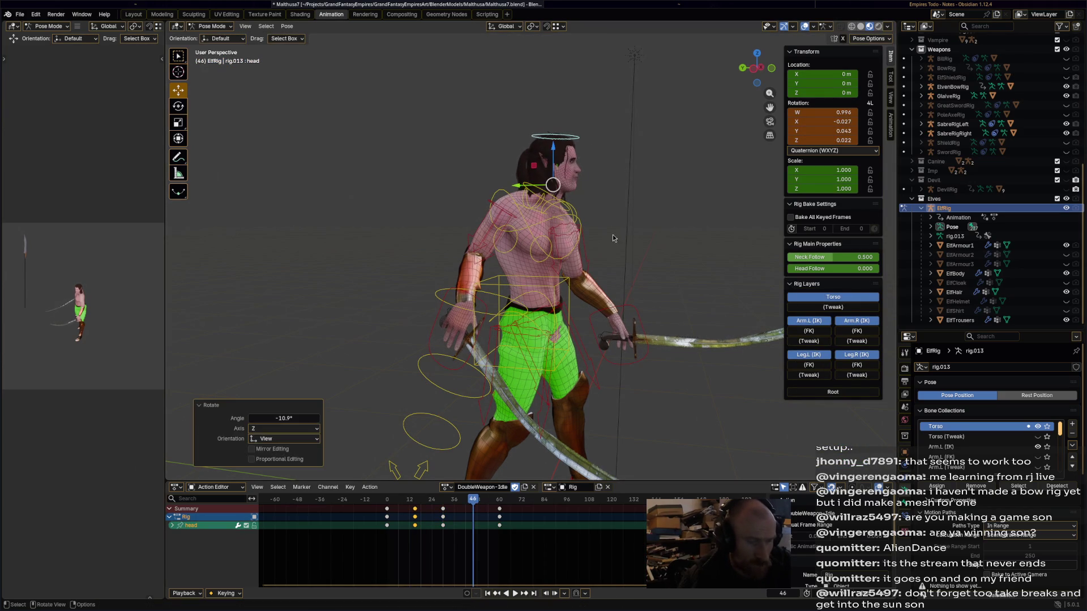
{"action": "key", "text": "i"}
{"action": "key", "text": "space"}
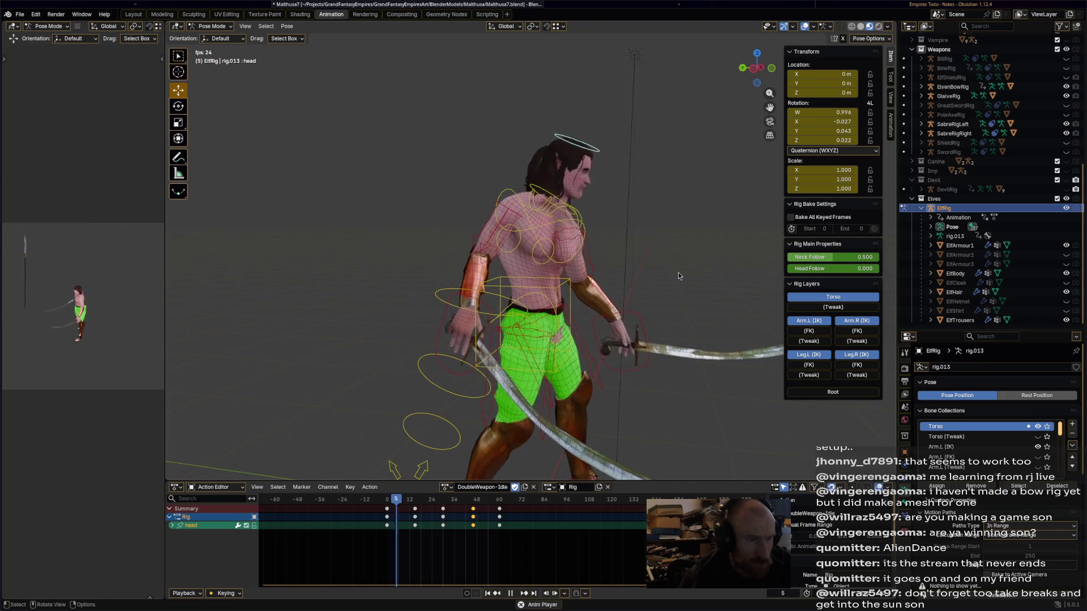
{"action": "key", "text": "space"}
{"action": "key", "text": "ctrl+s"}
Duplicate the idle action, rename the copy DoubleWeapon-Flinch, and save Malthusa7.blend.
{"action": "key", "text": "a"}
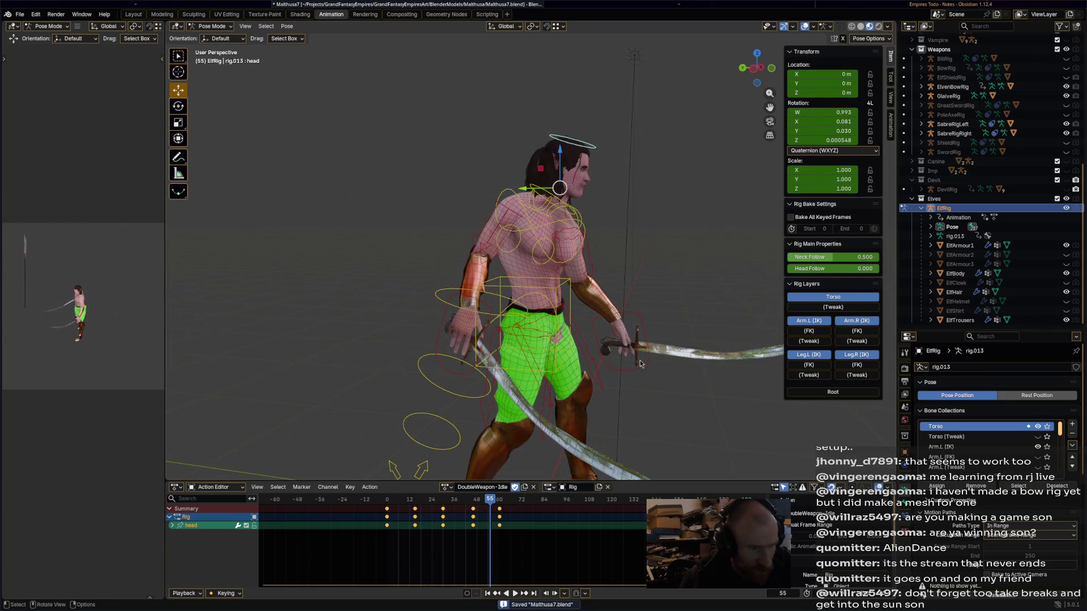
{"action": "key", "text": "a"}
{"action": "left_click", "coordinate": [447, 487]}
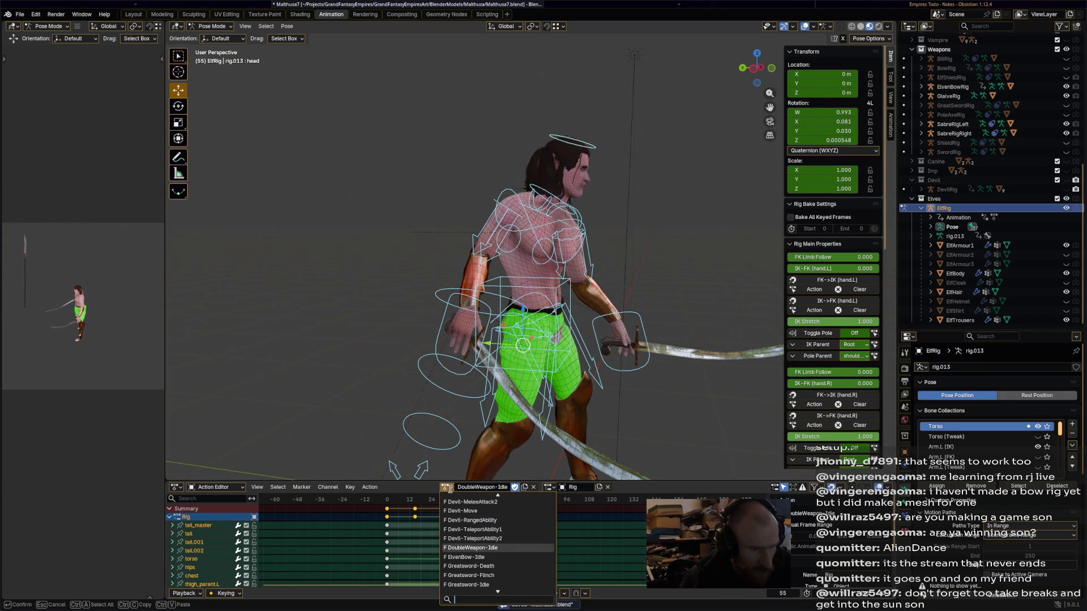
{"action": "left_click", "coordinate": [525, 487]}
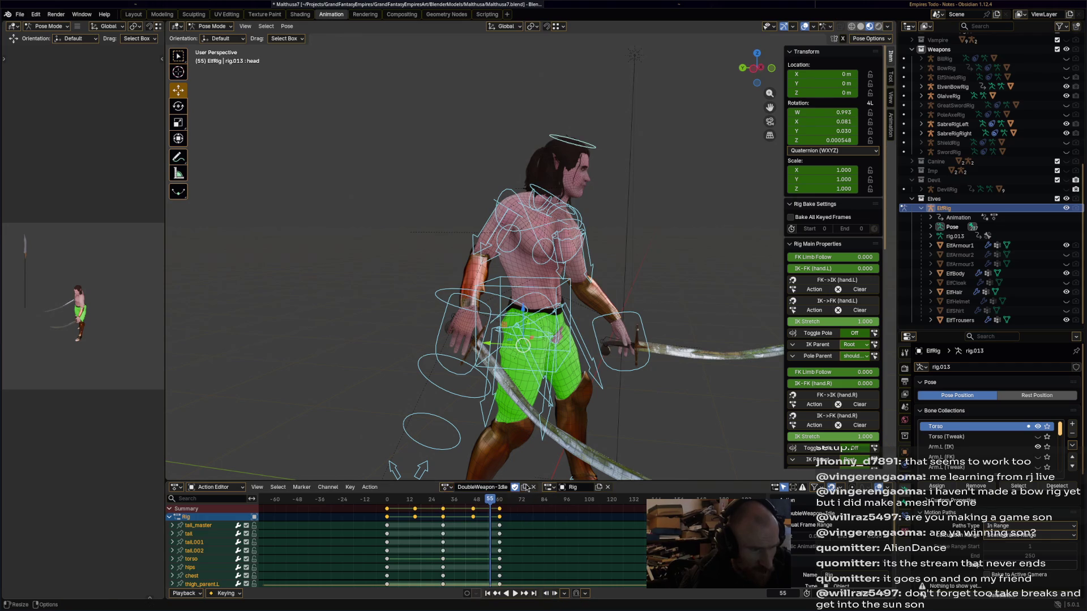
{"action": "left_click", "coordinate": [559, 532]}
{"action": "double_click", "coordinate": [492, 487]}
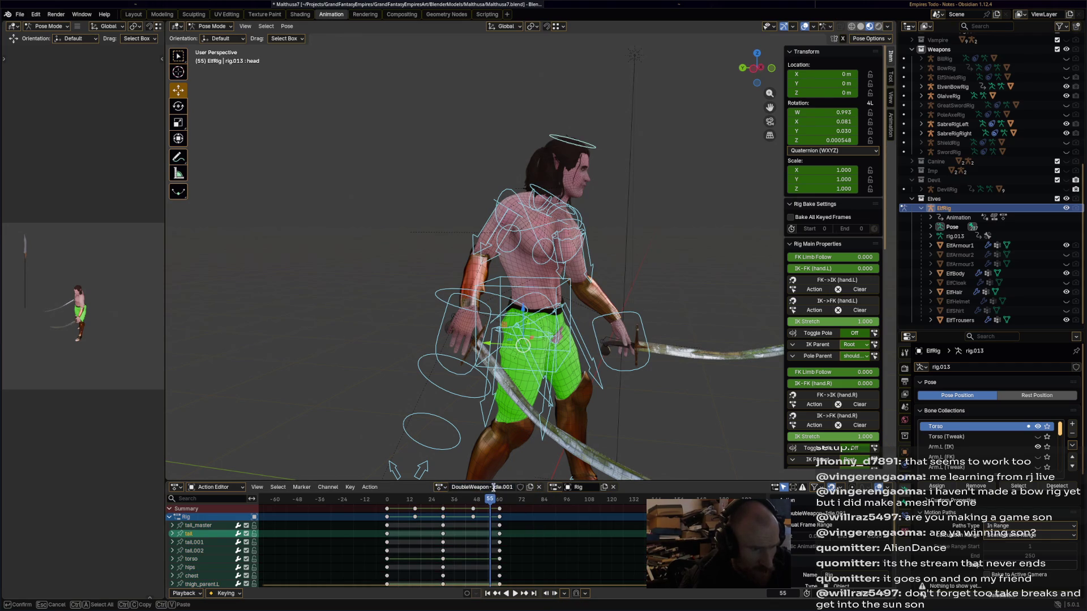
{"action": "key", "text": "BackSpace"}
{"action": "key", "text": "BackSpace"}
{"action": "key", "text": "BackSpace"}
{"action": "type", "text": "Flinch"}
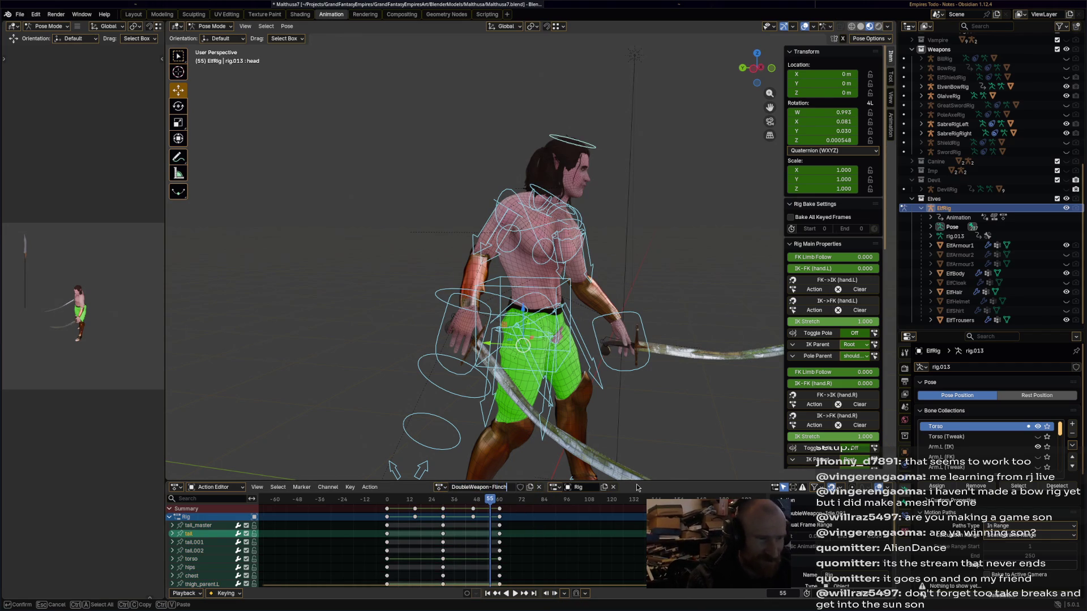
{"action": "key", "text": "Return"}
{"action": "key", "text": "ctrl+s"}
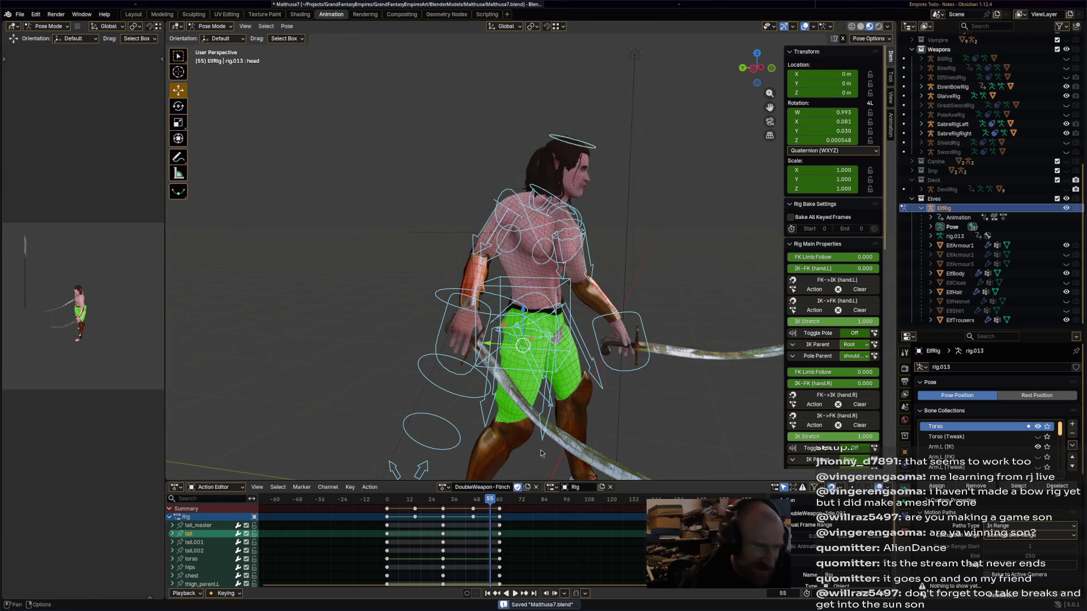
Delete all keyframes after frame 0, leaving only the first-frame keys.
{"action": "mouse_move", "coordinate": [679, 391]}
{"action": "middle_mouse_down"}
{"action": "mouse_move", "coordinate": [630, 368]}
{"action": "mouse_move", "coordinate": [625, 286]}
{"action": "mouse_move", "coordinate": [600, 317]}
{"action": "middle_mouse_up"}
{"action": "middle_click_drag", "start_coordinate": [651, 365], "coordinate": [623, 390]}
{"action": "mouse_move", "coordinate": [545, 553]}
{"action": "left_mouse_down"}
{"action": "mouse_move", "coordinate": [449, 512]}
{"action": "mouse_move", "coordinate": [394, 510]}
{"action": "left_mouse_up"}
{"action": "key", "text": "x"}
{"action": "left_click", "coordinate": [390, 513]}
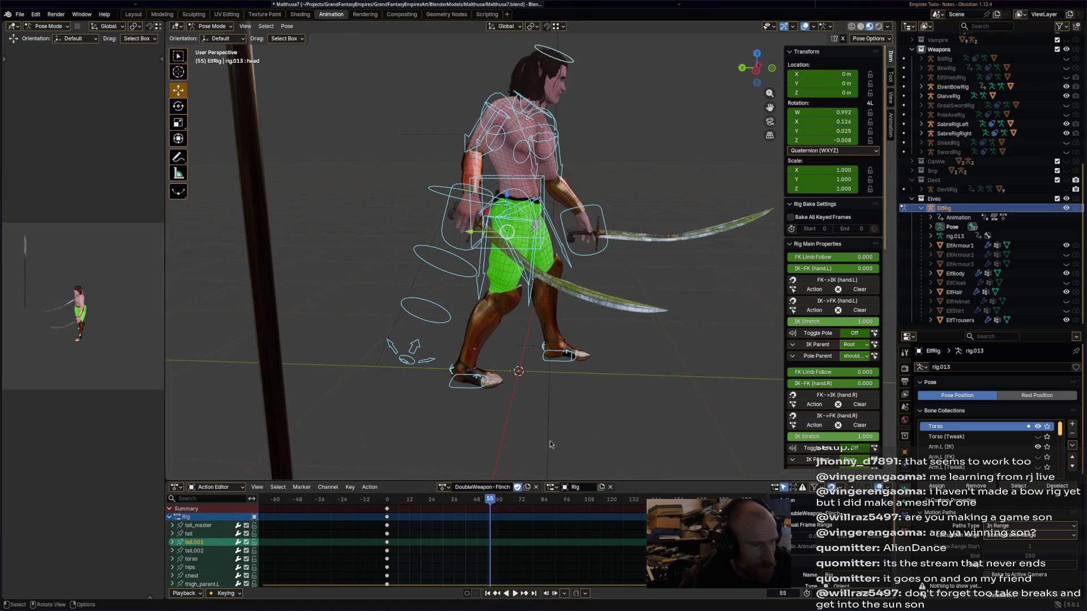
At frame 25, shift the torso back and lean the chest backward.
{"action": "left_click", "coordinate": [409, 499]}
{"action": "mouse_move", "coordinate": [506, 364]}
{"action": "middle_mouse_down"}
{"action": "mouse_move", "coordinate": [542, 402]}
{"action": "mouse_move", "coordinate": [533, 419]}
{"action": "middle_mouse_up"}
{"action": "left_click_drag", "start_coordinate": [424, 501], "coordinate": [431, 500]}
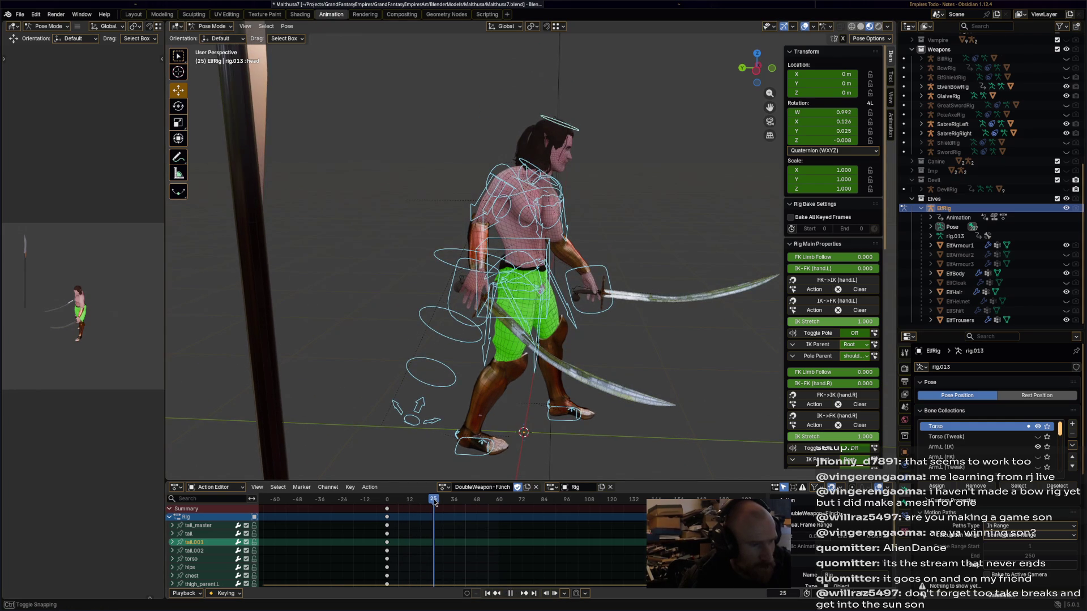
{"action": "scroll", "coordinate": [550, 258], "scroll_direction": "up", "scroll_amount": 3}
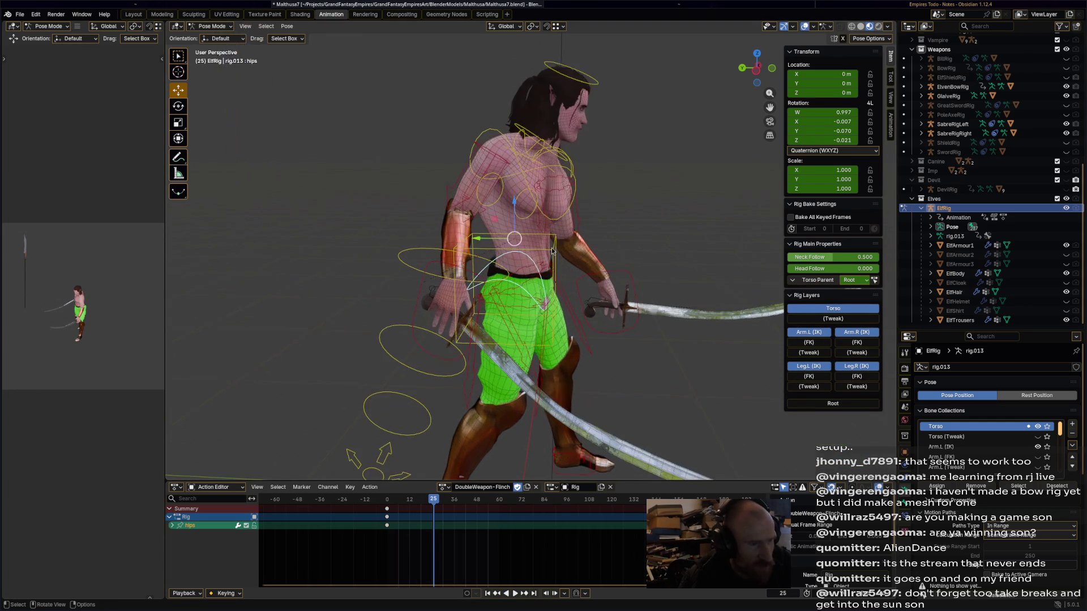
{"action": "left_click", "coordinate": [456, 327]}
{"action": "left_click_drag", "start_coordinate": [456, 334], "coordinate": [453, 326]}
{"action": "left_click", "coordinate": [453, 326]}
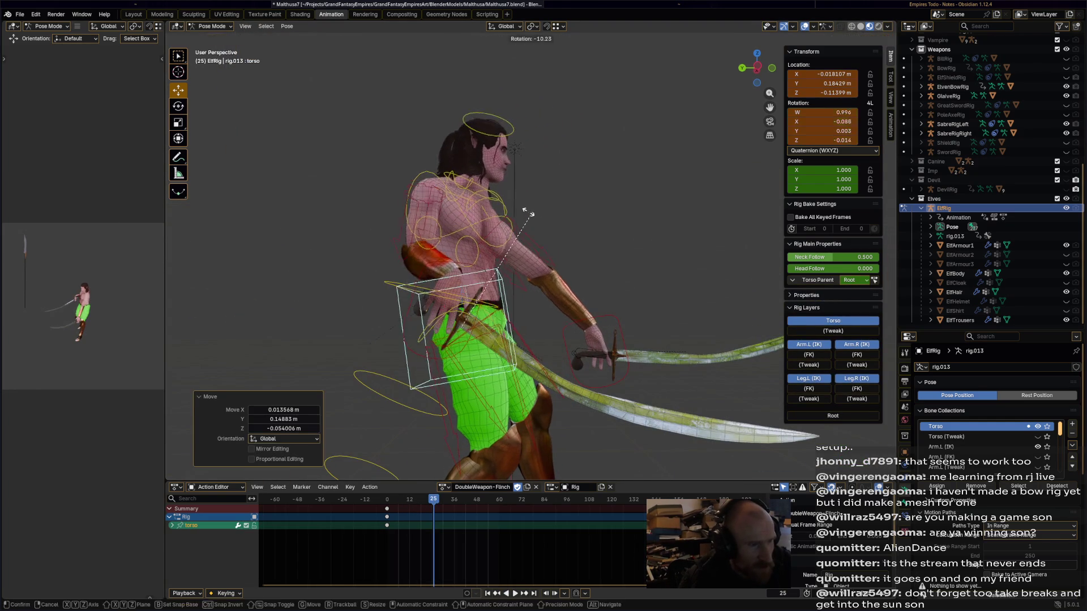
{"action": "left_click", "coordinate": [420, 199]}
{"action": "key", "text": "r"}
{"action": "left_click", "coordinate": [424, 202]}
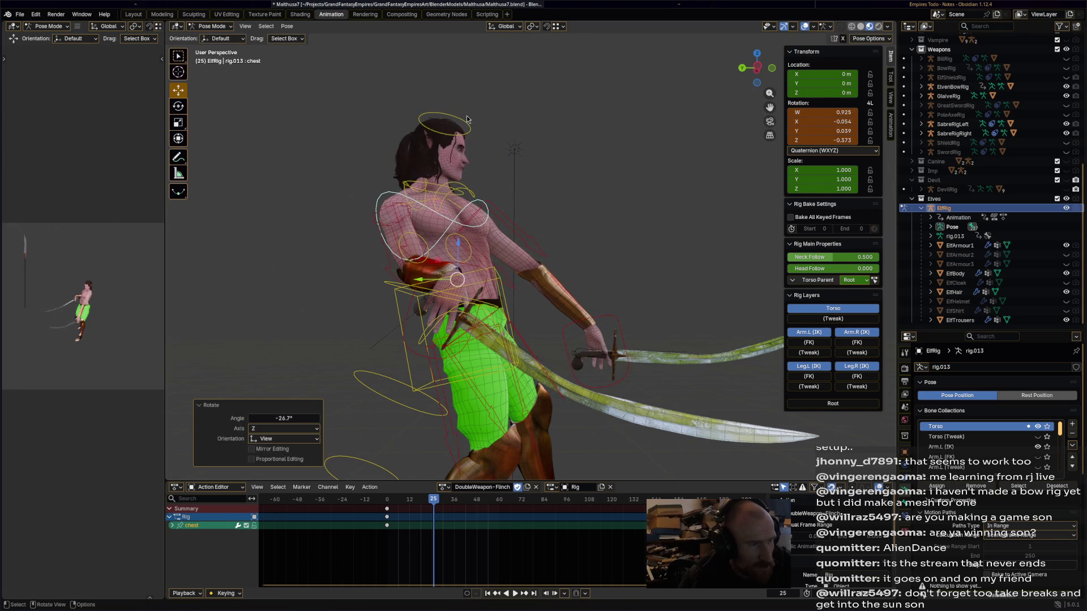
Raise and rotate the left hand to lift the left sabre.
{"action": "left_click", "coordinate": [600, 343]}
{"action": "key", "text": "g"}
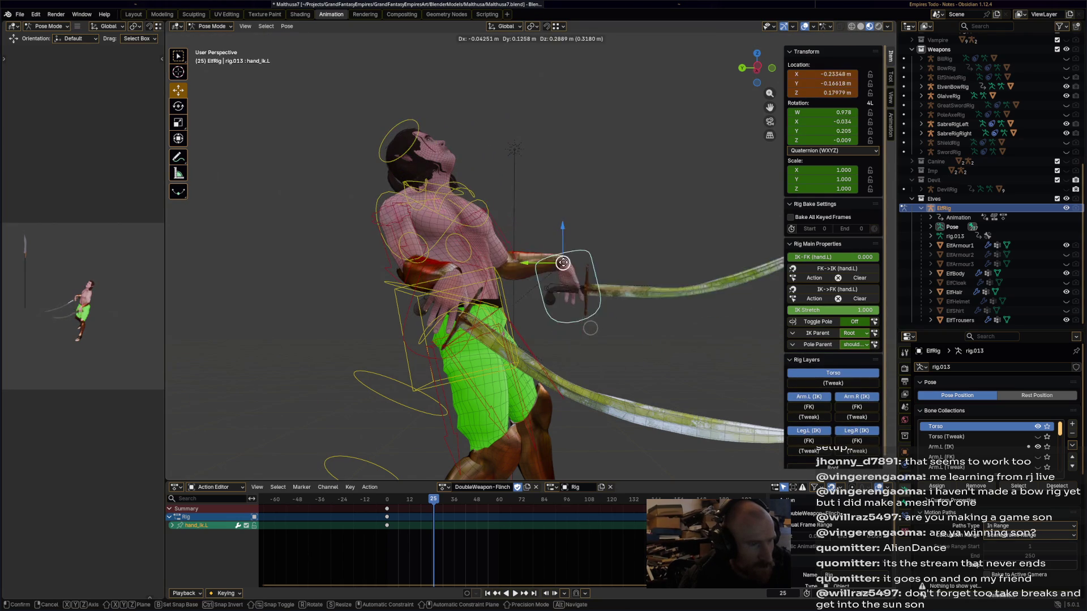
{"action": "left_click", "coordinate": [572, 265]}
{"action": "key", "text": "r"}
{"action": "left_click", "coordinate": [494, 325]}
Move the right hand higher and rotate it to lift the right sabre.
{"action": "left_click", "coordinate": [494, 296]}
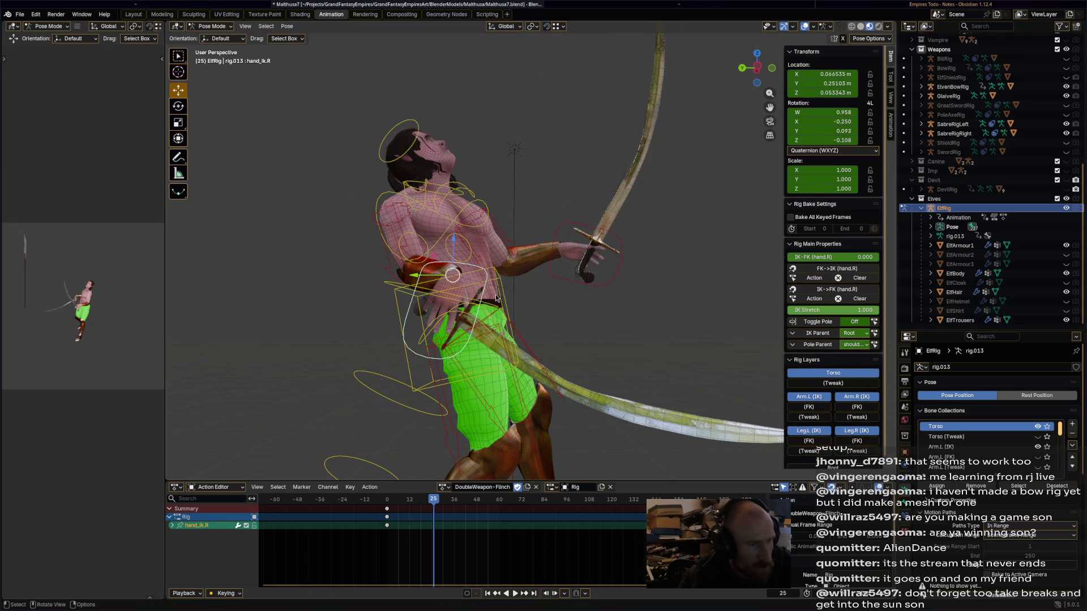
{"action": "key", "text": "g"}
{"action": "left_click", "coordinate": [419, 251]}
{"action": "mouse_move", "coordinate": [419, 252]}
{"action": "middle_mouse_down"}
{"action": "mouse_move", "coordinate": [594, 347]}
{"action": "mouse_move", "coordinate": [656, 323]}
{"action": "middle_mouse_up"}
{"action": "key", "text": "r"}
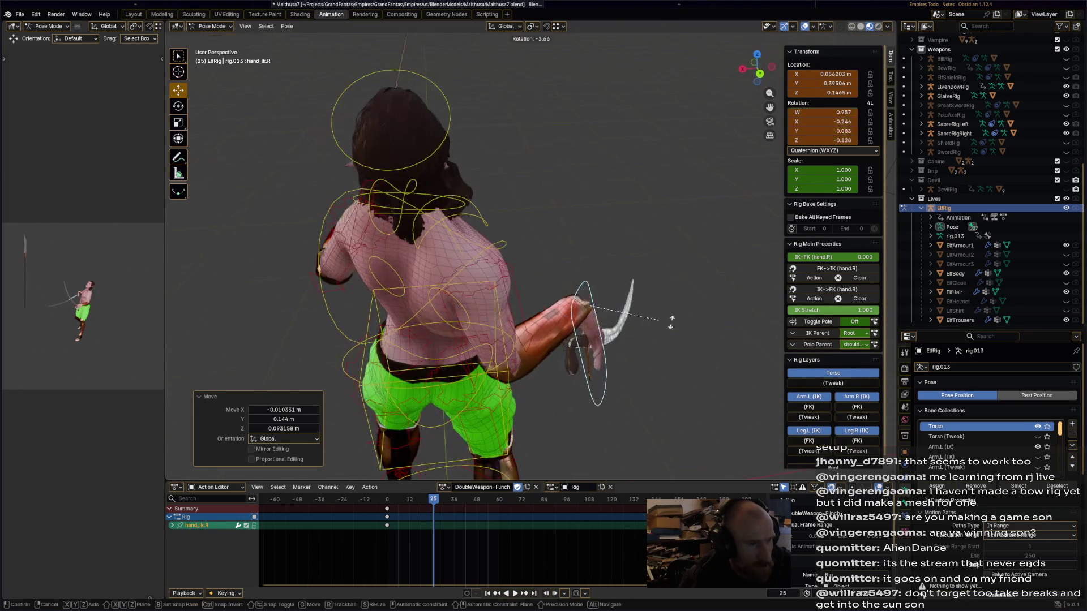
{"action": "left_click", "coordinate": [620, 258]}
{"action": "mouse_move", "coordinate": [619, 258]}
{"action": "middle_mouse_down"}
{"action": "mouse_move", "coordinate": [644, 351]}
{"action": "mouse_move", "coordinate": [708, 396]}
{"action": "middle_mouse_up"}
{"action": "key", "text": "r"}
{"action": "left_click", "coordinate": [618, 249]}
{"action": "key", "text": "g"}
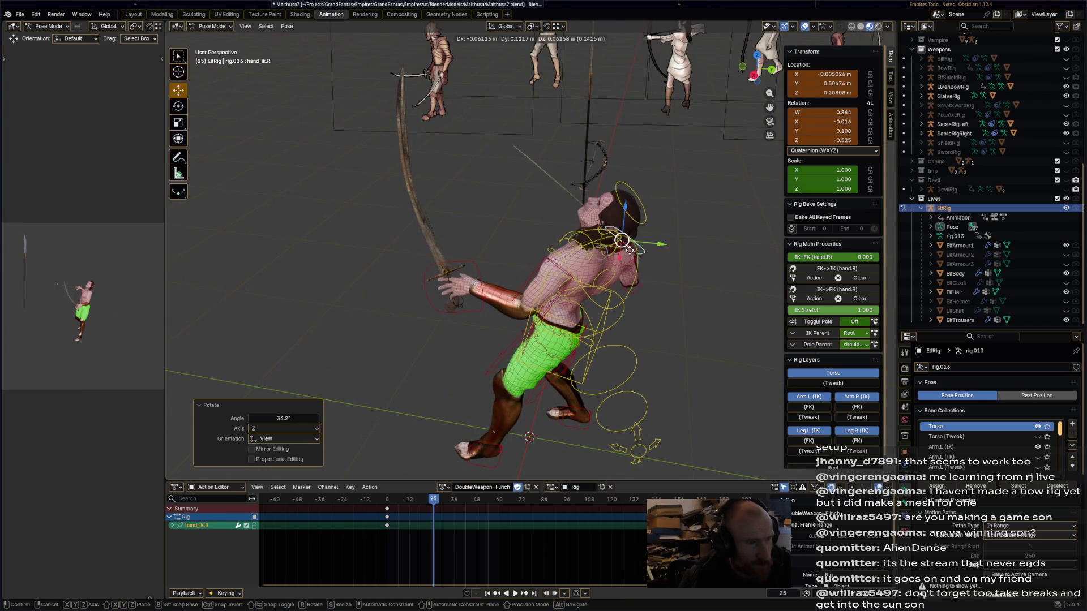
{"action": "key", "text": "Escape"}
{"action": "key", "text": "r"}
{"action": "left_click", "coordinate": [640, 249]}
Turn the chest further into the recoil.
{"action": "middle_click_drag", "start_coordinate": [640, 249], "coordinate": [633, 204]}
{"action": "left_click", "coordinate": [625, 232]}
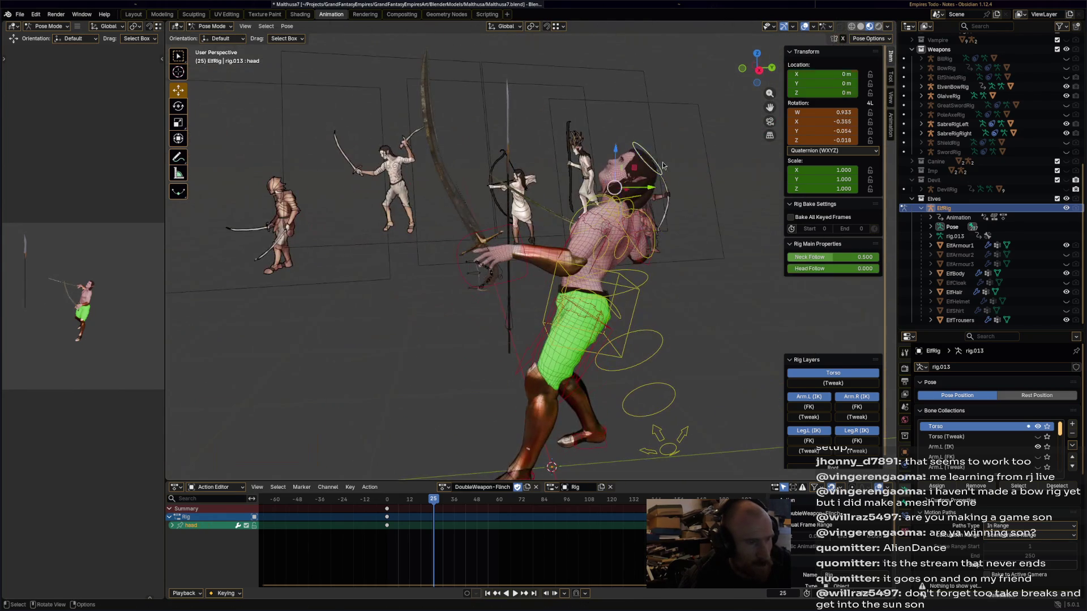
{"action": "key", "text": "r"}
{"action": "left_click", "coordinate": [658, 256]}
Shift and rotate the left foot, then select all bones of the rig.
{"action": "middle_click_drag", "start_coordinate": [658, 255], "coordinate": [510, 340]}
{"action": "left_click", "coordinate": [501, 365]}
{"action": "key", "text": "g"}
{"action": "key", "text": "r"}
{"action": "left_click", "coordinate": [491, 362]}
{"action": "key", "text": "g"}
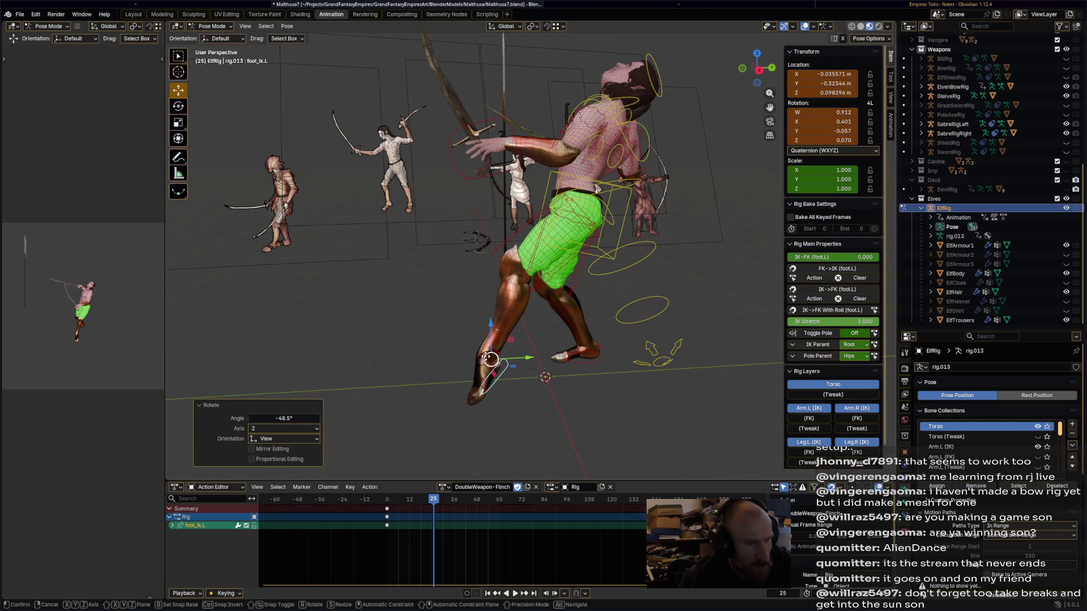
{"action": "left_click", "coordinate": [477, 355]}
{"action": "middle_click_drag", "start_coordinate": [476, 355], "coordinate": [528, 371]}
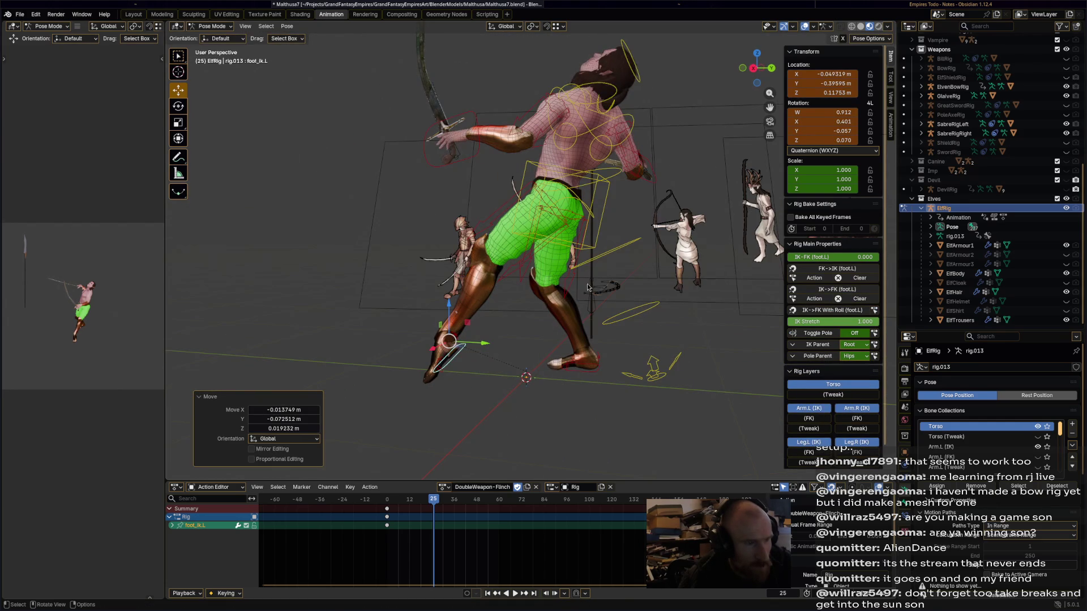
{"action": "key", "text": "a"}
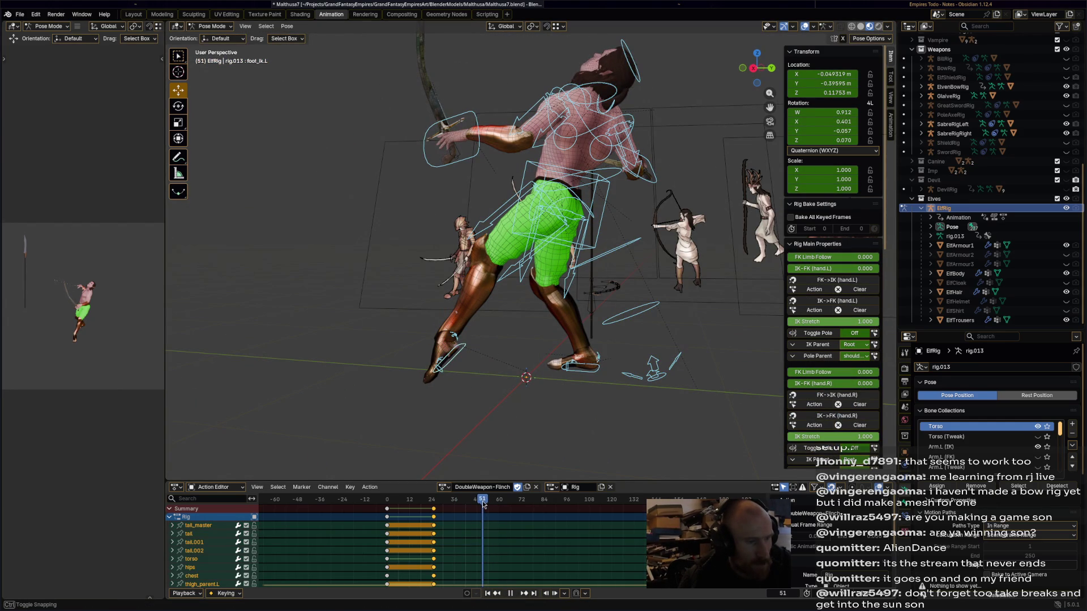
Move the torso and left foot toward an upright stance.
{"action": "middle_click_drag", "start_coordinate": [548, 398], "coordinate": [643, 221]}
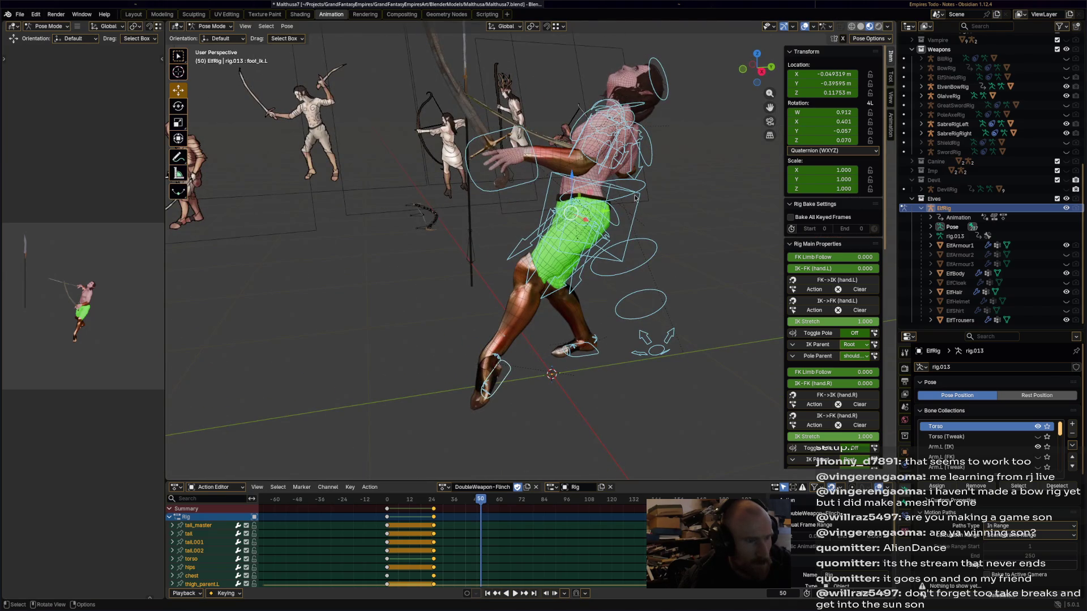
{"action": "left_click", "coordinate": [643, 221]}
{"action": "left_click", "coordinate": [635, 219]}
{"action": "key", "text": "g"}
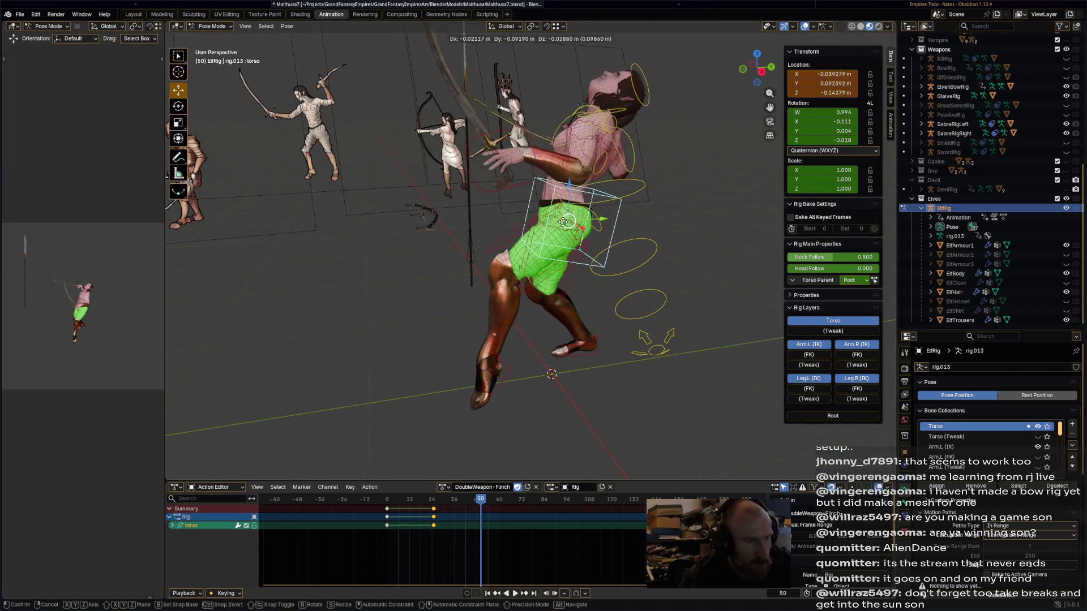
{"action": "left_click", "coordinate": [609, 163]}
{"action": "left_click", "coordinate": [511, 382]}
{"action": "key", "text": "g"}
{"action": "left_click", "coordinate": [485, 368]}
{"action": "key", "text": "g"}
{"action": "left_click", "coordinate": [615, 304]}
Tilt the elf's head back.
{"action": "middle_click_drag", "start_coordinate": [615, 304], "coordinate": [610, 206]}
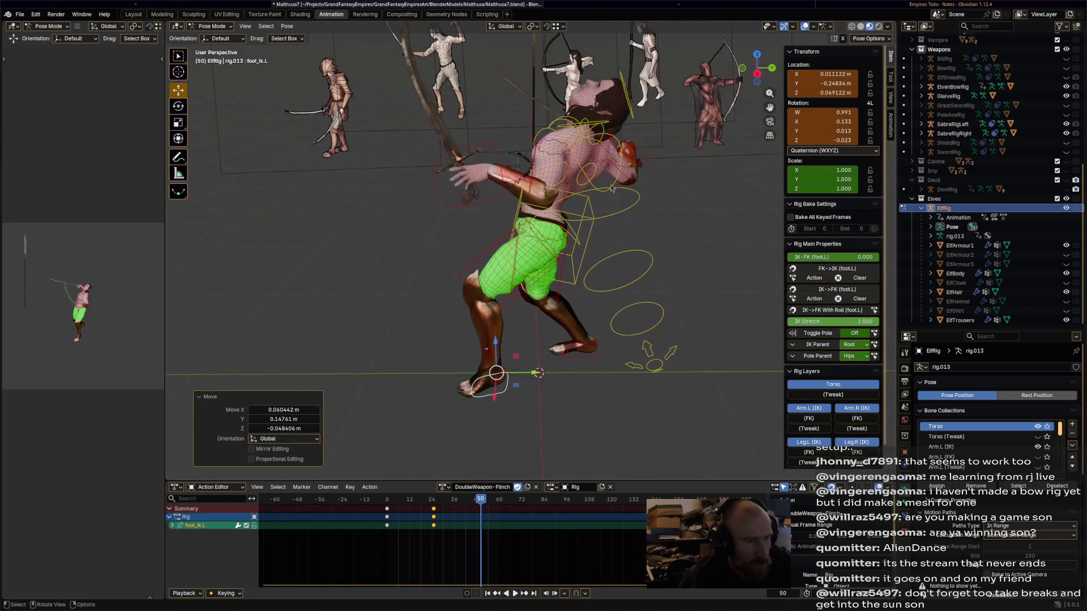
{"action": "left_click", "coordinate": [621, 171]}
{"action": "key", "text": "r"}
{"action": "left_click", "coordinate": [589, 90]}
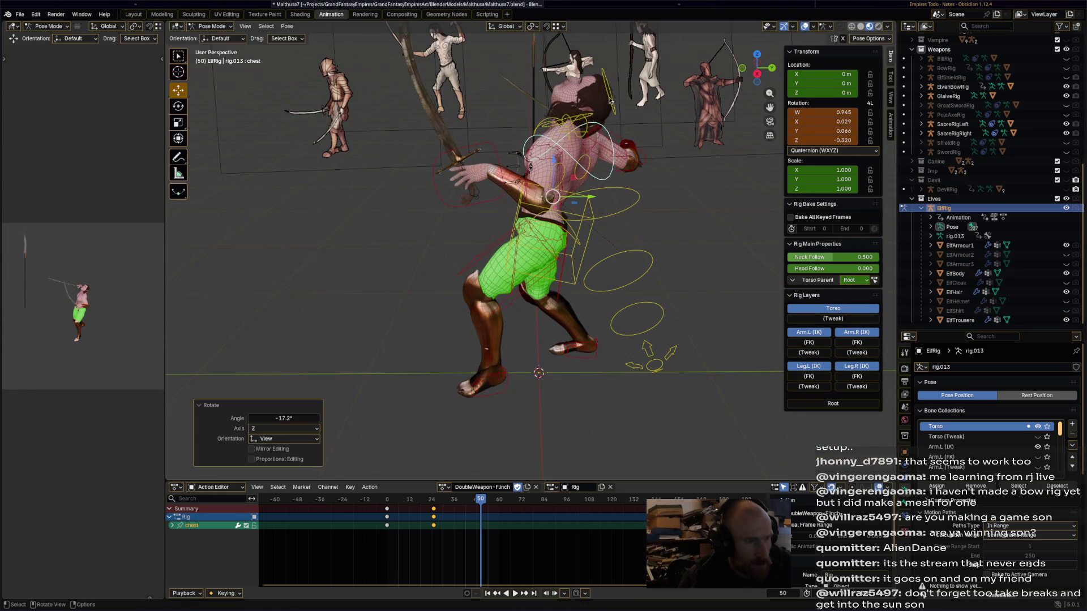
{"action": "left_click", "coordinate": [583, 97]}
{"action": "key", "text": "r"}
{"action": "left_click", "coordinate": [535, 121]}
Lower and rotate the left hand, and reposition the right hand.
{"action": "left_click", "coordinate": [473, 170]}
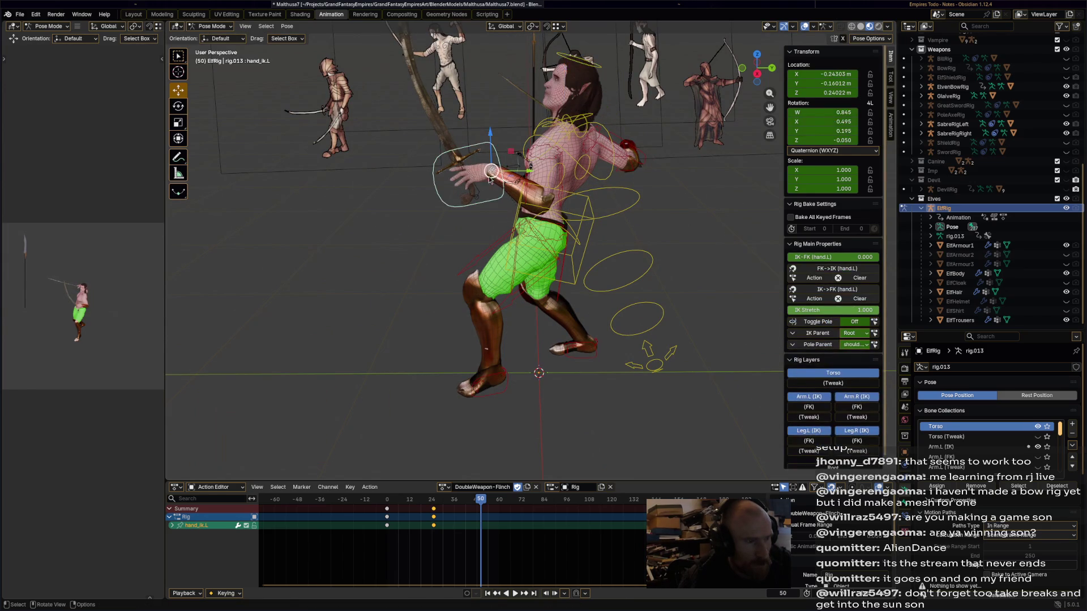
{"action": "key", "text": "g"}
{"action": "left_click", "coordinate": [453, 181]}
{"action": "key", "text": "r"}
{"action": "left_click", "coordinate": [453, 164]}
{"action": "left_click", "coordinate": [626, 148]}
{"action": "key", "text": "g"}
{"action": "left_click", "coordinate": [620, 169]}
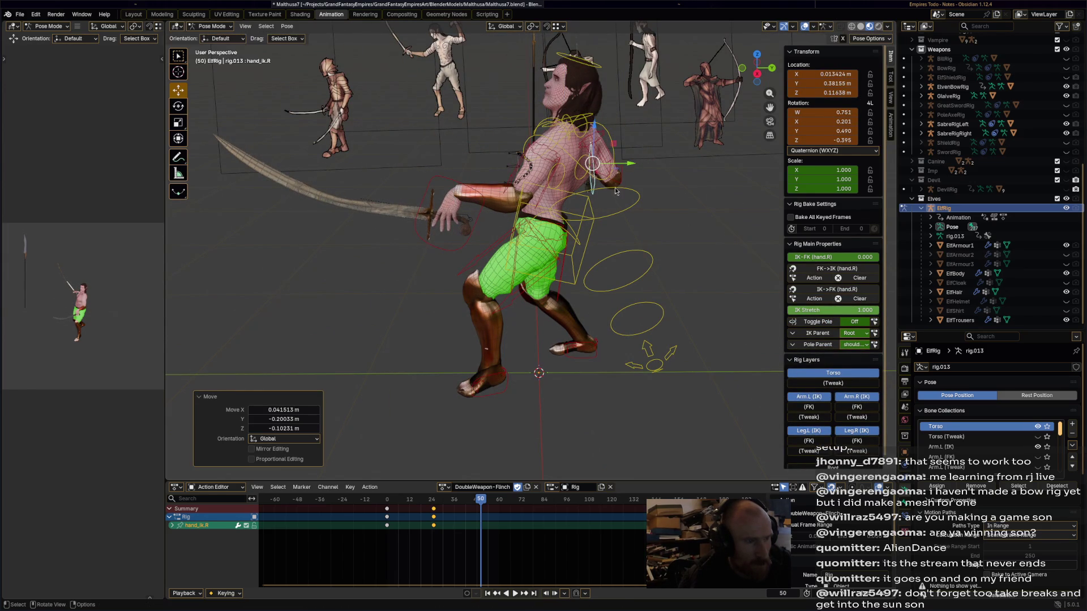
Twist the torso and rotate the chest by 33.1°.
{"action": "left_click", "coordinate": [576, 225]}
{"action": "key", "text": "r"}
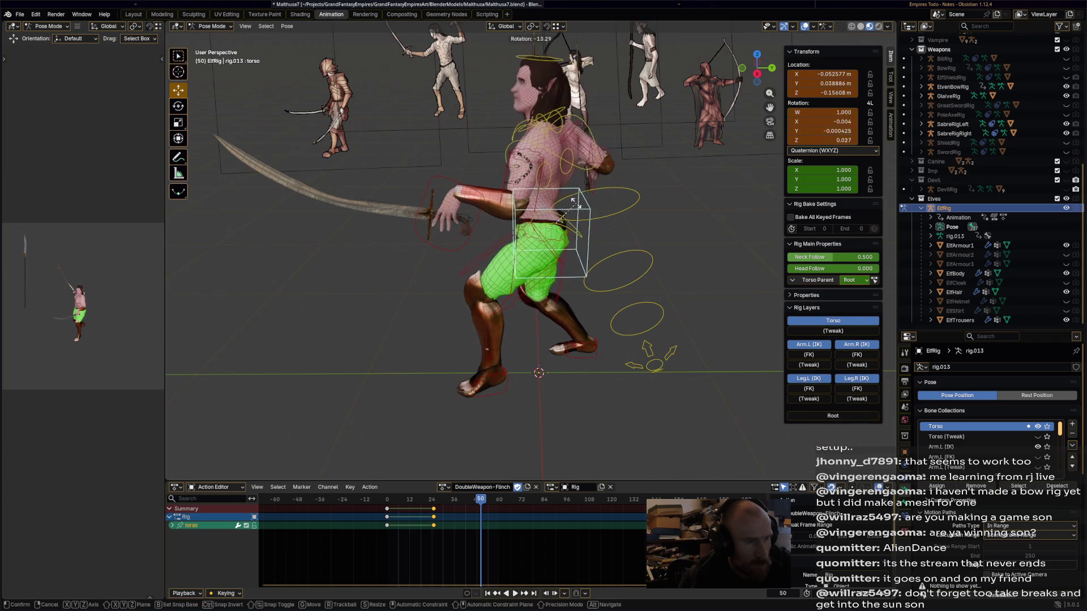
{"action": "left_click", "coordinate": [557, 223]}
{"action": "left_click", "coordinate": [548, 231]}
{"action": "key", "text": "r"}
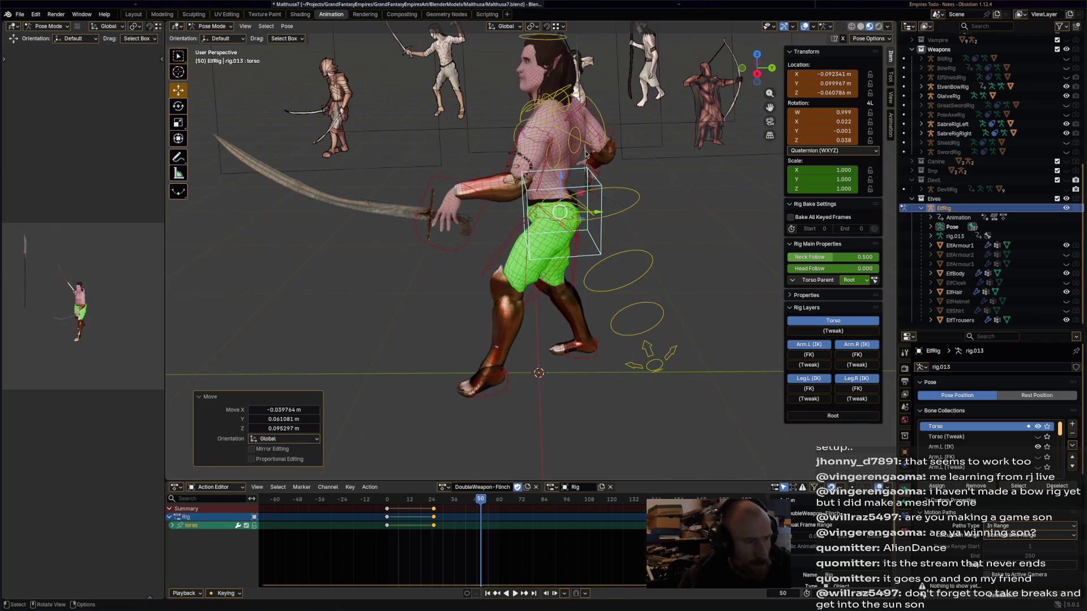
{"action": "left_click", "coordinate": [597, 177]}
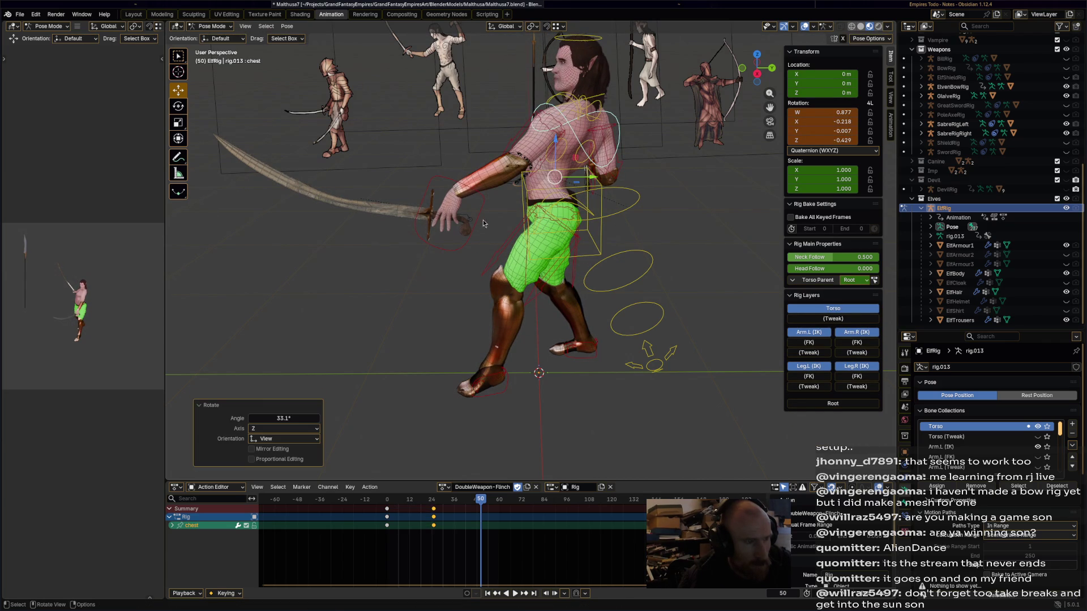
Key all bones at frame 50, then copy the frame-0 keys to frame 60.
{"action": "key", "text": "a"}
{"action": "key", "text": "i"}
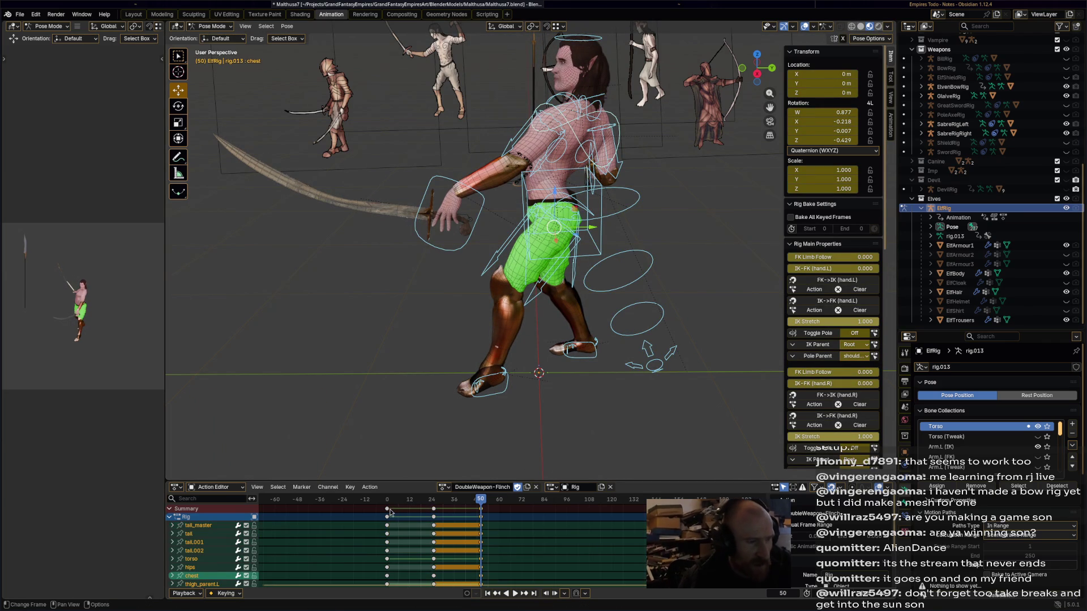
{"action": "left_click", "coordinate": [389, 511]}
{"action": "right_click", "coordinate": [390, 511]}
{"action": "left_click", "coordinate": [385, 489]}
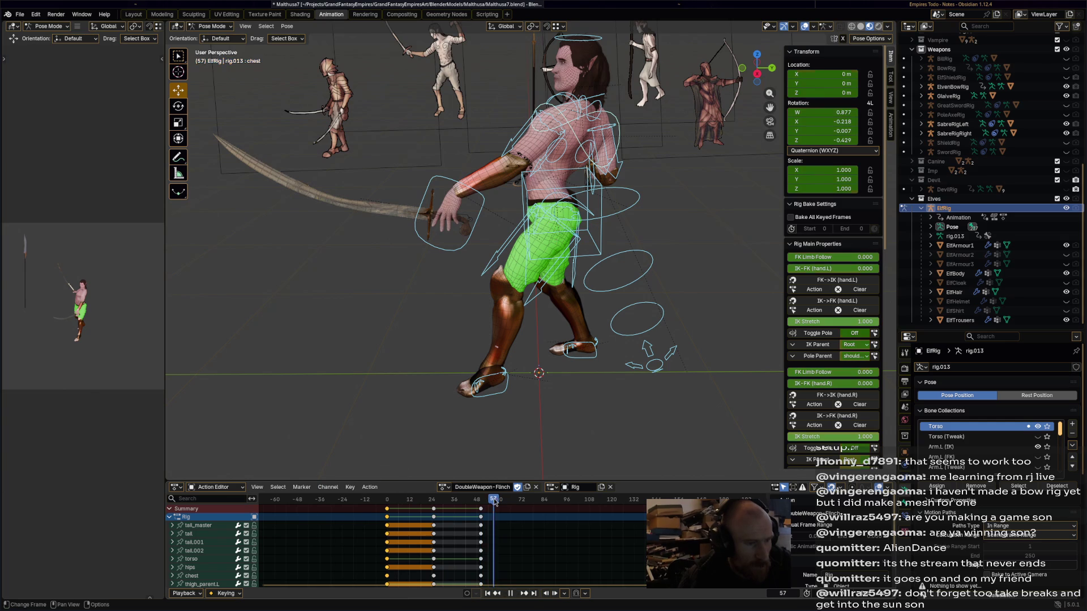
{"action": "key", "text": "ctrl+v"}
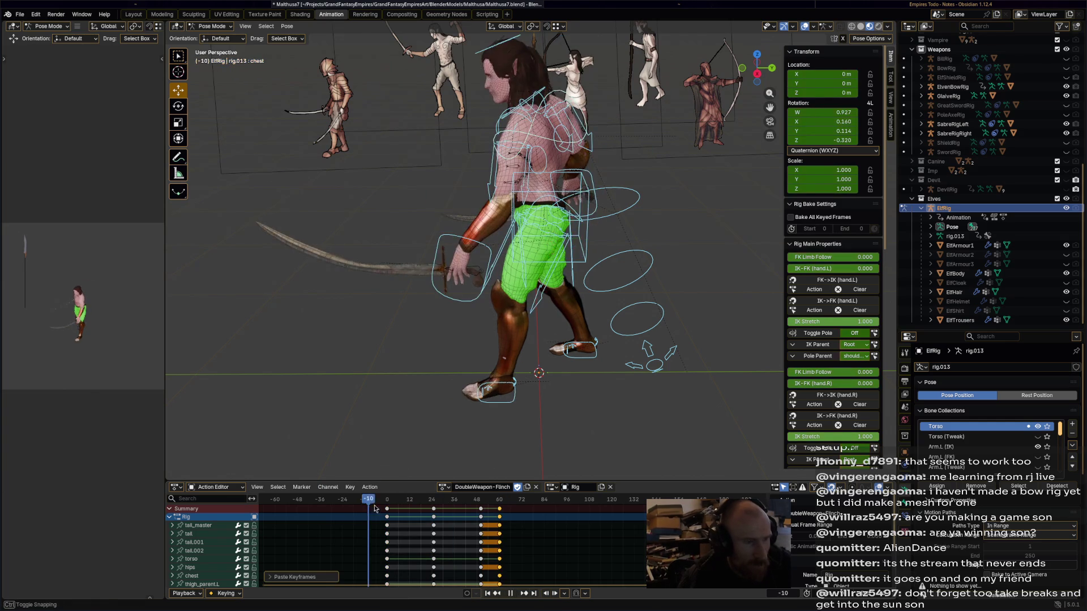
Play back the flinch animation and save Malthusa7.blend.
{"action": "key", "text": "space"}
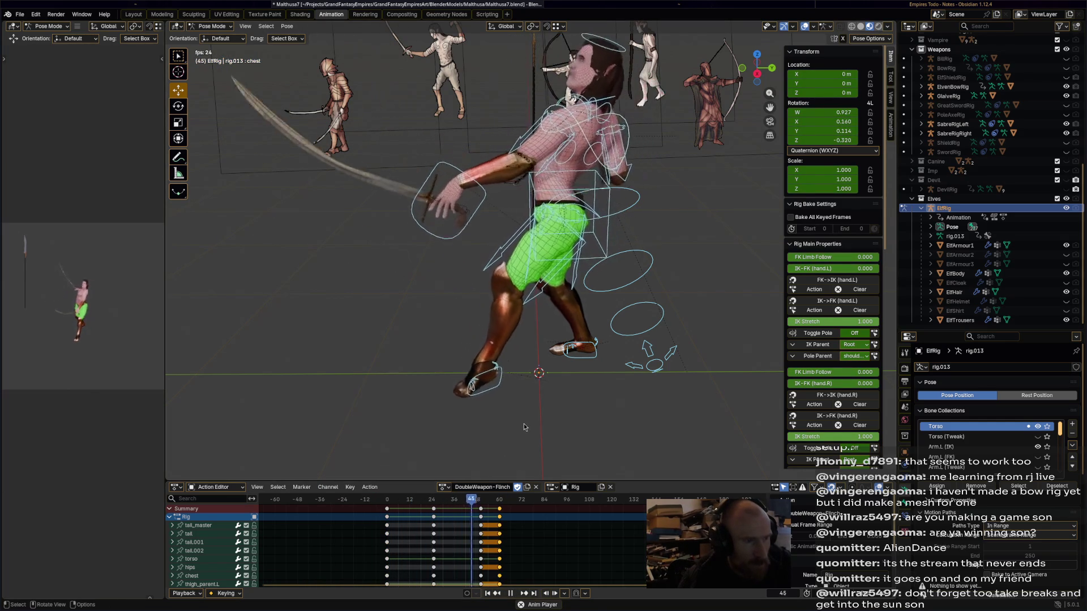
{"action": "key", "text": "space"}
{"action": "key", "text": "ctrl+s"}
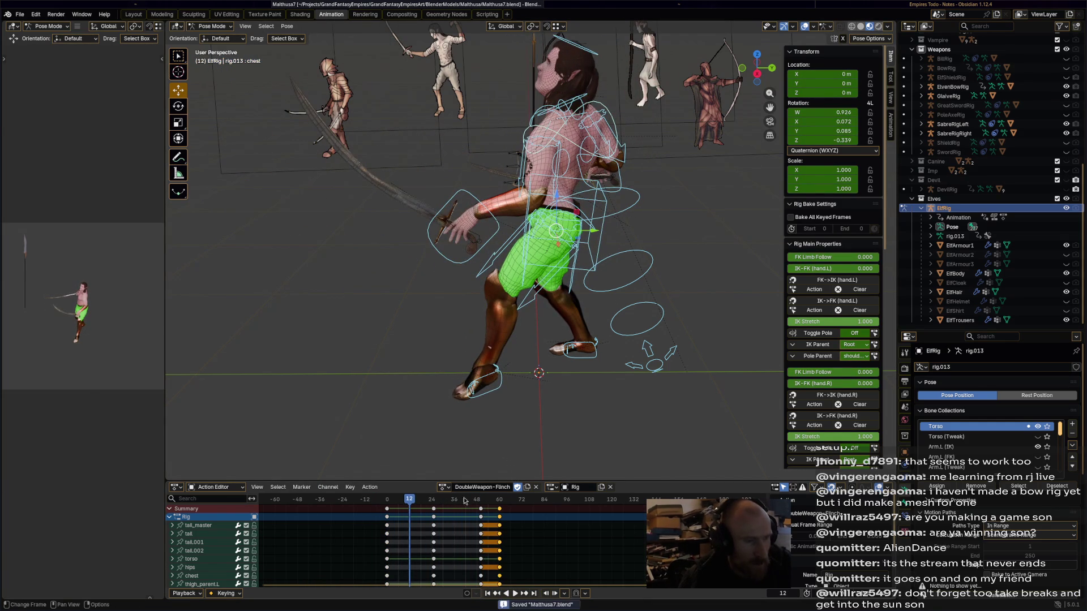
{"action": "left_click", "coordinate": [449, 487]}
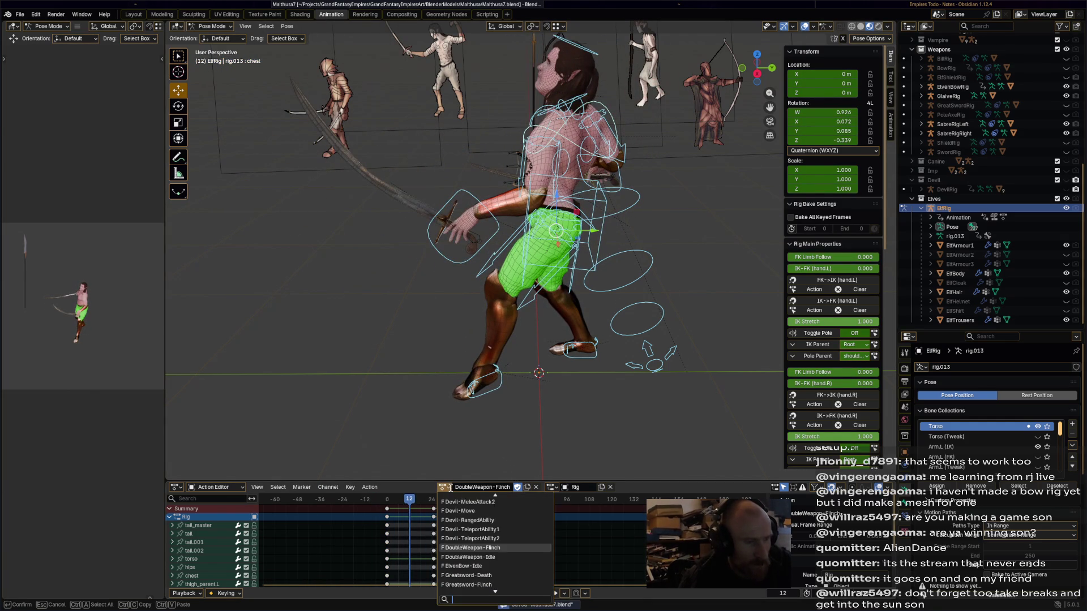
Create a new action copied from the flinch and delete its keys from frame 24 to 60.
{"action": "left_click", "coordinate": [498, 548]}
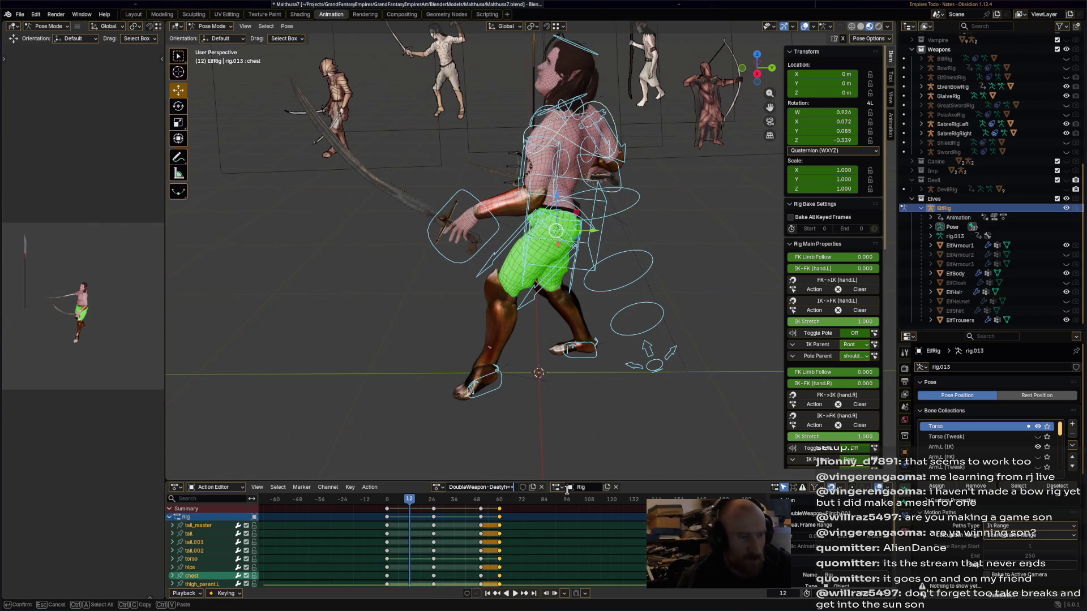
{"action": "type", "text": "Deat"}
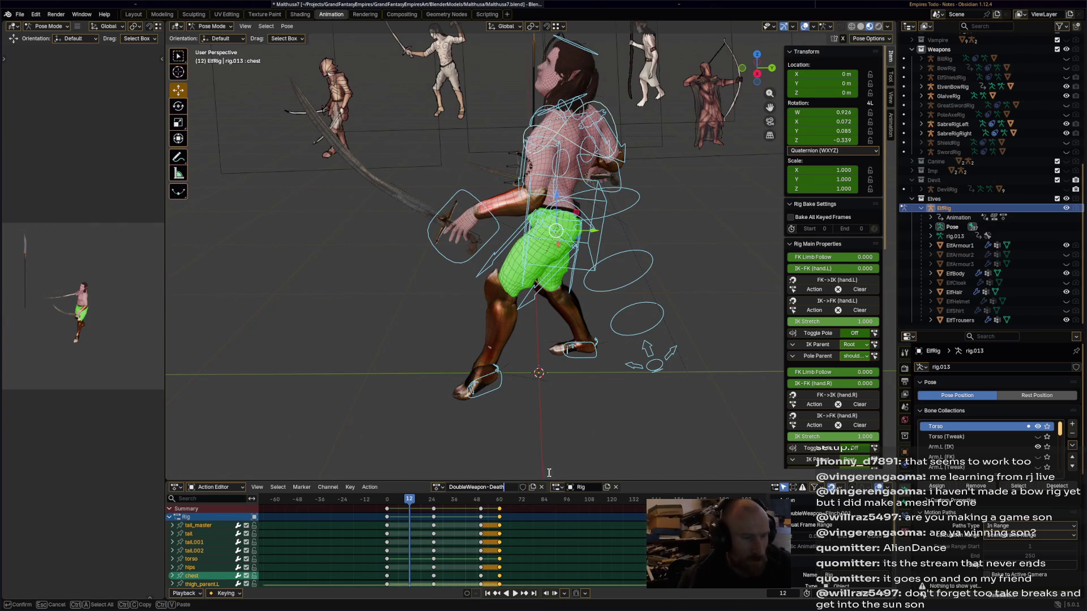
{"action": "left_click", "coordinate": [536, 547]}
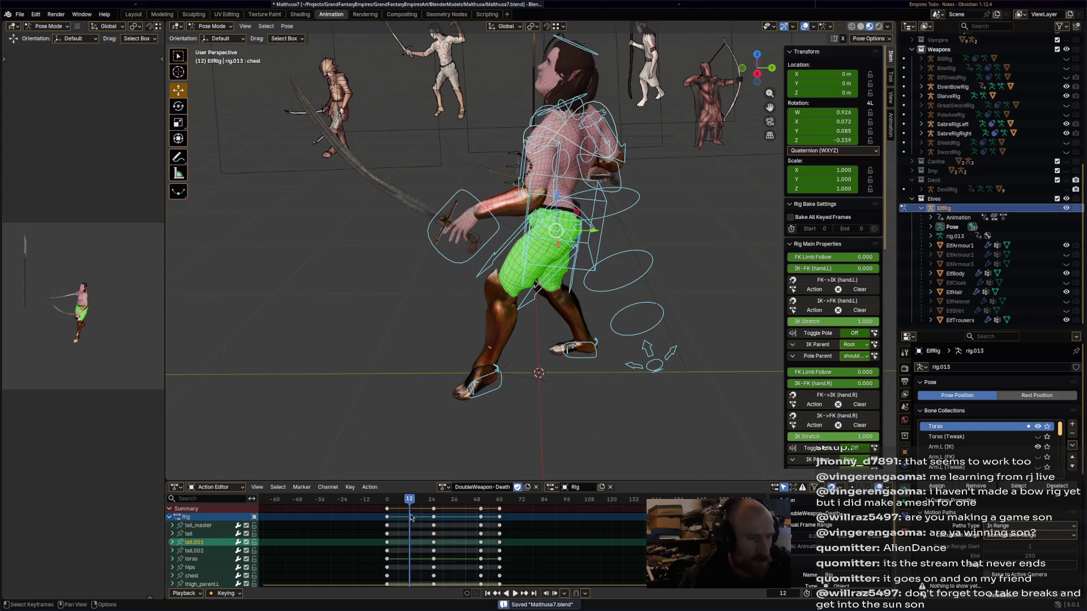
{"action": "left_click_drag", "start_coordinate": [562, 506], "coordinate": [563, 507]}
{"action": "key", "text": "Delete"}
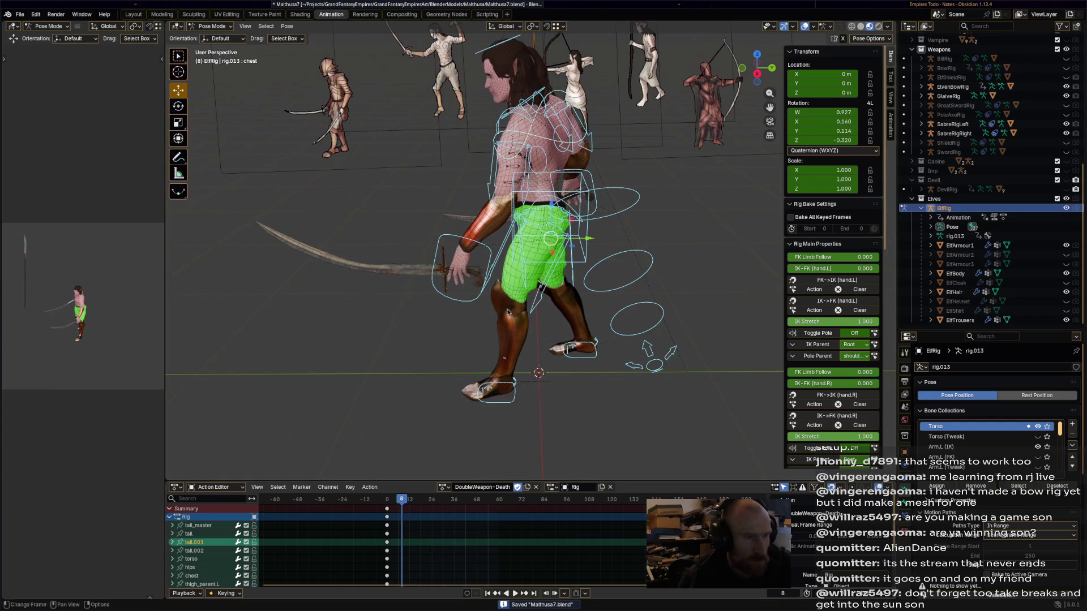
In Right view, rotate the right upper arm, head and chest to start the stagger pose.
{"action": "left_click", "coordinate": [562, 188]}
{"action": "left_click", "coordinate": [757, 74]}
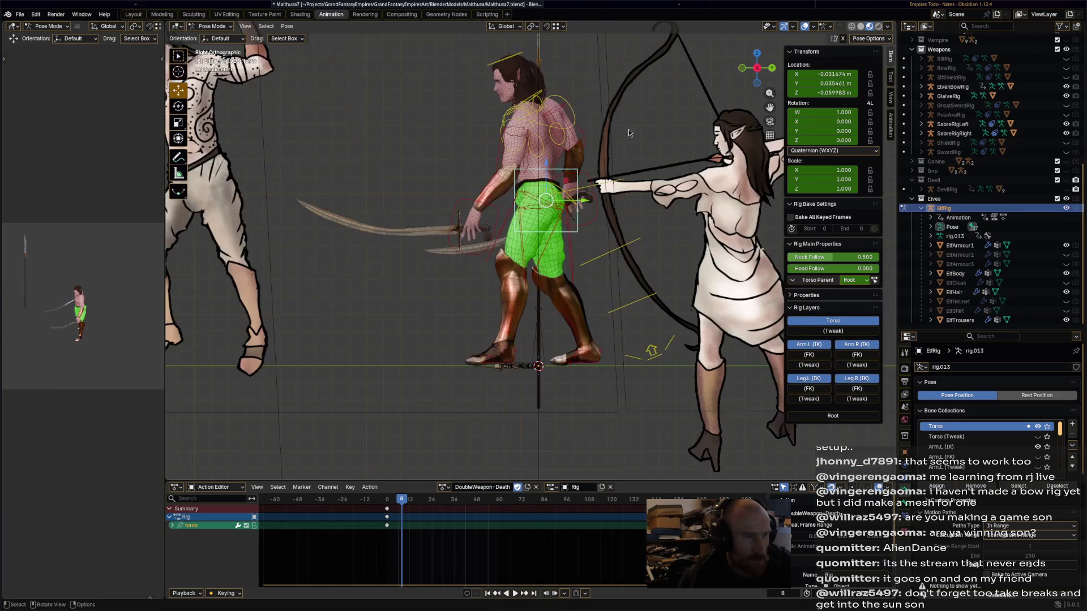
{"action": "left_click", "coordinate": [541, 120]}
{"action": "key", "text": "r"}
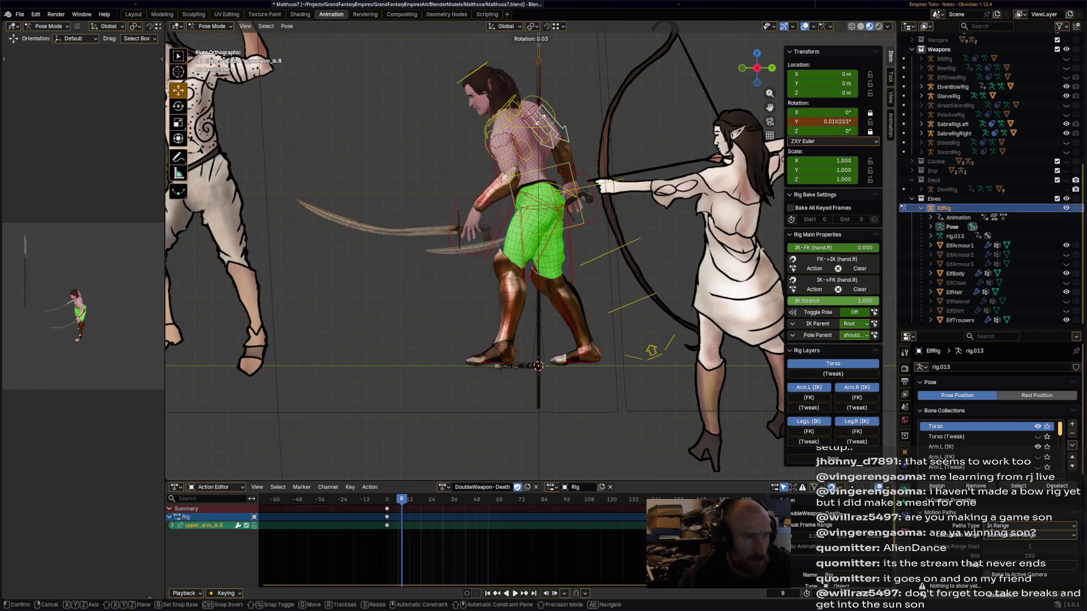
{"action": "left_click", "coordinate": [536, 120]}
{"action": "left_click", "coordinate": [476, 91]}
{"action": "key", "text": "r"}
{"action": "left_click", "coordinate": [465, 85]}
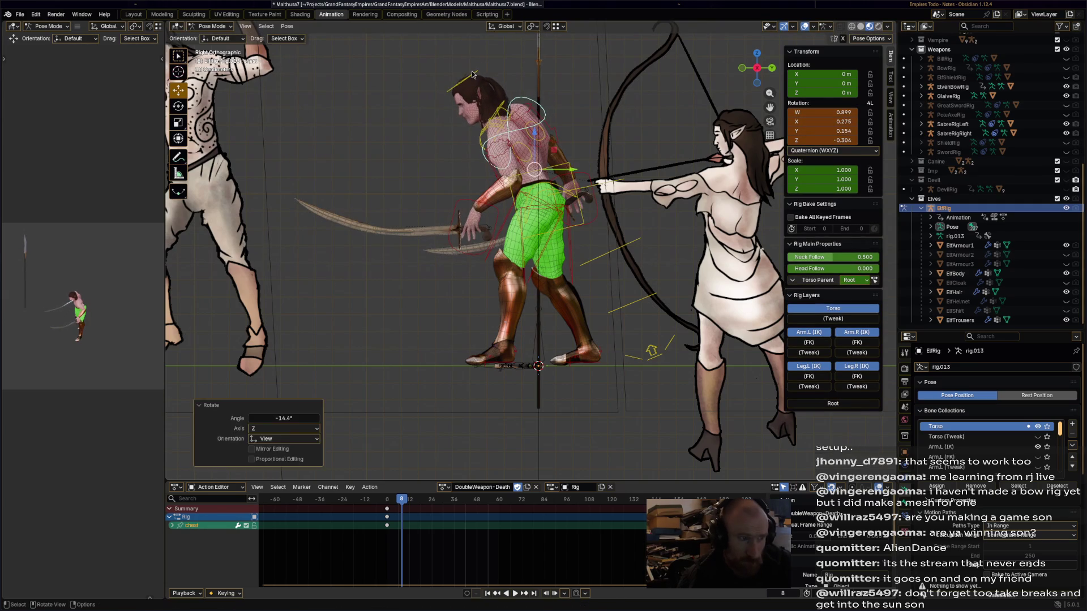
{"action": "key", "text": "r"}
{"action": "left_click", "coordinate": [494, 81]}
Reposition the left and right hand IK controls, then select all bones.
{"action": "left_click", "coordinate": [452, 212]}
{"action": "key", "text": "g"}
{"action": "left_click", "coordinate": [543, 232]}
{"action": "left_click", "coordinate": [571, 184]}
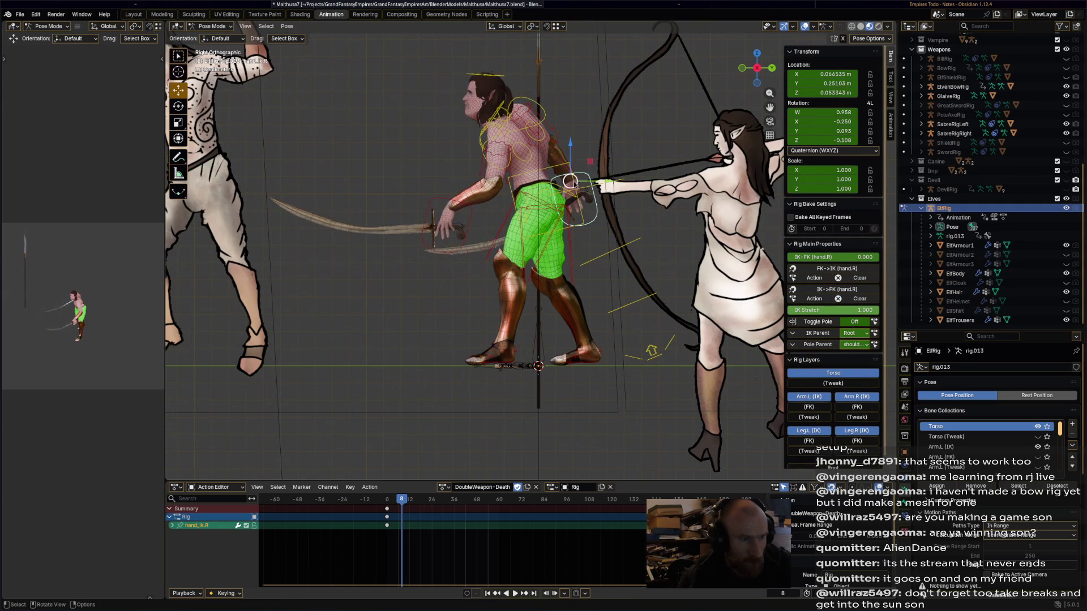
{"action": "key", "text": "g"}
{"action": "left_click", "coordinate": [539, 191]}
{"action": "key", "text": "a"}
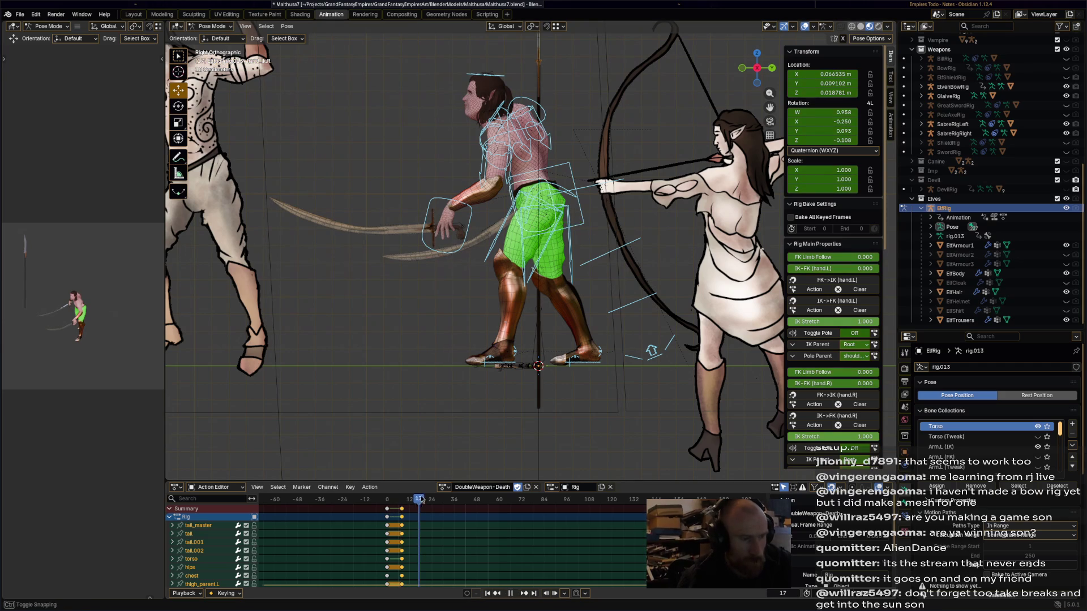
Lean the chest and torso backward and throw the head back 39.2°.
{"action": "left_click", "coordinate": [564, 163]}
{"action": "key", "text": "r"}
{"action": "left_click", "coordinate": [601, 160]}
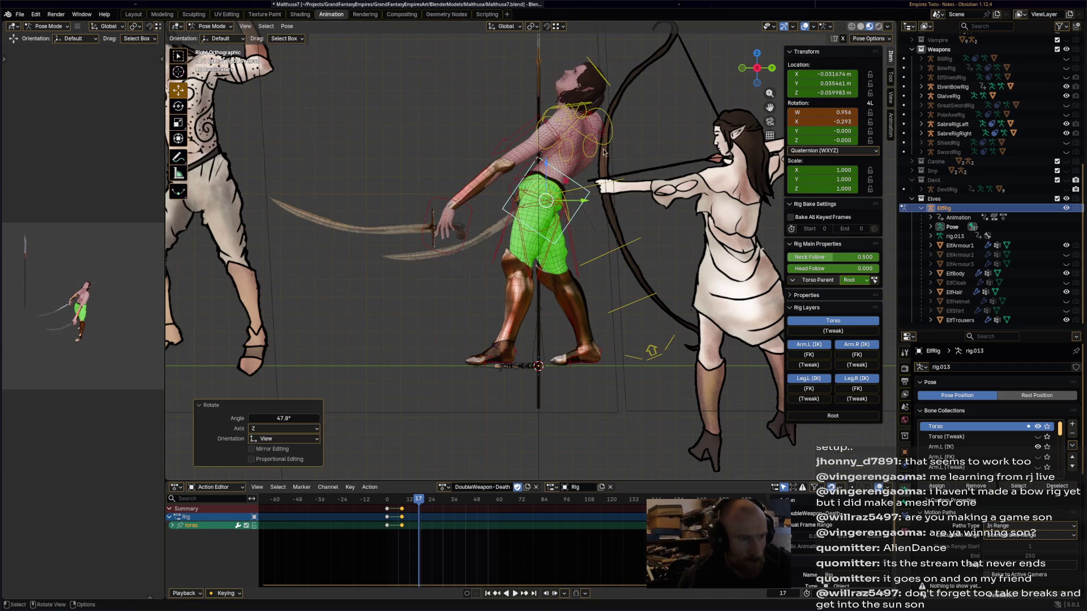
{"action": "key", "text": "r"}
{"action": "left_click", "coordinate": [610, 161]}
{"action": "left_click", "coordinate": [618, 91]}
{"action": "key", "text": "r"}
{"action": "left_click", "coordinate": [600, 195]}
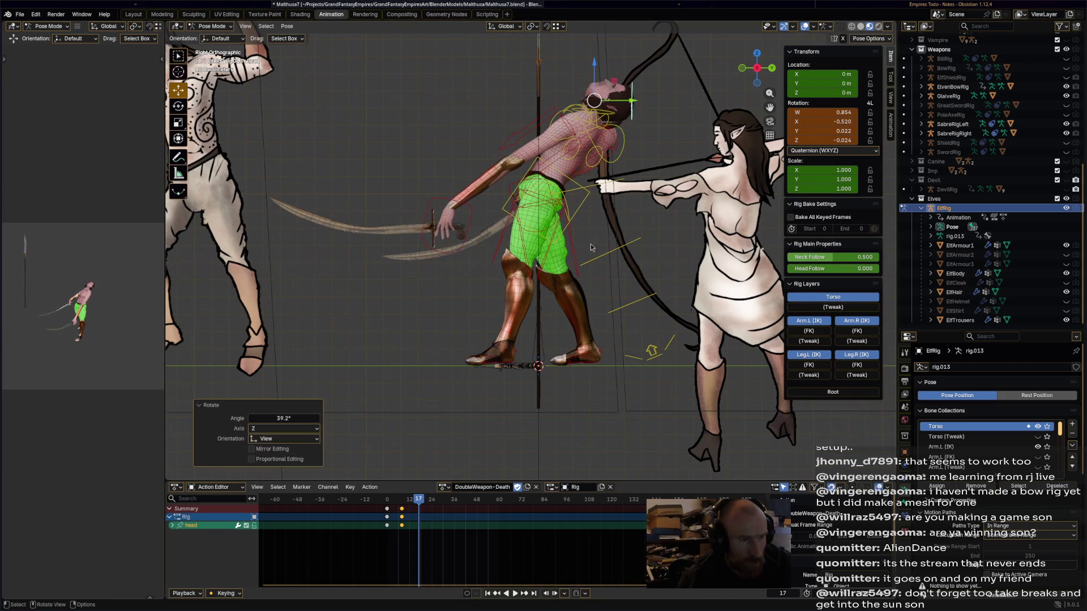
Rotate the left foot IK control in two passes.
{"action": "left_click", "coordinate": [496, 377]}
{"action": "key", "text": "r"}
{"action": "left_click", "coordinate": [510, 348]}
{"action": "key", "text": "r"}
{"action": "left_click", "coordinate": [487, 306]}
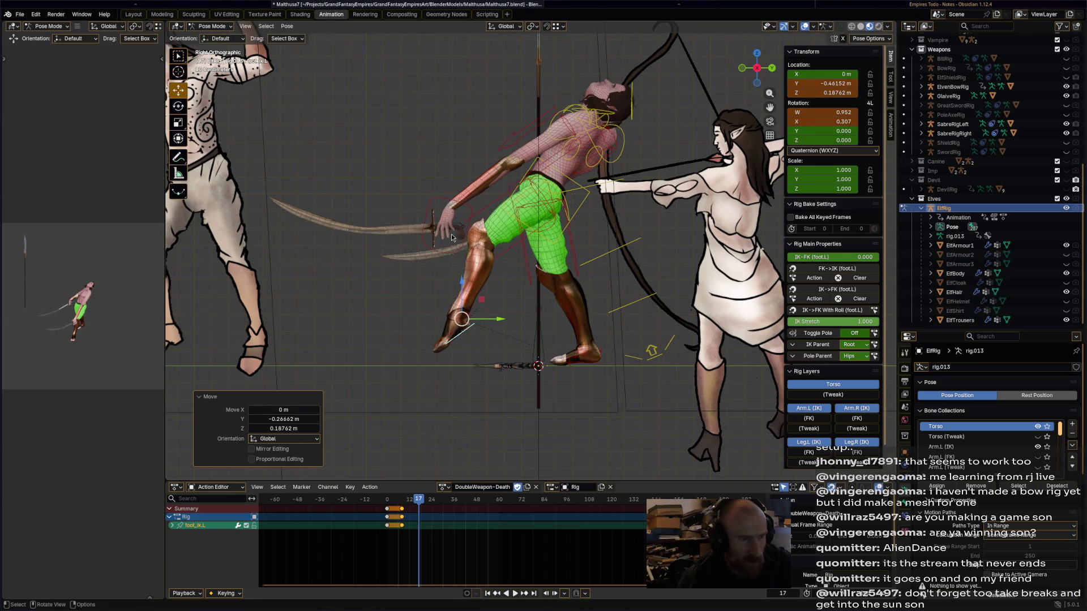
Raise and rotate the left hand IK control.
{"action": "left_click", "coordinate": [461, 206]}
{"action": "key", "text": "g"}
{"action": "left_click", "coordinate": [572, 59]}
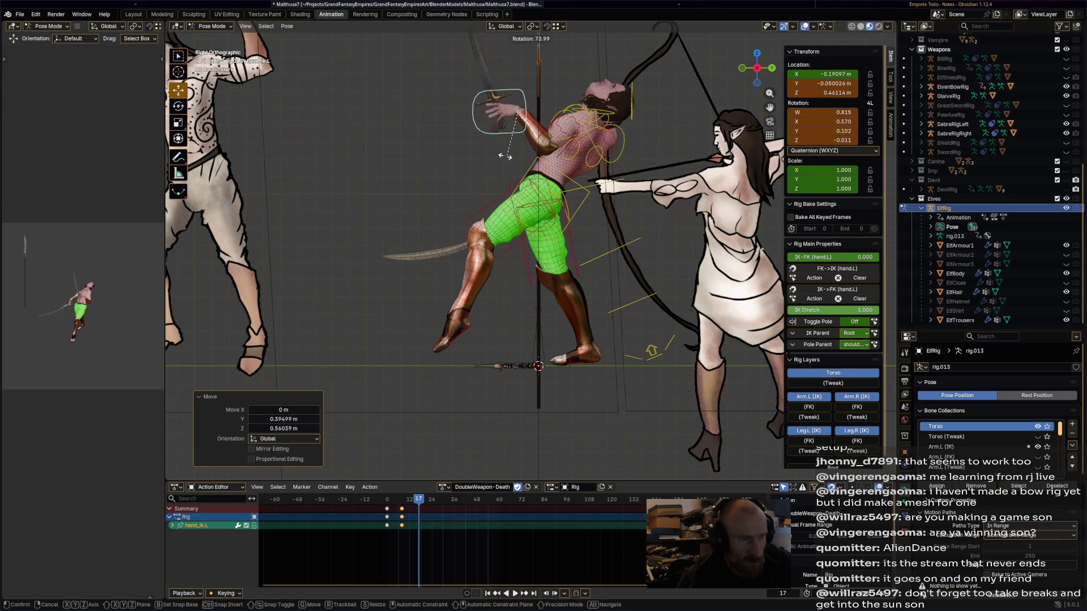
{"action": "key", "text": "r"}
{"action": "left_click", "coordinate": [479, 241]}
Place and rotate the right hand, then shift the right hand and sabre leftward.
{"action": "left_click", "coordinate": [550, 231]}
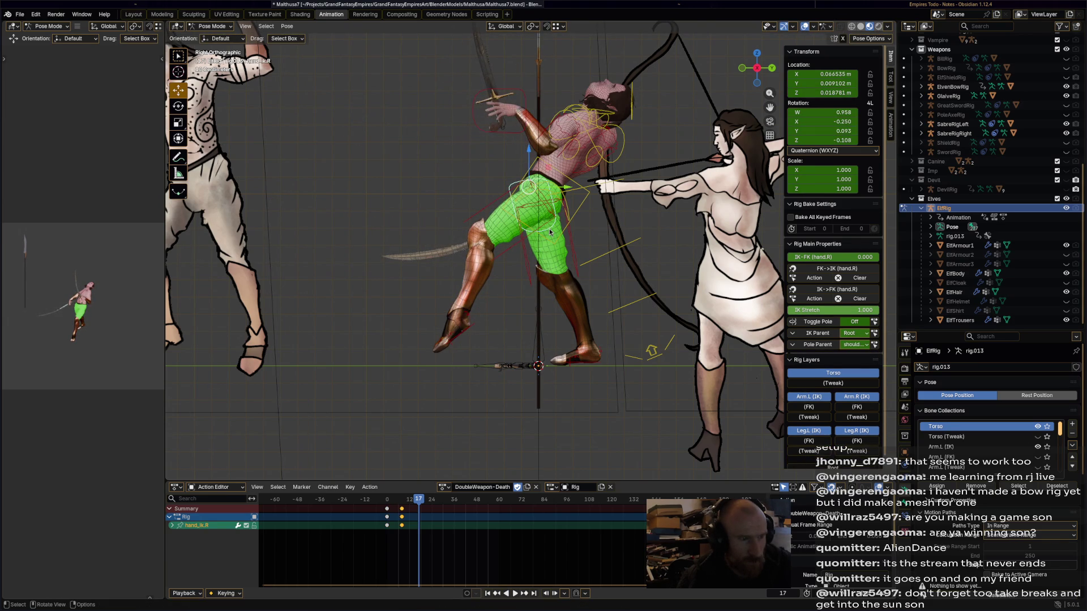
{"action": "left_click", "coordinate": [543, 159]}
{"action": "key", "text": "r"}
{"action": "left_click", "coordinate": [540, 162]}
{"action": "mouse_move", "coordinate": [540, 161]}
{"action": "middle_mouse_down"}
{"action": "mouse_move", "coordinate": [589, 341]}
{"action": "mouse_move", "coordinate": [591, 292]}
{"action": "middle_mouse_up"}
{"action": "left_click_drag", "start_coordinate": [521, 173], "coordinate": [493, 180]}
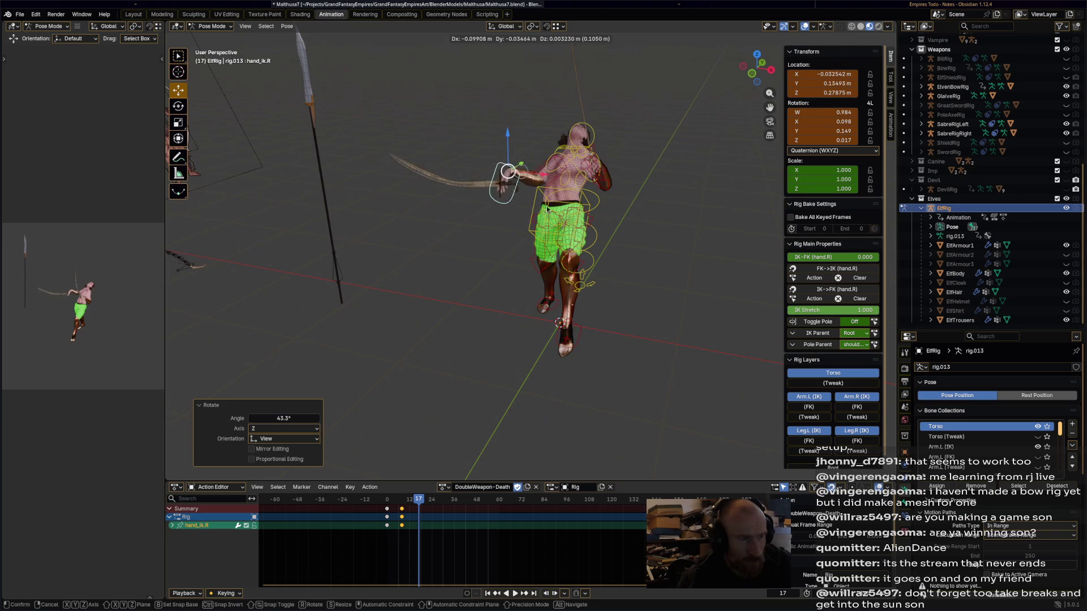
Swing the right sabre upward and keyframe all bones for the stagger at frame 17.
{"action": "left_click", "coordinate": [532, 194]}
{"action": "key", "text": "r"}
{"action": "left_click", "coordinate": [535, 275]}
{"action": "key", "text": "a"}
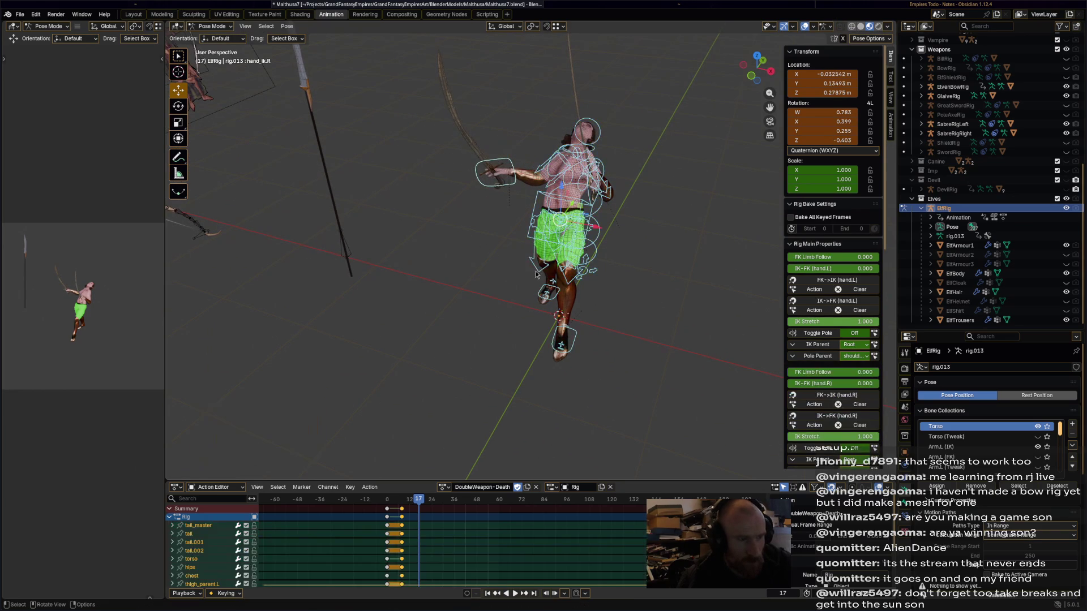
{"action": "key", "text": "i"}
At frame 26, rotate the chest far over and turn the head.
{"action": "middle_click_drag", "start_coordinate": [658, 341], "coordinate": [458, 503]}
{"action": "left_click", "coordinate": [502, 335]}
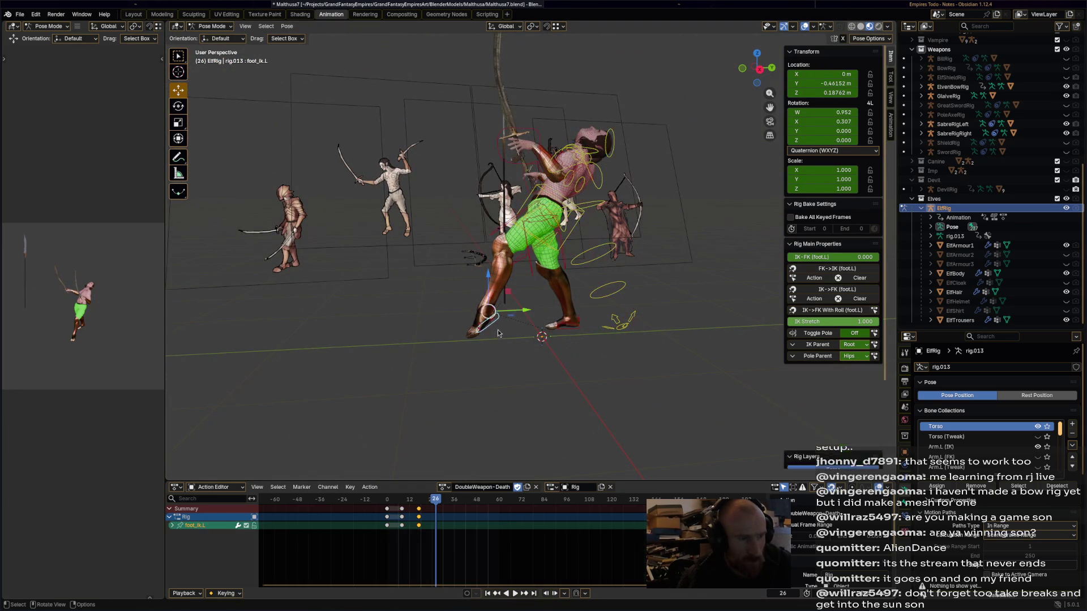
{"action": "left_click", "coordinate": [557, 196]}
{"action": "key", "text": "r"}
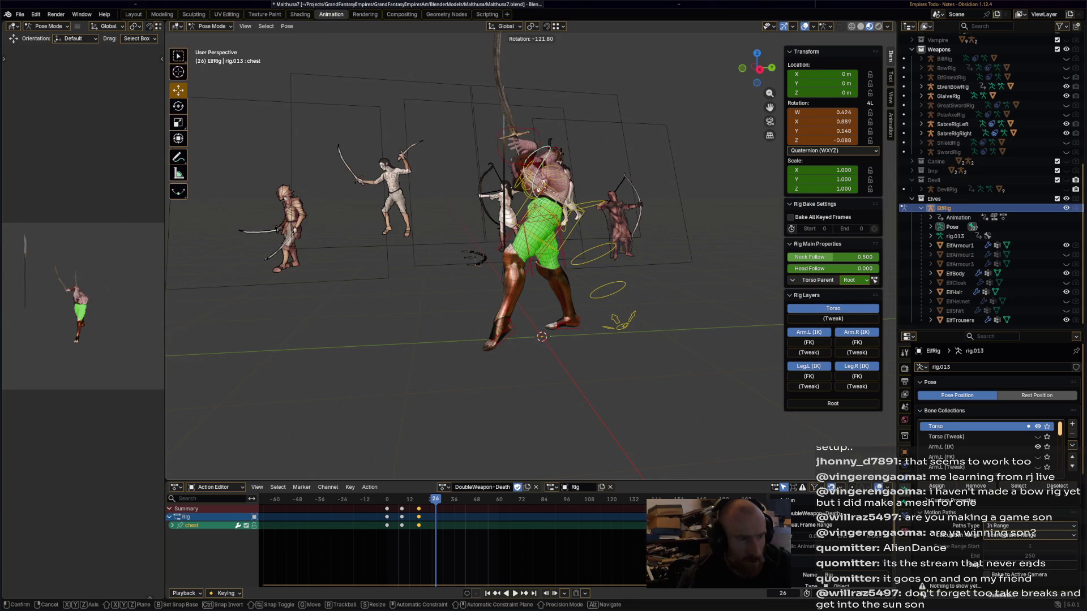
{"action": "left_click", "coordinate": [560, 180]}
{"action": "left_click", "coordinate": [567, 135]}
{"action": "key", "text": "r"}
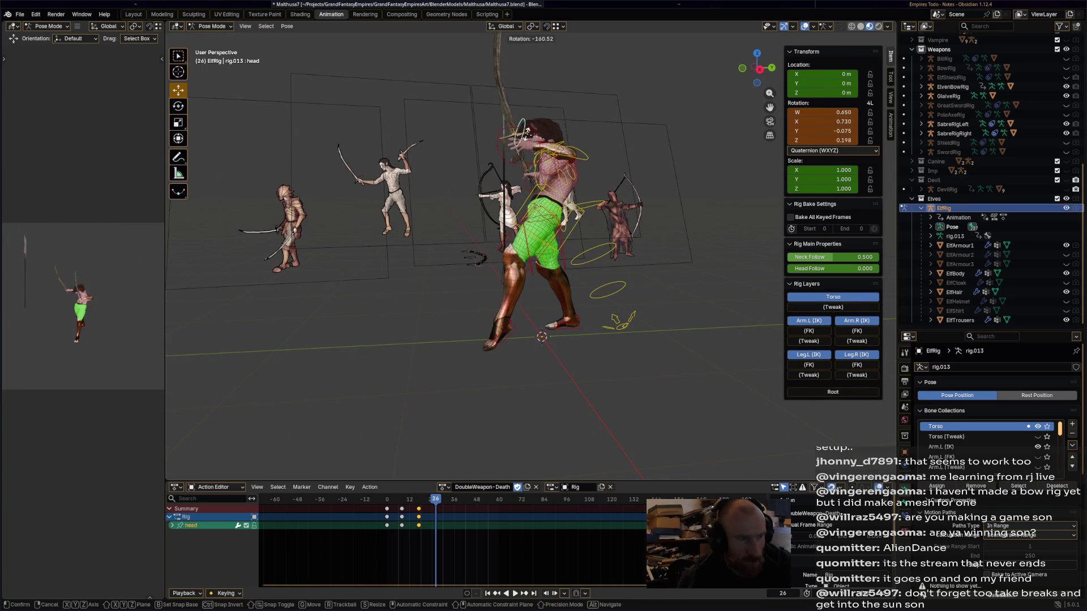
{"action": "left_click", "coordinate": [546, 142]}
Lower, rotate and move the left hand IK control.
{"action": "left_click_drag", "start_coordinate": [533, 136], "coordinate": [519, 192]}
{"action": "key", "text": "r"}
{"action": "left_click", "coordinate": [524, 209]}
{"action": "mouse_move", "coordinate": [524, 209]}
{"action": "middle_mouse_down"}
{"action": "mouse_move", "coordinate": [517, 238]}
{"action": "mouse_move", "coordinate": [506, 205]}
{"action": "middle_mouse_up"}
{"action": "left_click", "coordinate": [506, 204]}
{"action": "left_click", "coordinate": [604, 294]}
{"action": "key", "text": "g"}
{"action": "left_click", "coordinate": [613, 286]}
Twist the torso 41.7° and rotate the head to match.
{"action": "left_click", "coordinate": [588, 272]}
{"action": "middle_click_drag", "start_coordinate": [589, 271], "coordinate": [543, 247]}
{"action": "left_click", "coordinate": [544, 247]}
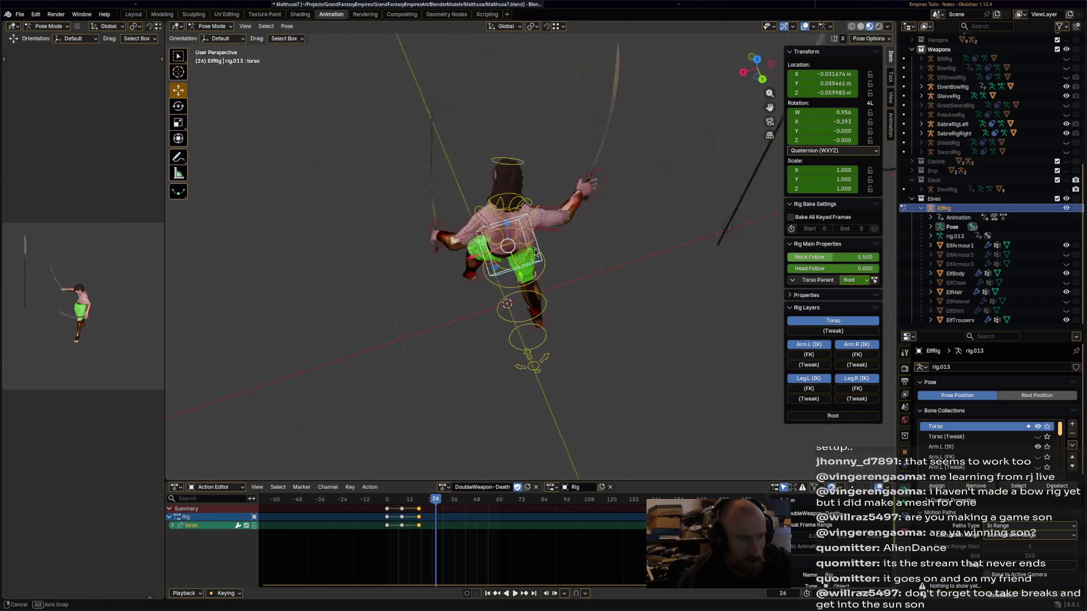
{"action": "key", "text": "r"}
{"action": "left_click", "coordinate": [566, 181]}
{"action": "mouse_move", "coordinate": [566, 181]}
{"action": "middle_mouse_down"}
{"action": "mouse_move", "coordinate": [571, 168]}
{"action": "mouse_move", "coordinate": [606, 212]}
{"action": "middle_mouse_up"}
{"action": "left_click", "coordinate": [571, 168]}
{"action": "key", "text": "r"}
{"action": "left_click", "coordinate": [566, 170]}
Move the left hand again and rotate the head further.
{"action": "left_click", "coordinate": [516, 251]}
{"action": "middle_click_drag", "start_coordinate": [516, 252], "coordinate": [641, 239]}
{"action": "key", "text": "g"}
{"action": "left_click", "coordinate": [606, 224]}
{"action": "left_click", "coordinate": [496, 178]}
{"action": "left_click", "coordinate": [536, 135]}
{"action": "left_click", "coordinate": [536, 134]}
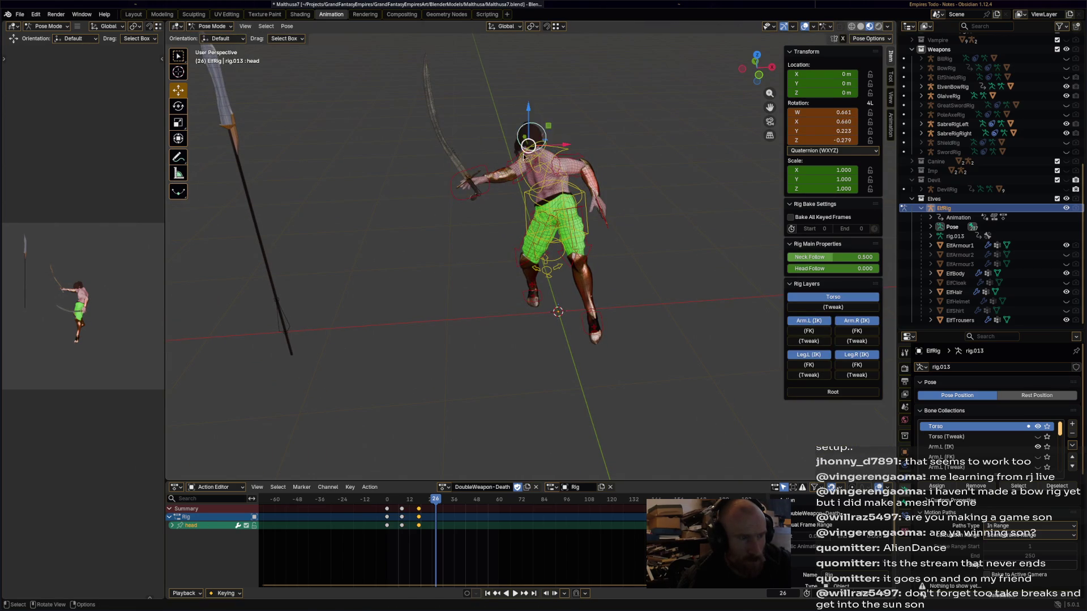
{"action": "middle_click_drag", "start_coordinate": [535, 134], "coordinate": [636, 131]}
{"action": "key", "text": "r"}
{"action": "left_click", "coordinate": [594, 178]}
Select all bones of the falling pose, then reselect the torso.
{"action": "key", "text": "a"}
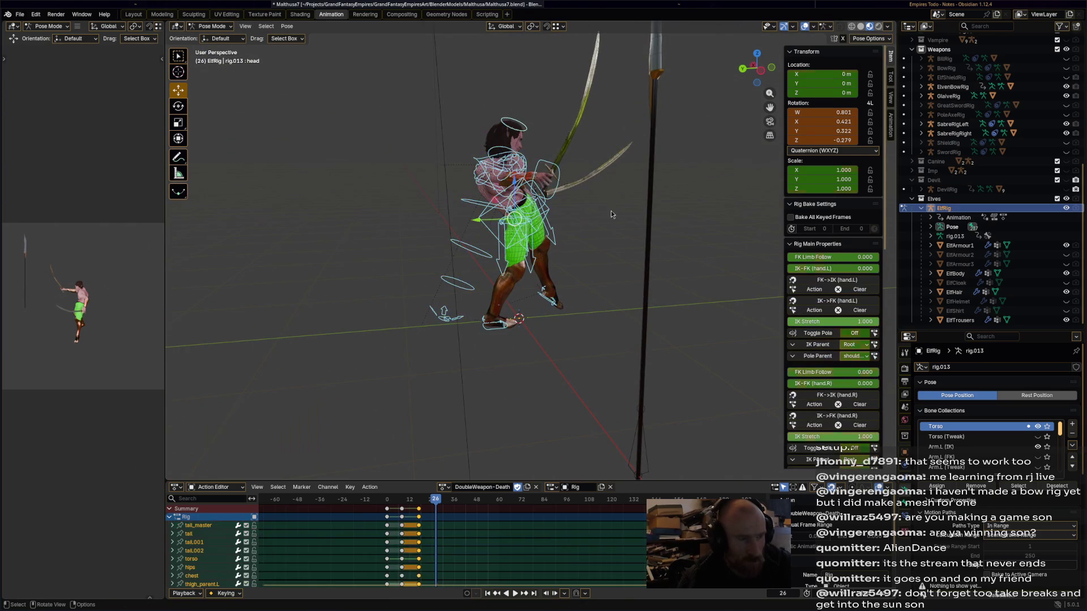
{"action": "mouse_move", "coordinate": [487, 340]}
{"action": "middle_mouse_down"}
{"action": "mouse_move", "coordinate": [552, 221]}
{"action": "mouse_move", "coordinate": [597, 260]}
{"action": "middle_mouse_up"}
{"action": "left_click", "coordinate": [542, 196]}
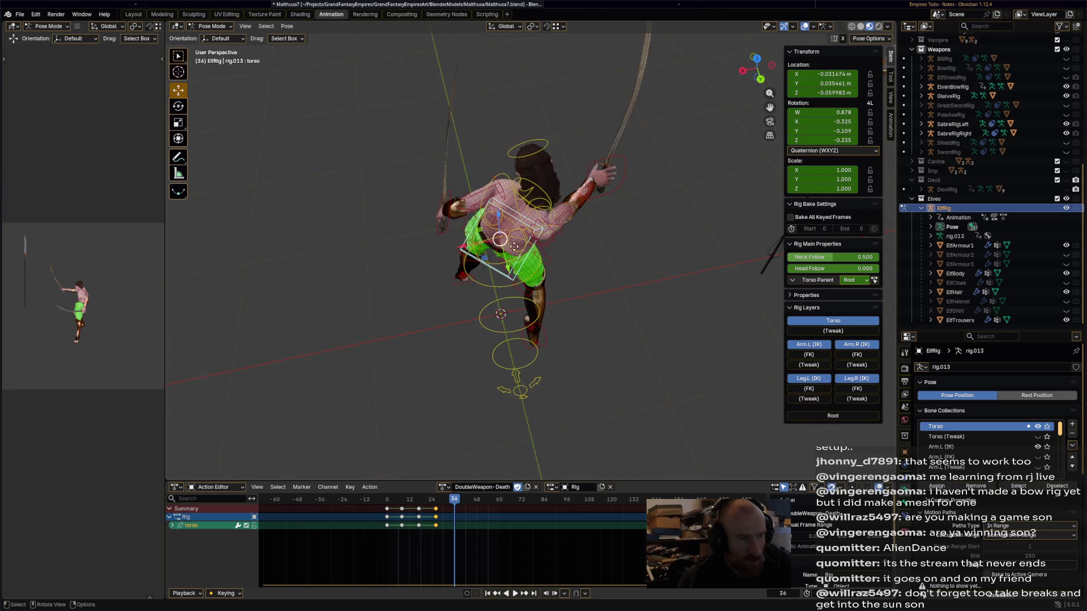
Rotate the torso 48.1° and turn the head 121° toward the ground.
{"action": "key", "text": "r"}
{"action": "left_click", "coordinate": [634, 294]}
{"action": "mouse_move", "coordinate": [634, 294]}
{"action": "middle_mouse_down"}
{"action": "mouse_move", "coordinate": [682, 342]}
{"action": "mouse_move", "coordinate": [726, 290]}
{"action": "mouse_move", "coordinate": [679, 294]}
{"action": "mouse_move", "coordinate": [650, 359]}
{"action": "mouse_move", "coordinate": [501, 396]}
{"action": "middle_mouse_up"}
{"action": "left_click", "coordinate": [697, 265]}
{"action": "left_click", "coordinate": [693, 266]}
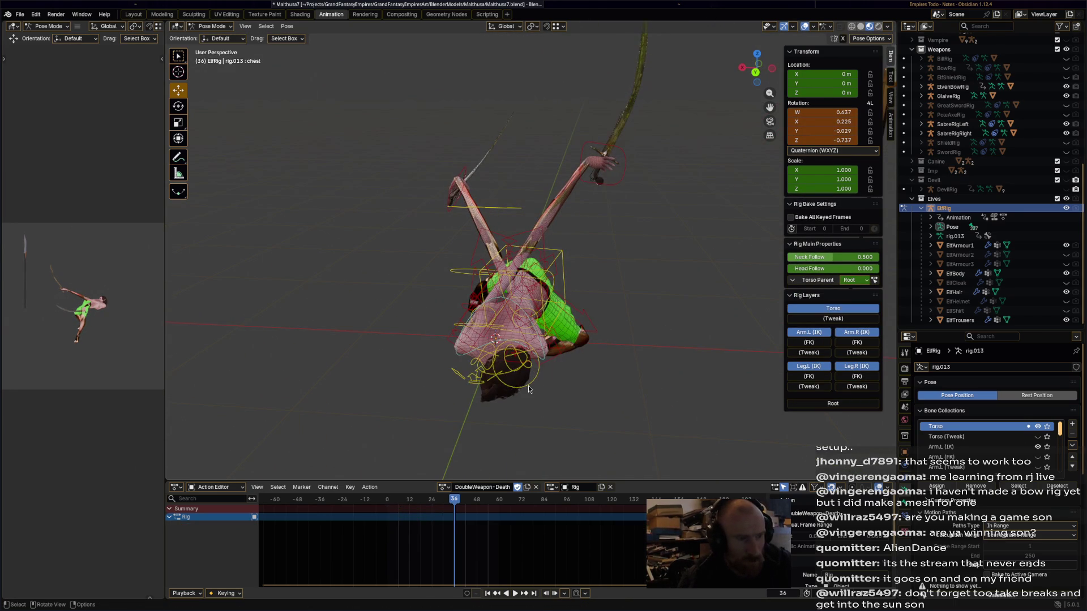
{"action": "left_click", "coordinate": [528, 388]}
{"action": "key", "text": "r"}
{"action": "left_click", "coordinate": [412, 376]}
Move the right hand IK target down and reorient it for the fall.
{"action": "left_click", "coordinate": [620, 184]}
{"action": "key", "text": "g"}
{"action": "left_click", "coordinate": [424, 419]}
{"action": "middle_click_drag", "start_coordinate": [425, 419], "coordinate": [646, 396]}
{"action": "key", "text": "g"}
{"action": "left_click", "coordinate": [634, 339]}
{"action": "middle_click_drag", "start_coordinate": [634, 340], "coordinate": [605, 397]}
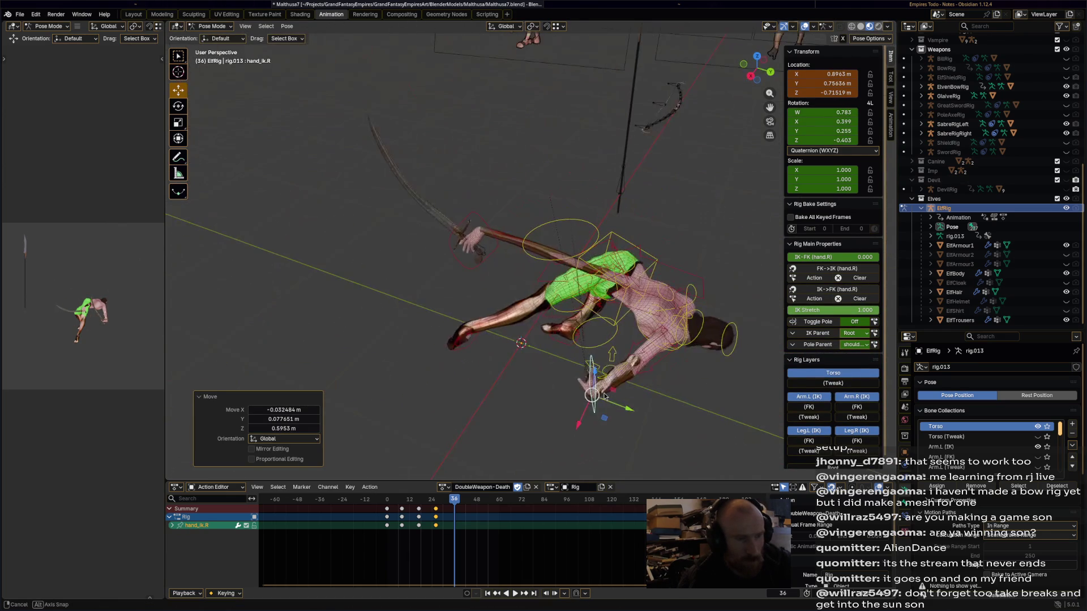
{"action": "key", "text": "r"}
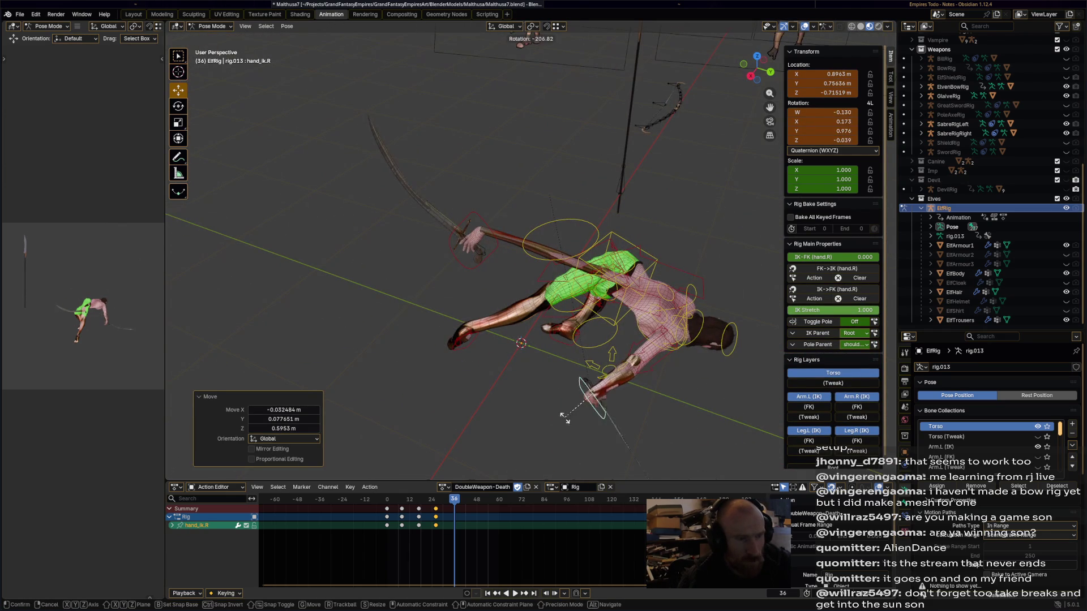
{"action": "right_click", "coordinate": [565, 417]}
{"action": "key", "text": "g"}
{"action": "left_click", "coordinate": [701, 423]}
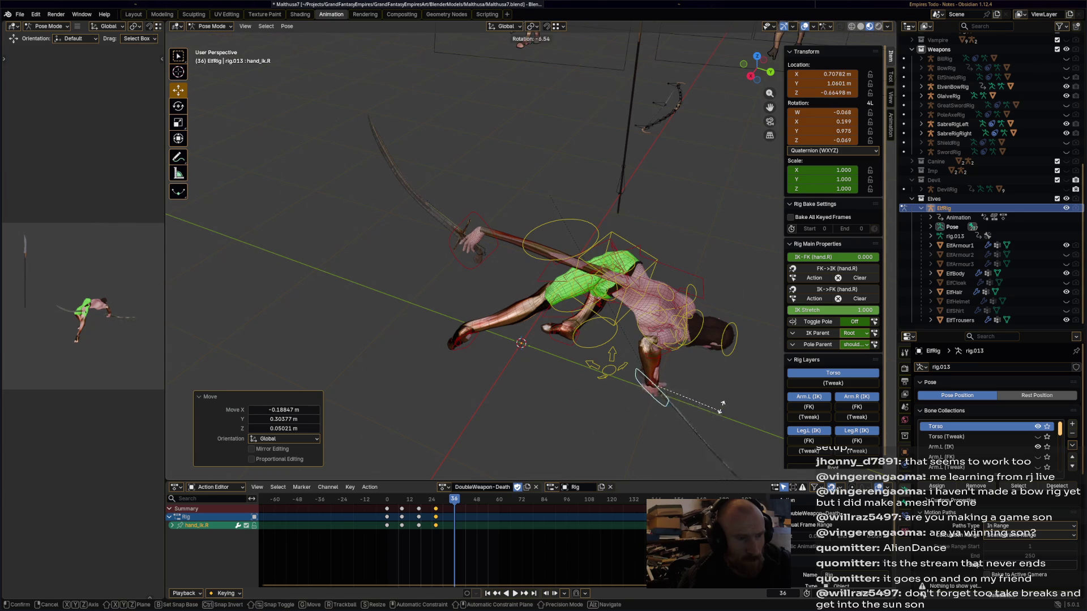
{"action": "left_click", "coordinate": [719, 412]}
Move and rotate the left hand target into the sprawled pose.
{"action": "left_click", "coordinate": [478, 240]}
{"action": "key", "text": "g"}
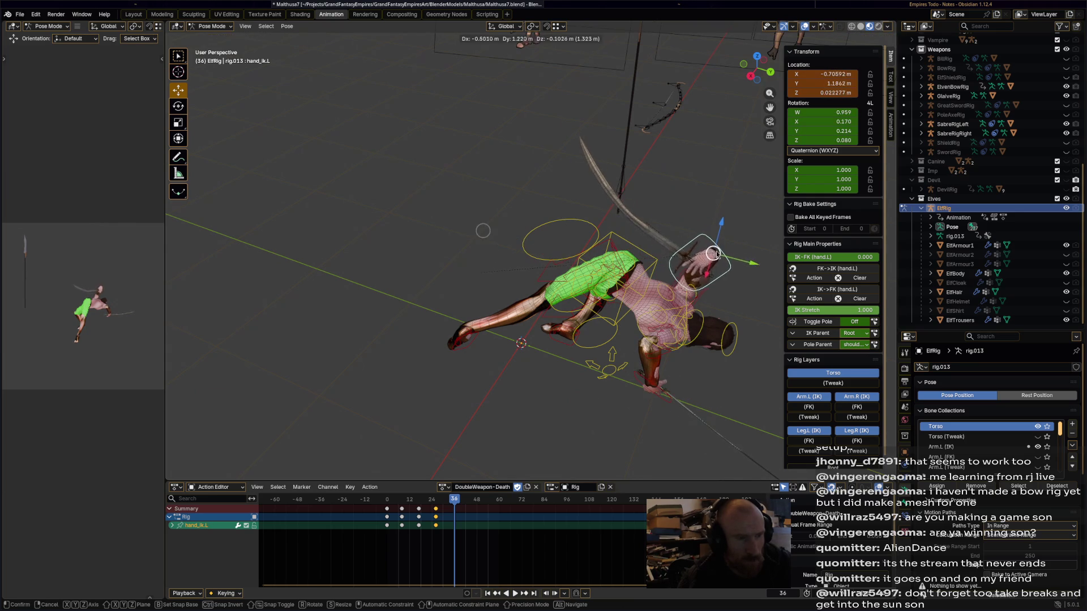
{"action": "left_click", "coordinate": [483, 230]}
{"action": "mouse_move", "coordinate": [483, 231]}
{"action": "middle_mouse_down"}
{"action": "mouse_move", "coordinate": [561, 351]}
{"action": "mouse_move", "coordinate": [526, 181]}
{"action": "middle_mouse_up"}
{"action": "key", "text": "g"}
{"action": "key", "text": "r"}
{"action": "left_click", "coordinate": [593, 358]}
Rotate the left hand to 149° and reposition it.
{"action": "mouse_move", "coordinate": [593, 358]}
{"action": "middle_mouse_down"}
{"action": "mouse_move", "coordinate": [505, 391]}
{"action": "mouse_move", "coordinate": [391, 385]}
{"action": "middle_mouse_up"}
{"action": "key", "text": "r"}
{"action": "left_click", "coordinate": [861, 247]}
{"action": "scroll", "coordinate": [990, 273], "scroll_direction": "up", "scroll_amount": 2}
{"action": "mouse_move", "coordinate": [543, 294]}
{"action": "middle_mouse_down"}
{"action": "mouse_move", "coordinate": [415, 260]}
{"action": "mouse_move", "coordinate": [510, 314]}
{"action": "mouse_move", "coordinate": [623, 315]}
{"action": "middle_mouse_up"}
{"action": "key", "text": "g"}
{"action": "left_click", "coordinate": [380, 261]}
Turn the right foot target 101° and move it into place.
{"action": "left_click", "coordinate": [486, 259]}
{"action": "mouse_move", "coordinate": [486, 259]}
{"action": "middle_mouse_down"}
{"action": "mouse_move", "coordinate": [558, 218]}
{"action": "mouse_move", "coordinate": [547, 189]}
{"action": "mouse_move", "coordinate": [552, 277]}
{"action": "middle_mouse_up"}
{"action": "left_click", "coordinate": [525, 294]}
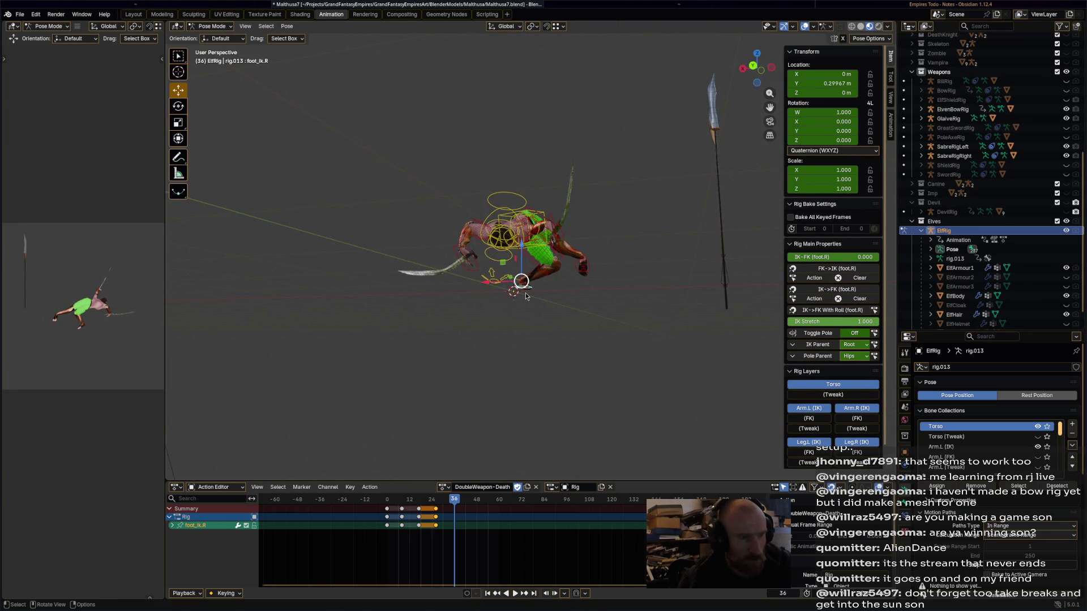
{"action": "left_click", "coordinate": [480, 324]}
{"action": "mouse_move", "coordinate": [480, 324]}
{"action": "middle_mouse_down"}
{"action": "mouse_move", "coordinate": [630, 325]}
{"action": "mouse_move", "coordinate": [640, 351]}
{"action": "middle_mouse_up"}
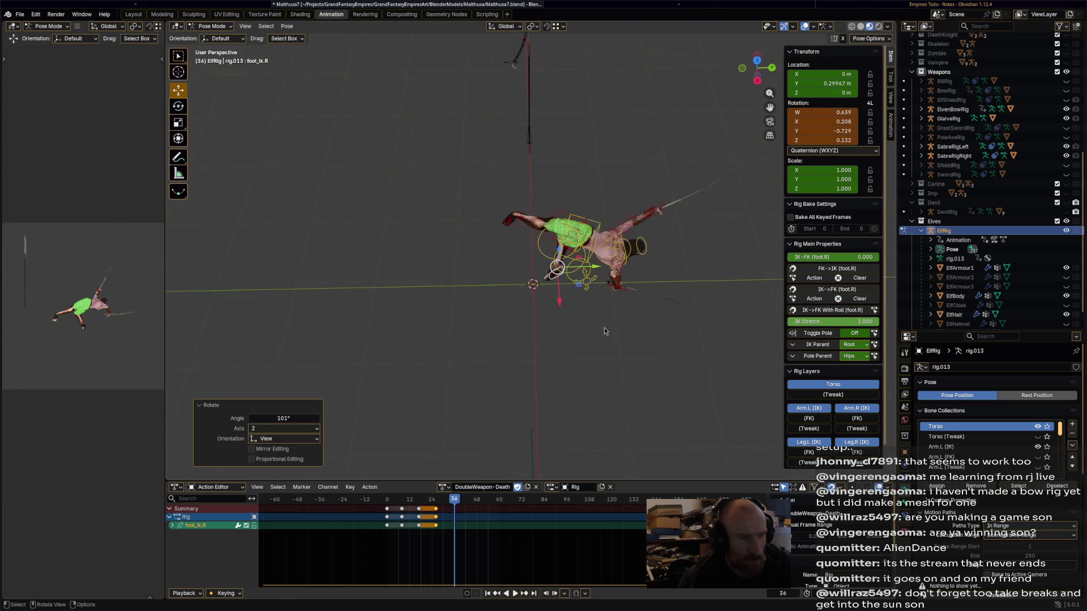
{"action": "key", "text": "g"}
{"action": "left_click", "coordinate": [558, 287]}
{"action": "middle_click_drag", "start_coordinate": [558, 287], "coordinate": [557, 234]}
{"action": "scroll", "coordinate": [558, 234], "scroll_direction": "up", "scroll_amount": 2}
Rotate the hips and turn the left foot target to 200°.
{"action": "left_click", "coordinate": [572, 189]}
{"action": "key", "text": "r"}
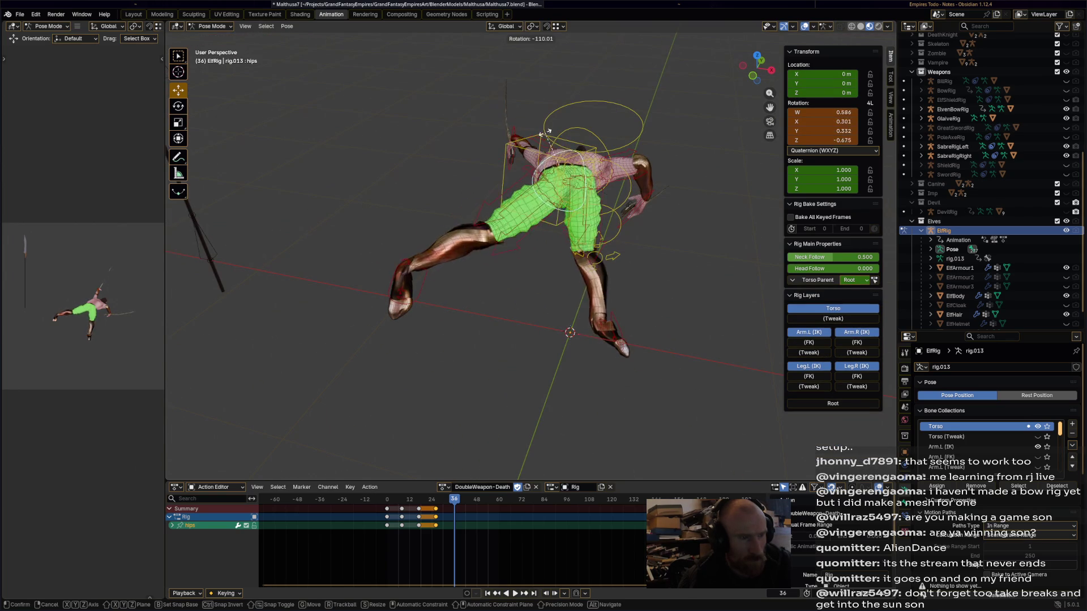
{"action": "left_click", "coordinate": [463, 277]}
{"action": "left_click", "coordinate": [403, 280]}
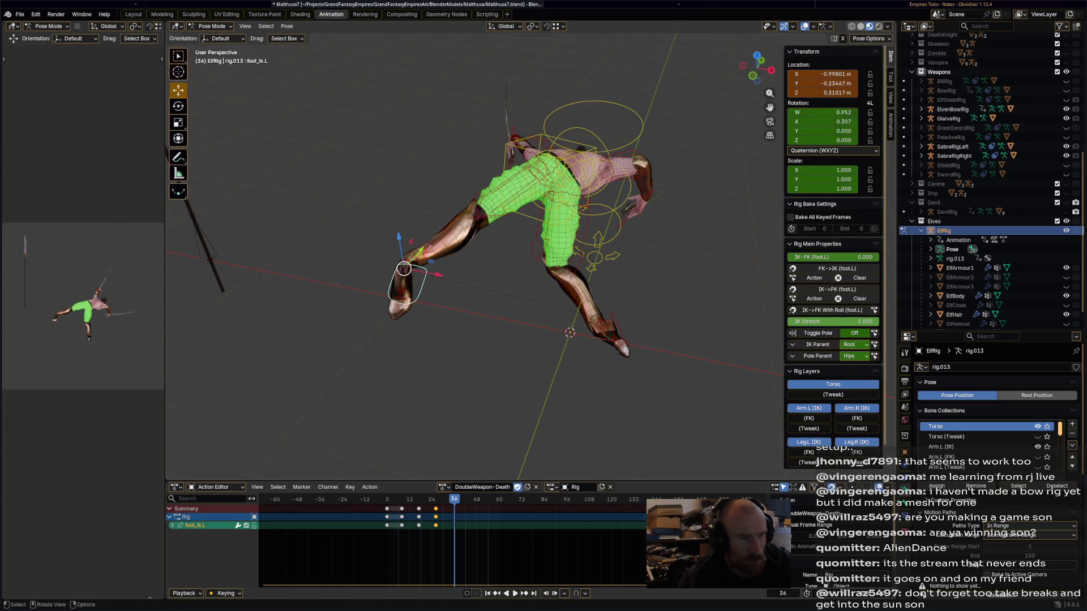
{"action": "key", "text": "r"}
{"action": "left_click", "coordinate": [443, 318]}
{"action": "mouse_move", "coordinate": [444, 317]}
{"action": "middle_mouse_down"}
{"action": "mouse_move", "coordinate": [483, 296]}
{"action": "mouse_move", "coordinate": [463, 310]}
{"action": "mouse_move", "coordinate": [548, 367]}
{"action": "mouse_move", "coordinate": [664, 305]}
{"action": "mouse_move", "coordinate": [560, 255]}
{"action": "middle_mouse_up"}
{"action": "key", "text": "r"}
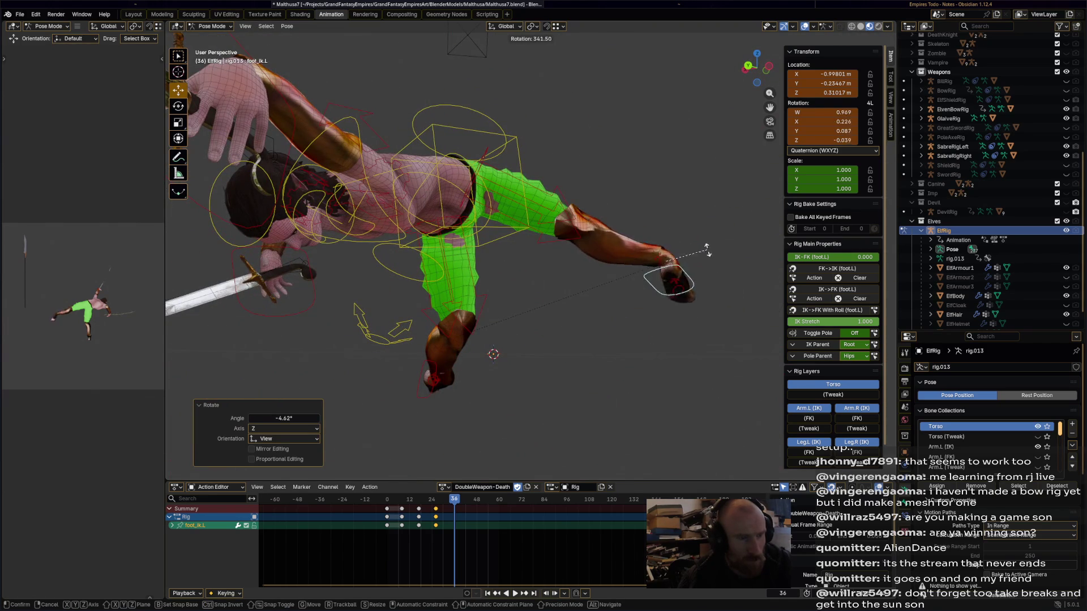
{"action": "left_click", "coordinate": [573, 231]}
Rework the left foot target's rotation and position.
{"action": "left_click", "coordinate": [291, 27]}
{"action": "middle_click_drag", "start_coordinate": [696, 165], "coordinate": [651, 239]}
{"action": "key", "text": "r"}
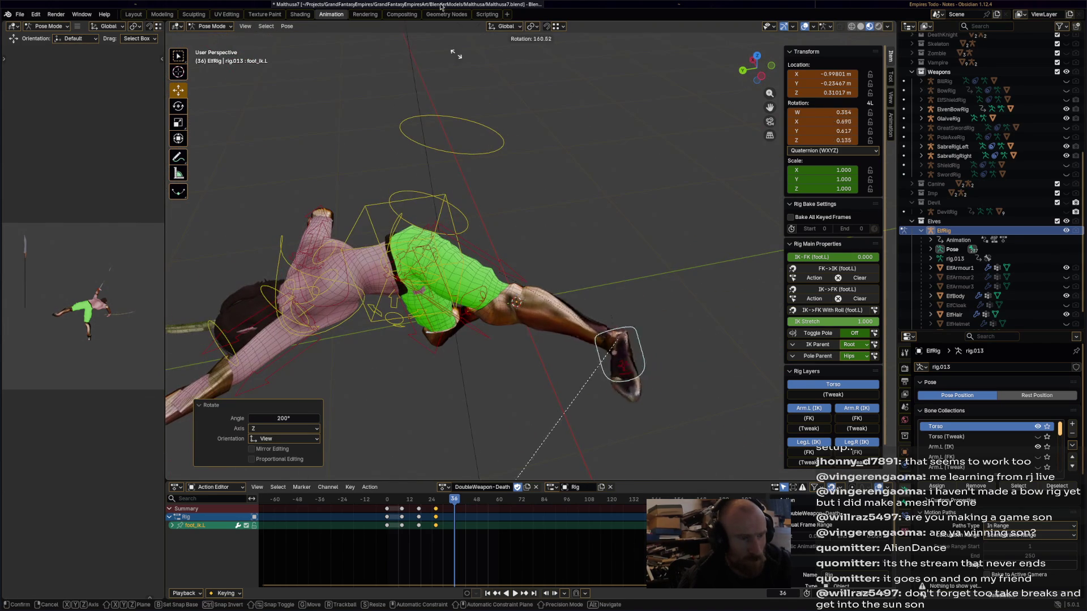
{"action": "left_click", "coordinate": [568, 360]}
{"action": "mouse_move", "coordinate": [569, 361]}
{"action": "middle_mouse_down"}
{"action": "mouse_move", "coordinate": [467, 345]}
{"action": "mouse_move", "coordinate": [470, 386]}
{"action": "mouse_move", "coordinate": [419, 314]}
{"action": "middle_mouse_up"}
{"action": "key", "text": "g"}
{"action": "key", "text": "r"}
{"action": "left_click", "coordinate": [440, 301]}
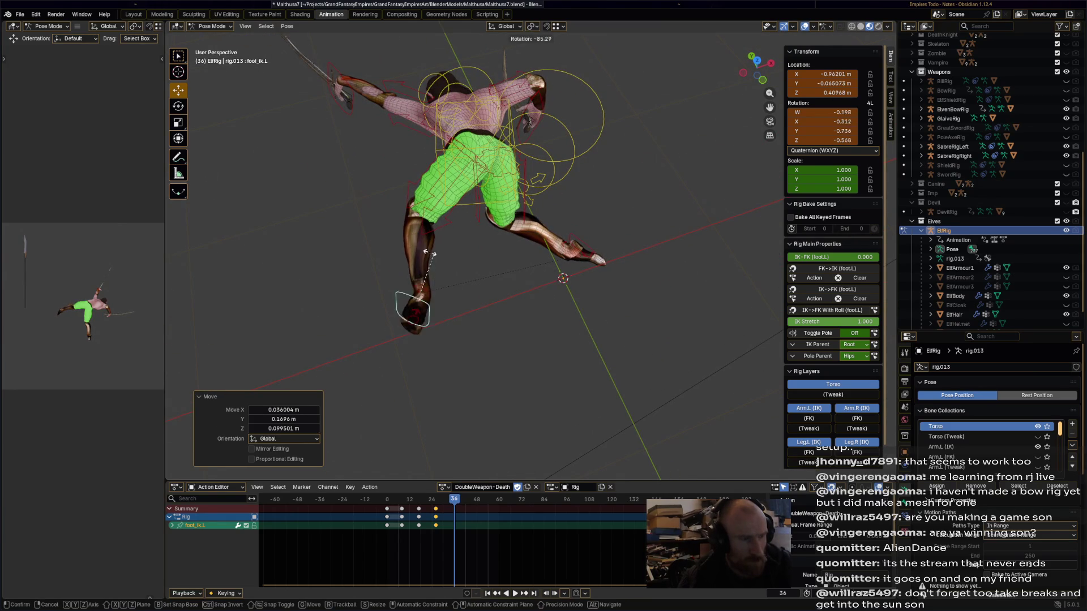
Lift the left foot target up with a final move and rotation.
{"action": "key", "text": "r"}
{"action": "left_click", "coordinate": [472, 320]}
{"action": "middle_click_drag", "start_coordinate": [473, 319], "coordinate": [566, 272]}
{"action": "key", "text": "g"}
{"action": "key", "text": "r"}
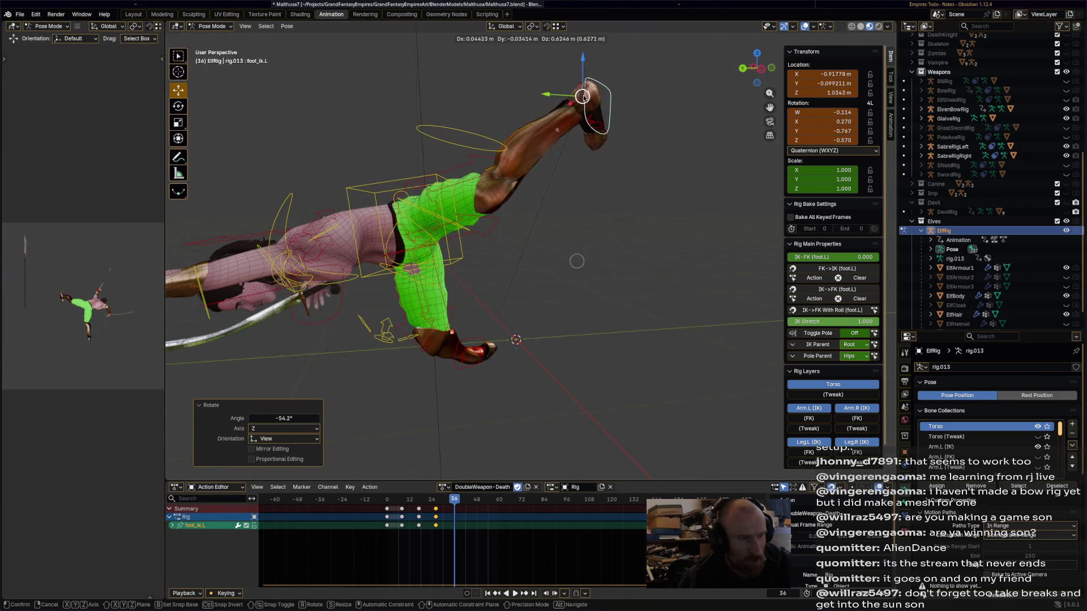
{"action": "left_click", "coordinate": [570, 259]}
{"action": "left_click", "coordinate": [570, 260]}
Raise the right foot target upward.
{"action": "middle_click_drag", "start_coordinate": [570, 260], "coordinate": [494, 305]}
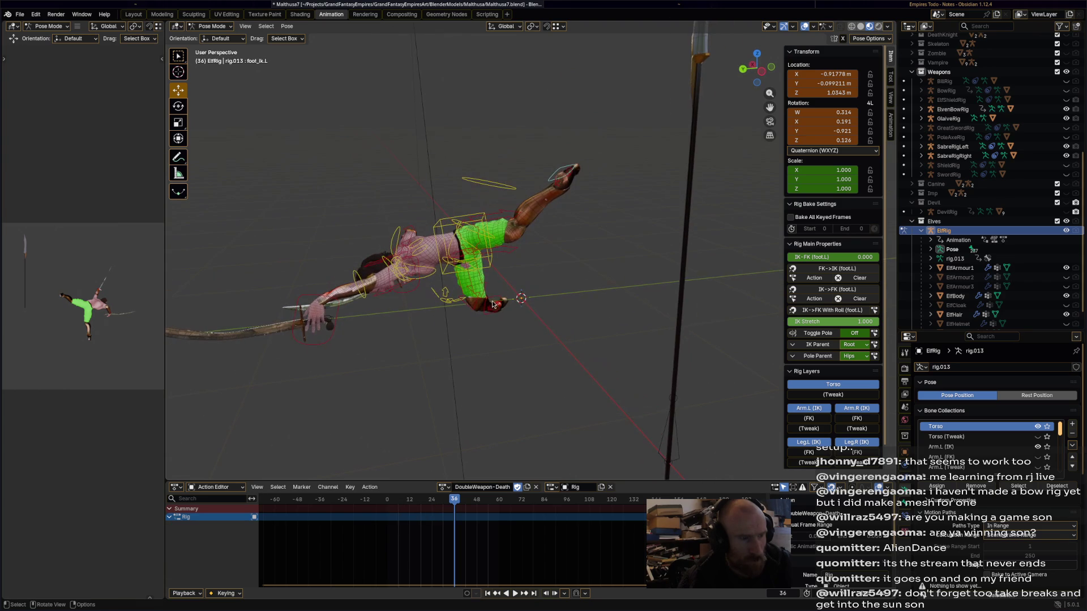
{"action": "left_click", "coordinate": [497, 302]}
{"action": "key", "text": "g"}
{"action": "left_click", "coordinate": [452, 256]}
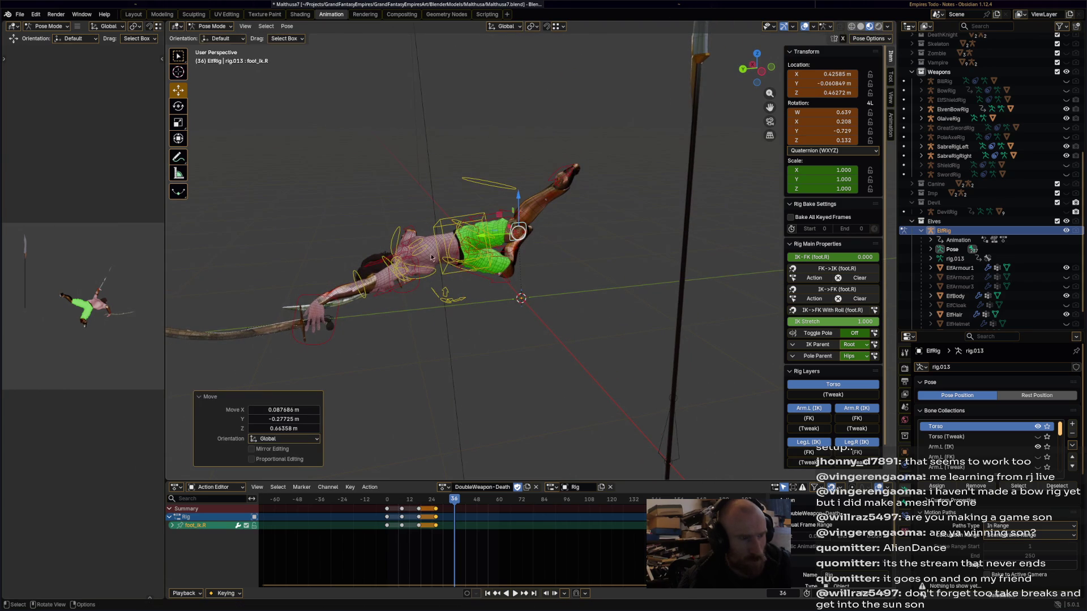
Rotate the chest and turn the head 122°.
{"action": "left_click", "coordinate": [399, 239]}
{"action": "key", "text": "r"}
{"action": "left_click", "coordinate": [453, 220]}
{"action": "left_click", "coordinate": [388, 206]}
{"action": "key", "text": "r"}
{"action": "left_click", "coordinate": [423, 185]}
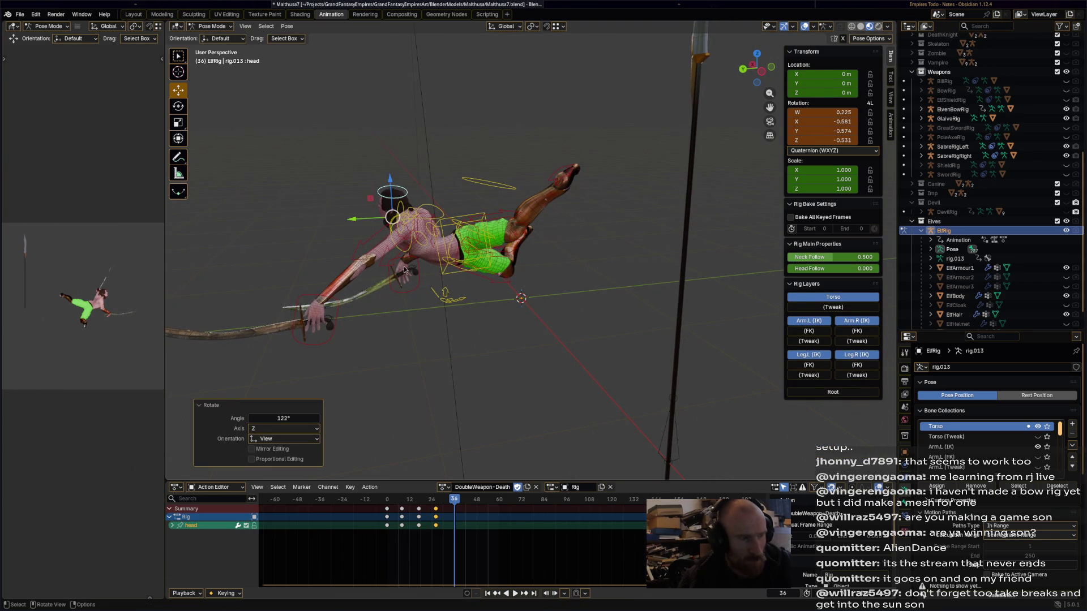
Reposition the left and right hand targets for the final lying pose.
{"action": "left_click", "coordinate": [333, 318]}
{"action": "key", "text": "g"}
{"action": "left_click", "coordinate": [407, 305]}
{"action": "mouse_move", "coordinate": [473, 311]}
{"action": "middle_mouse_down"}
{"action": "mouse_move", "coordinate": [582, 342]}
{"action": "mouse_move", "coordinate": [682, 298]}
{"action": "middle_mouse_up"}
{"action": "key", "text": "g"}
{"action": "left_click", "coordinate": [606, 328]}
{"action": "middle_click_drag", "start_coordinate": [606, 327], "coordinate": [668, 298]}
{"action": "left_click", "coordinate": [668, 304]}
{"action": "key", "text": "g"}
{"action": "left_click", "coordinate": [646, 314]}
Play back the fall and settle on frame 31.
{"action": "key", "text": "a"}
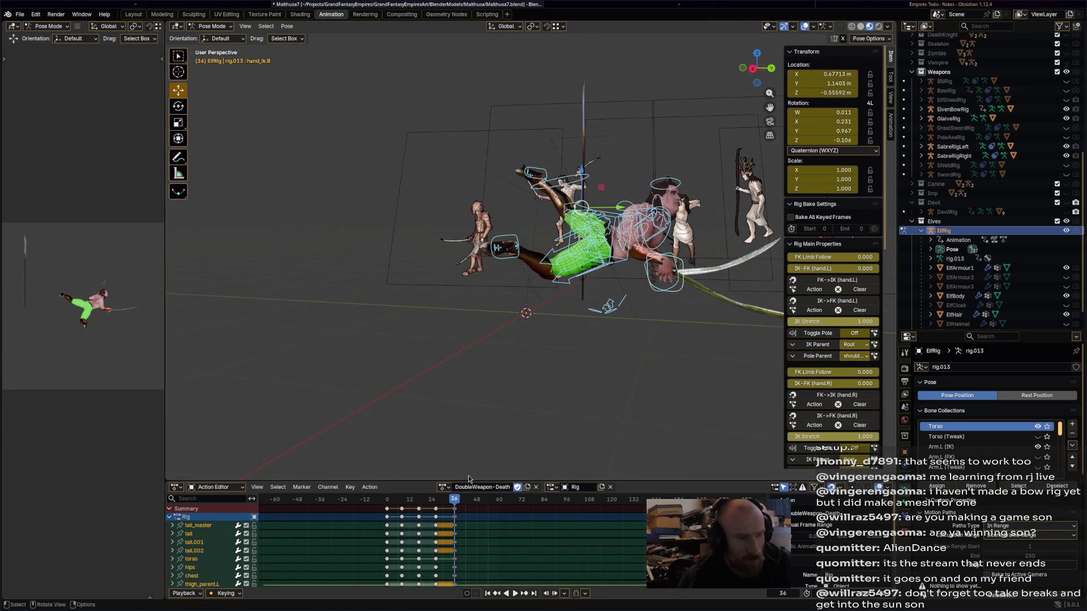
{"action": "key", "text": "space"}
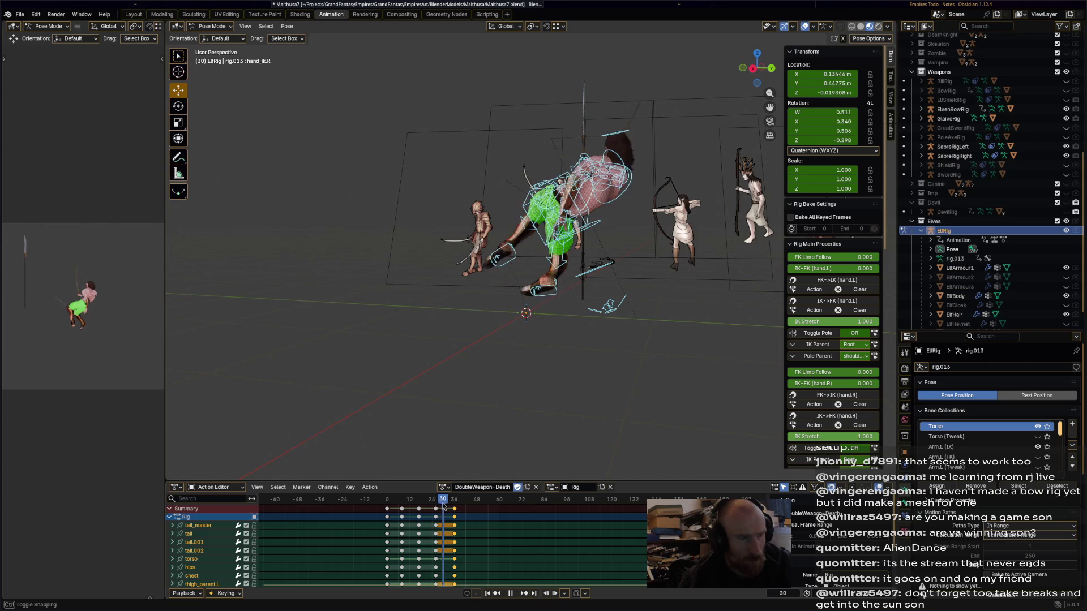
{"action": "key", "text": "Escape"}
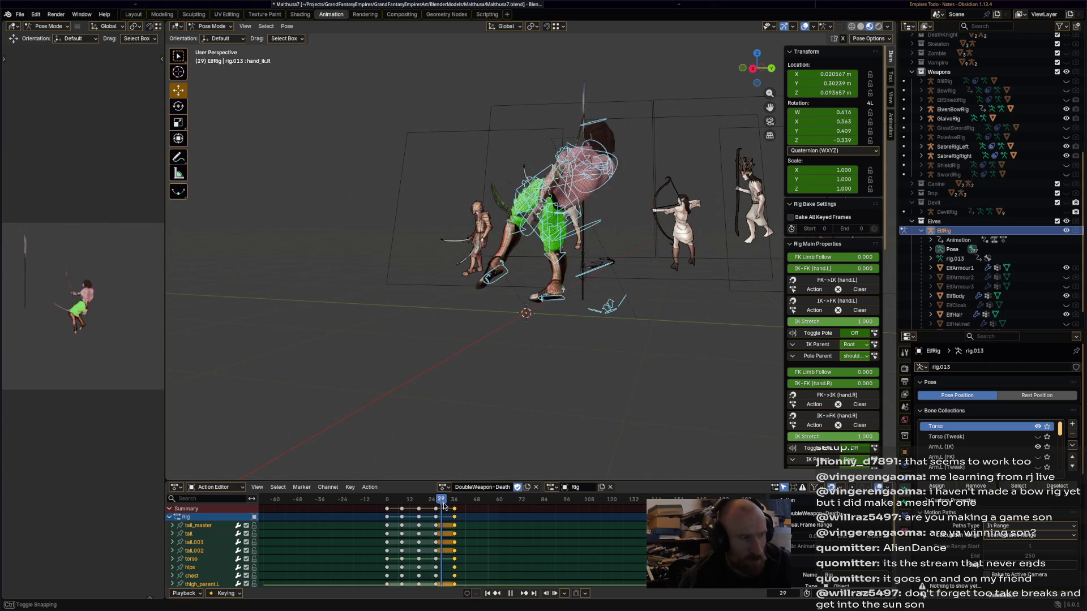
{"action": "middle_click_drag", "start_coordinate": [549, 372], "coordinate": [462, 478]}
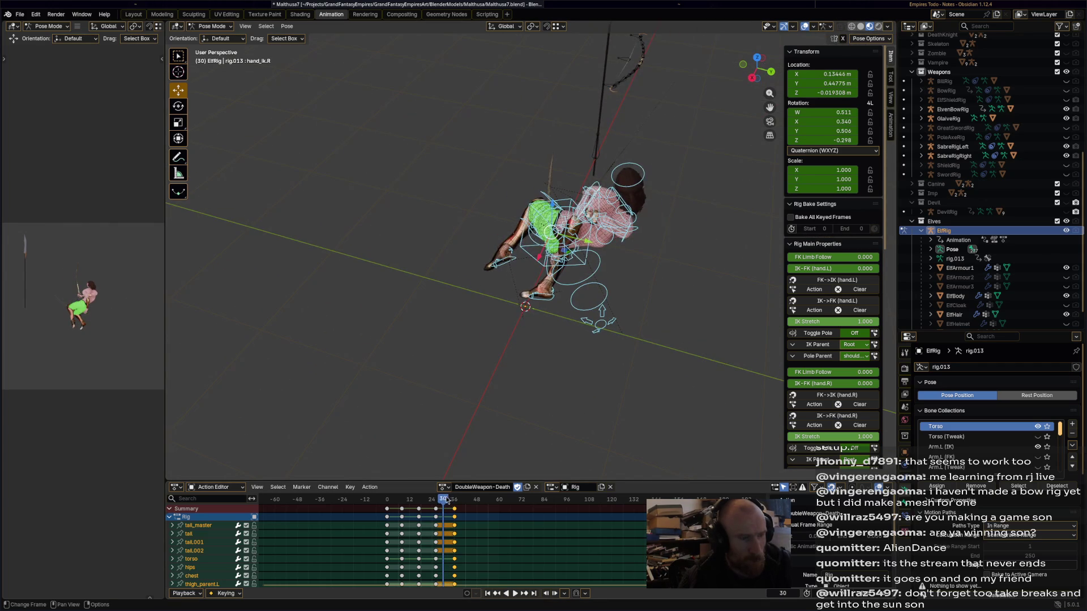
{"action": "left_click", "coordinate": [446, 497]}
{"action": "middle_click_drag", "start_coordinate": [572, 367], "coordinate": [449, 480]}
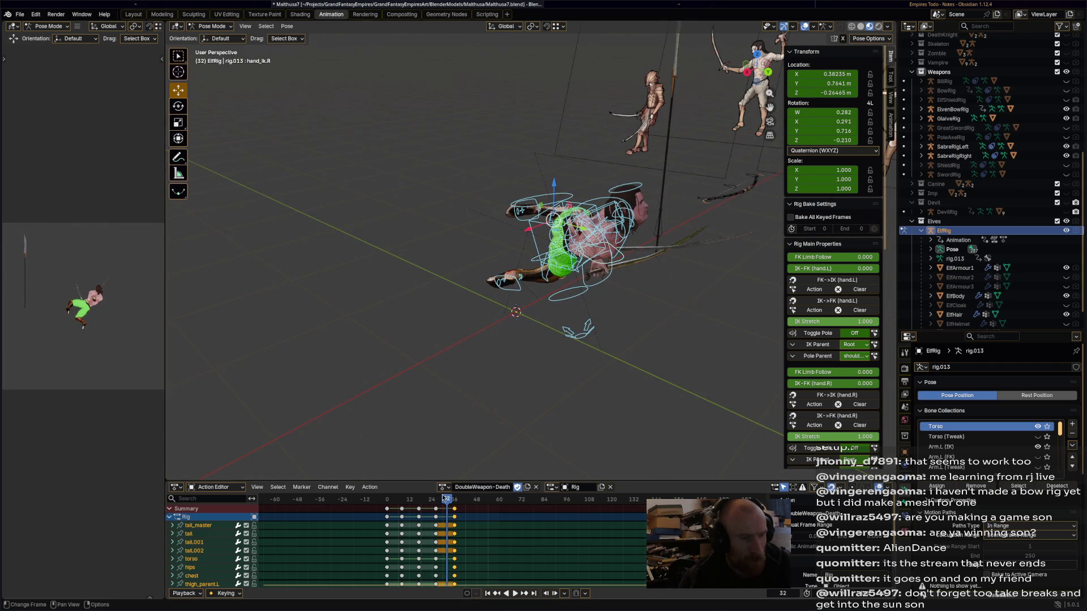
{"action": "key", "text": "Left"}
Reposition the left and right sabre hand targets at frame 31.
{"action": "mouse_move", "coordinate": [566, 371]}
{"action": "middle_mouse_down"}
{"action": "mouse_move", "coordinate": [686, 267]}
{"action": "mouse_move", "coordinate": [591, 240]}
{"action": "middle_mouse_up"}
{"action": "left_click", "coordinate": [613, 252]}
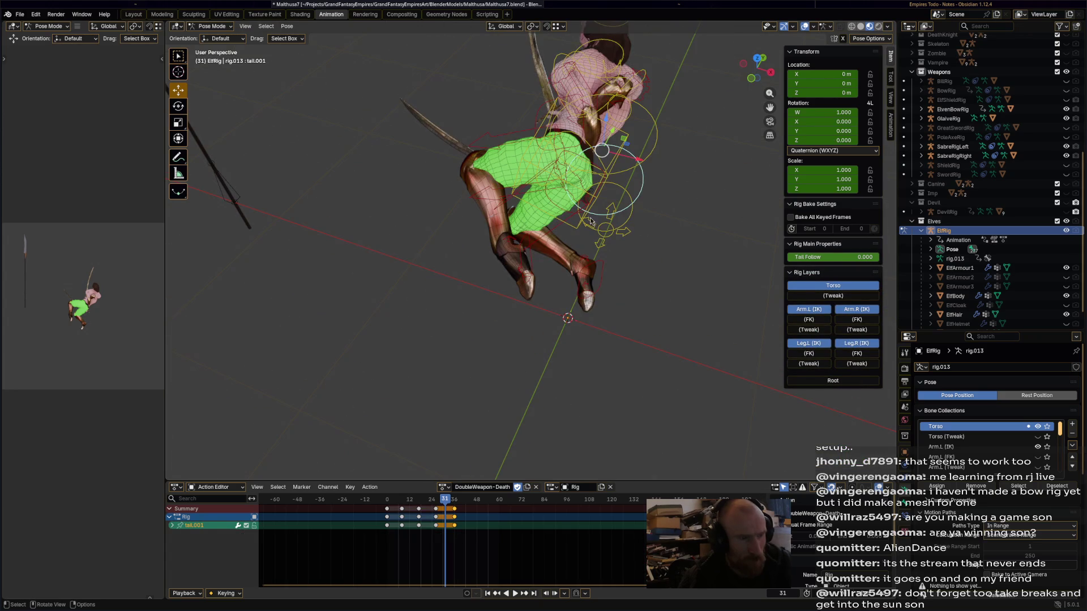
{"action": "left_click", "coordinate": [586, 215]}
{"action": "left_click", "coordinate": [573, 183]}
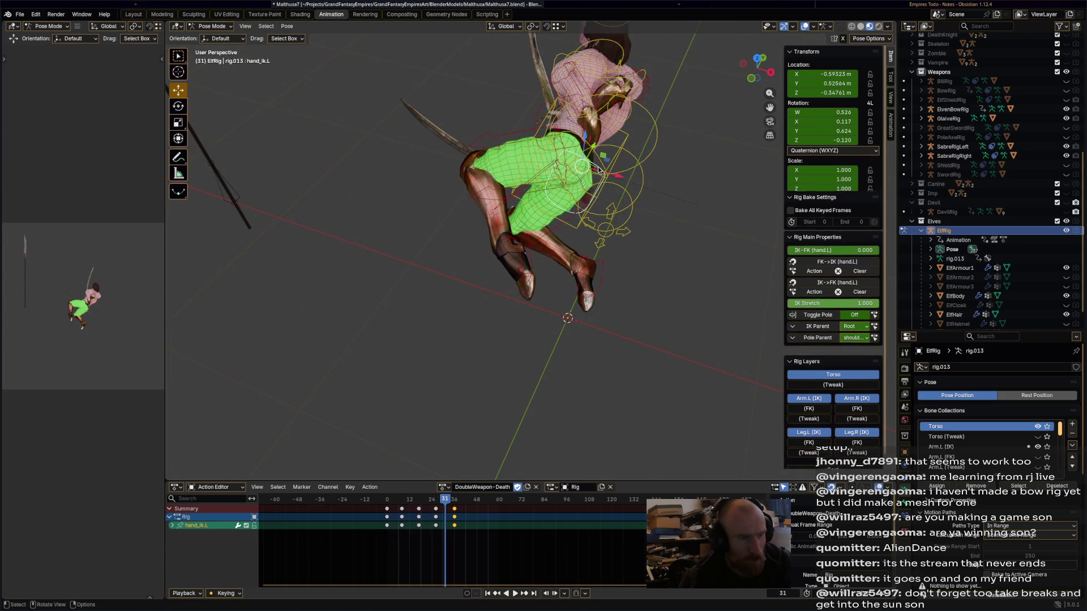
{"action": "key", "text": "g"}
{"action": "left_click", "coordinate": [591, 118]}
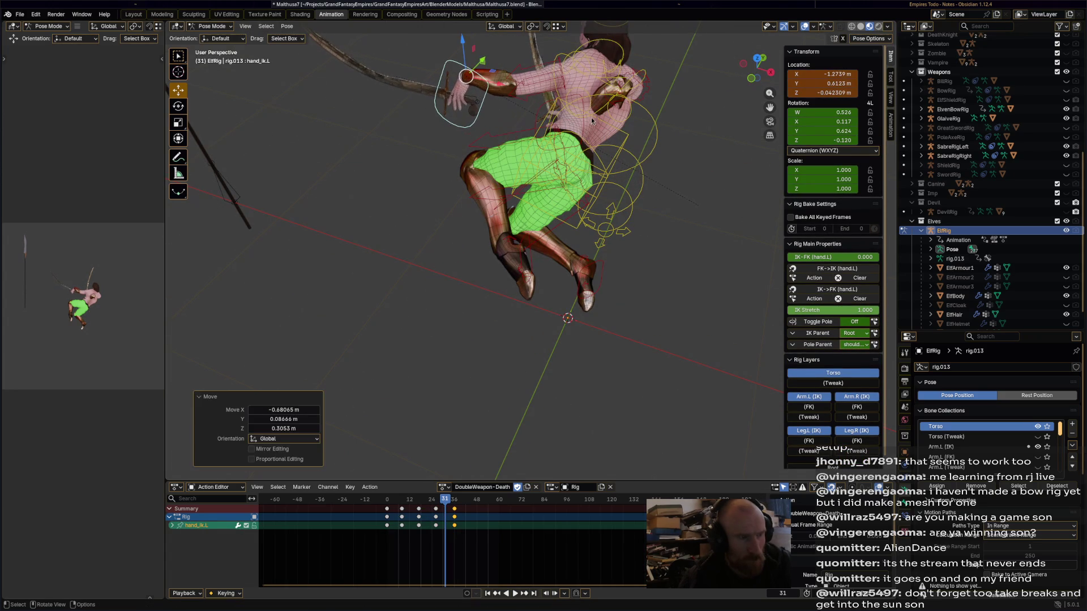
{"action": "left_click", "coordinate": [540, 112]}
{"action": "left_click_drag", "start_coordinate": [685, 160], "coordinate": [566, 121]}
{"action": "left_click", "coordinate": [684, 155]}
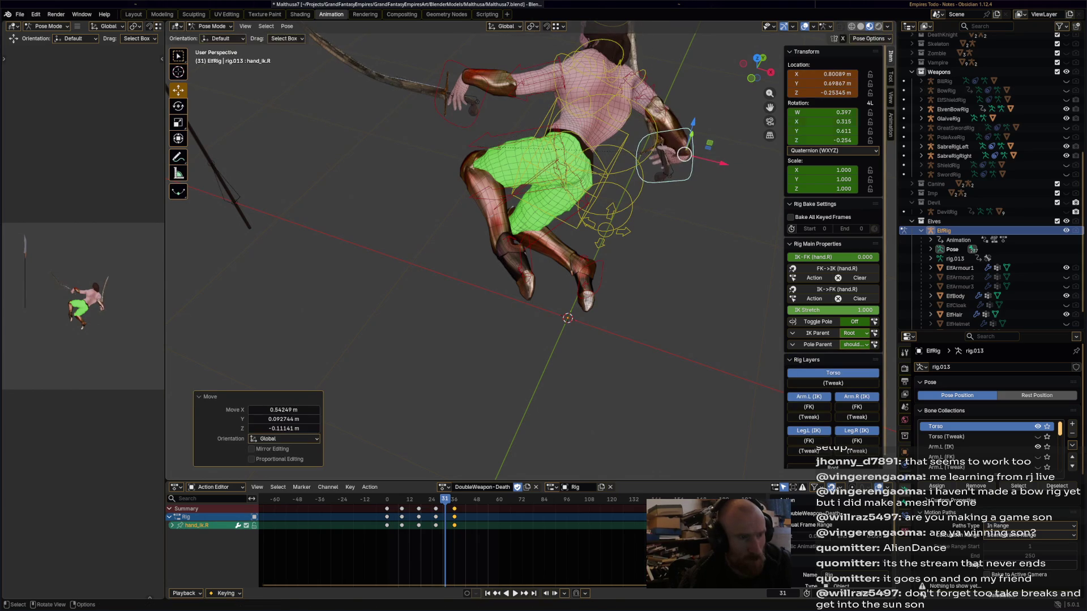
{"action": "left_click", "coordinate": [679, 143]}
Select all bones, scrub to frame 50, and lower the torso.
{"action": "key", "text": "a"}
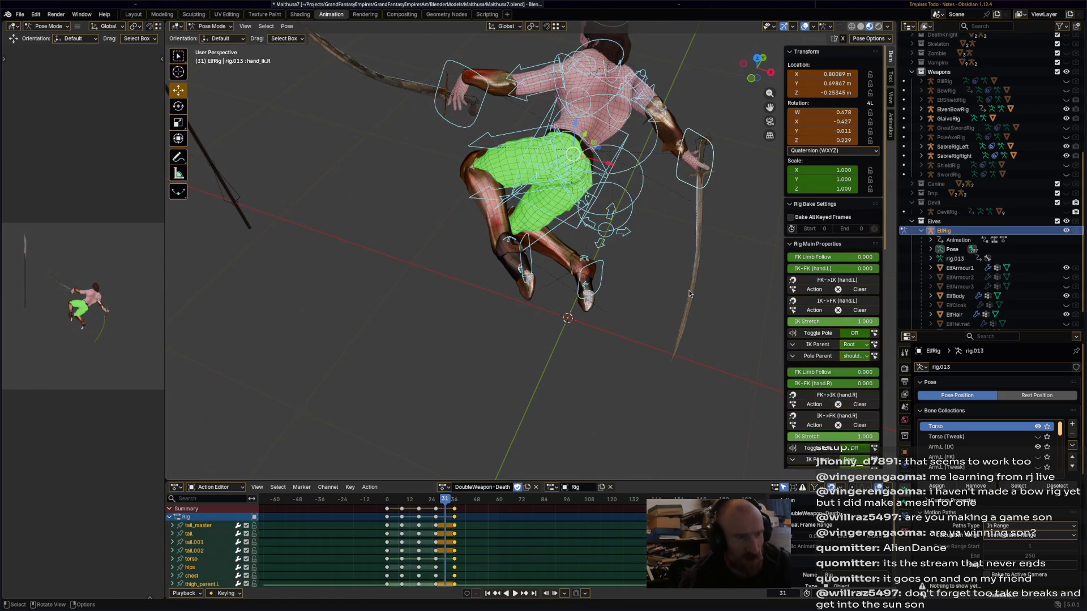
{"action": "mouse_move", "coordinate": [445, 500]}
{"action": "left_mouse_down"}
{"action": "mouse_move", "coordinate": [398, 501]}
{"action": "mouse_move", "coordinate": [459, 511]}
{"action": "left_mouse_up"}
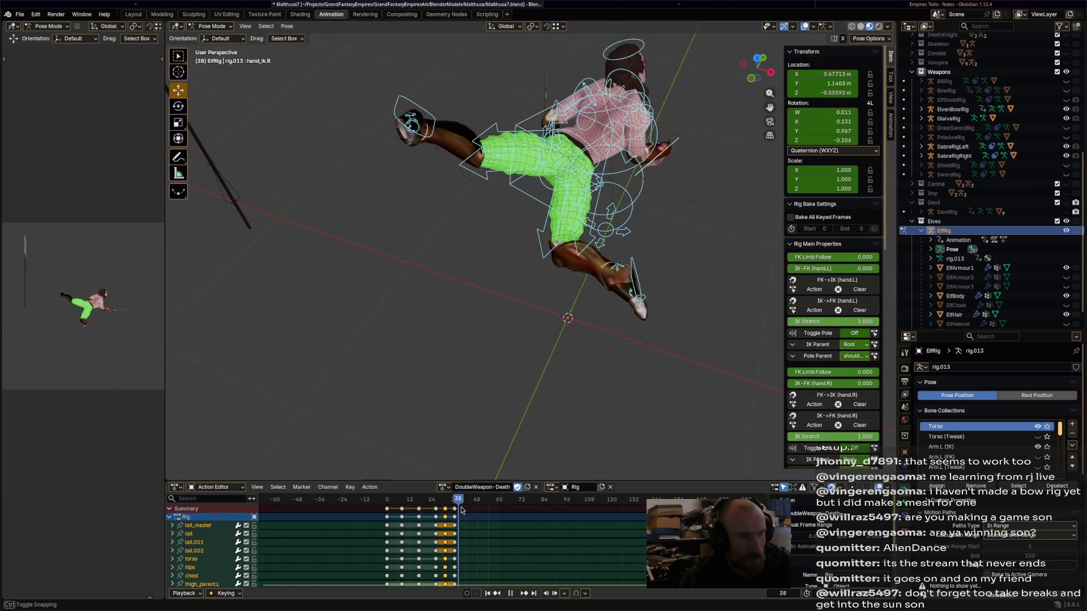
{"action": "mouse_move", "coordinate": [542, 320]}
{"action": "middle_mouse_down"}
{"action": "mouse_move", "coordinate": [610, 369]}
{"action": "mouse_move", "coordinate": [497, 512]}
{"action": "middle_mouse_up"}
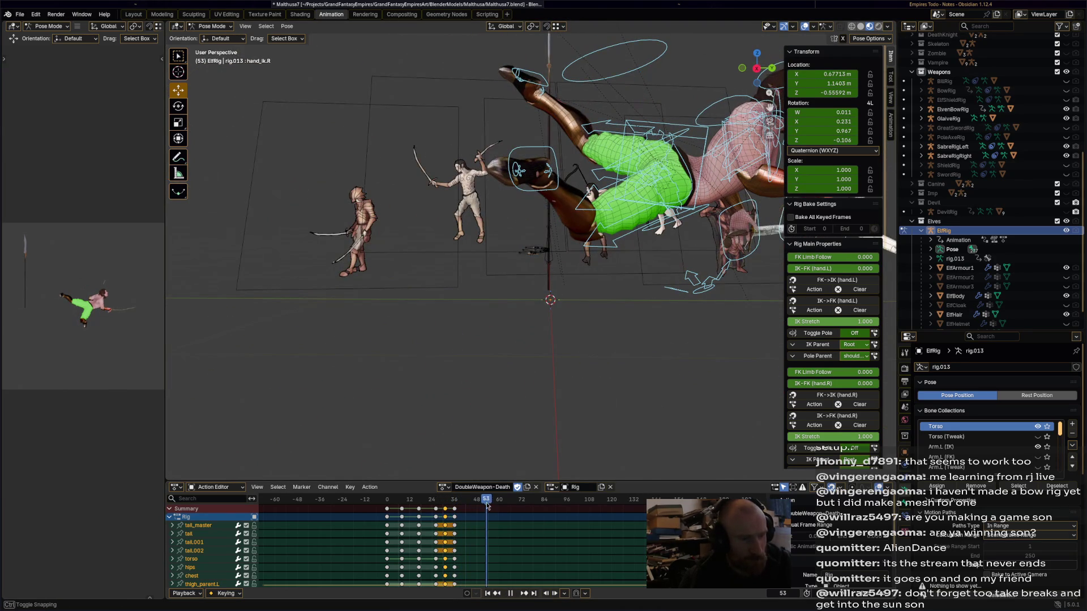
{"action": "left_click_drag", "start_coordinate": [482, 500], "coordinate": [480, 500]}
{"action": "middle_click_drag", "start_coordinate": [617, 368], "coordinate": [562, 338], "text": "shift"}
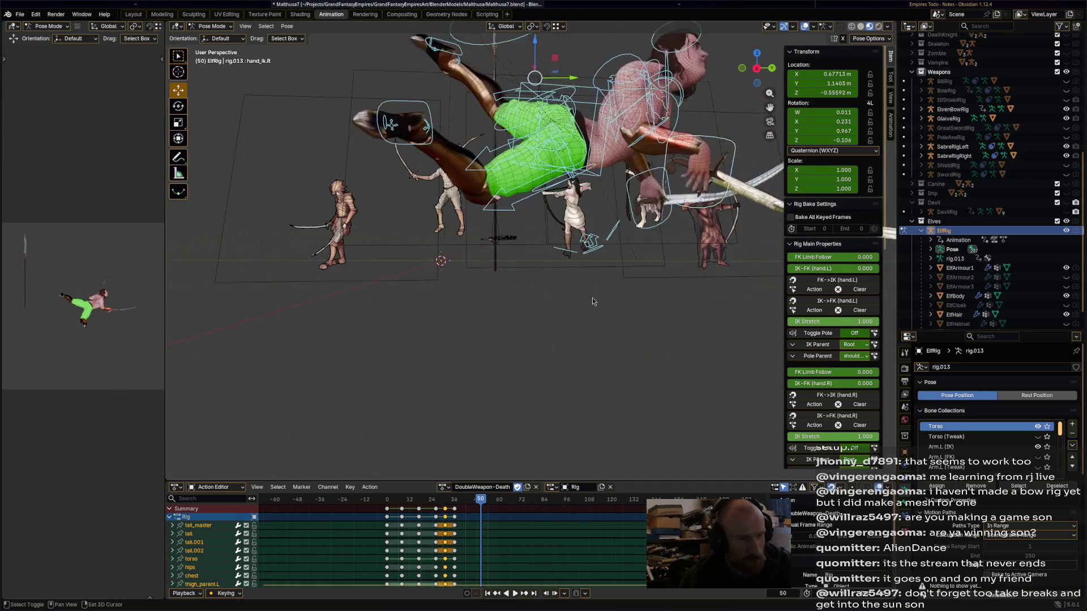
{"action": "left_click", "coordinate": [591, 154]}
{"action": "left_click_drag", "start_coordinate": [569, 132], "coordinate": [576, 242]}
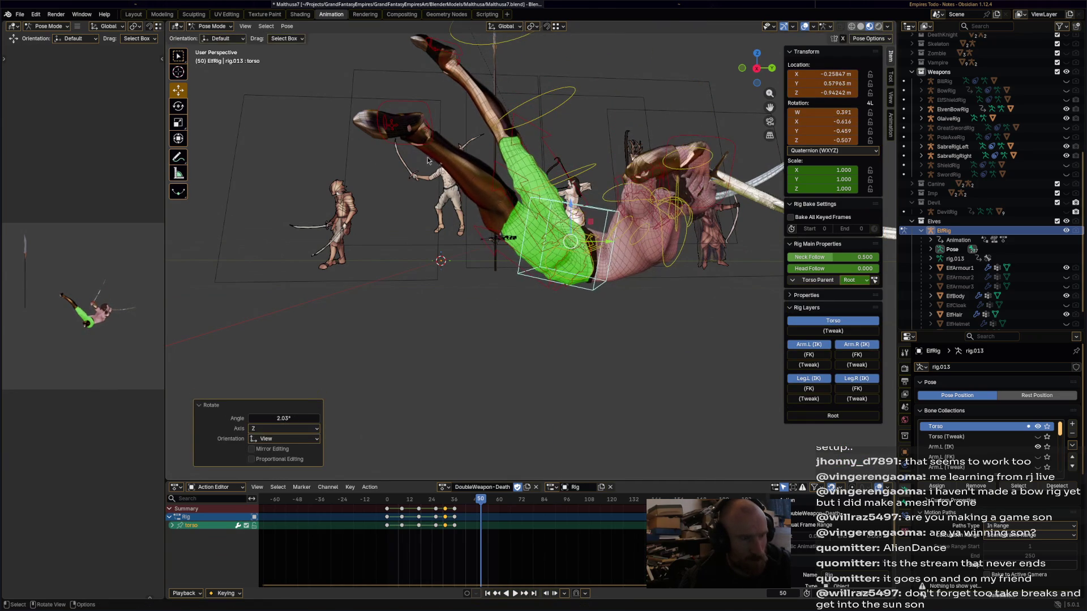
Reposition the right foot IK target in the fallen pose at frame 50.
{"action": "left_click", "coordinate": [413, 128]}
{"action": "middle_click_drag", "start_coordinate": [466, 181], "coordinate": [621, 263]}
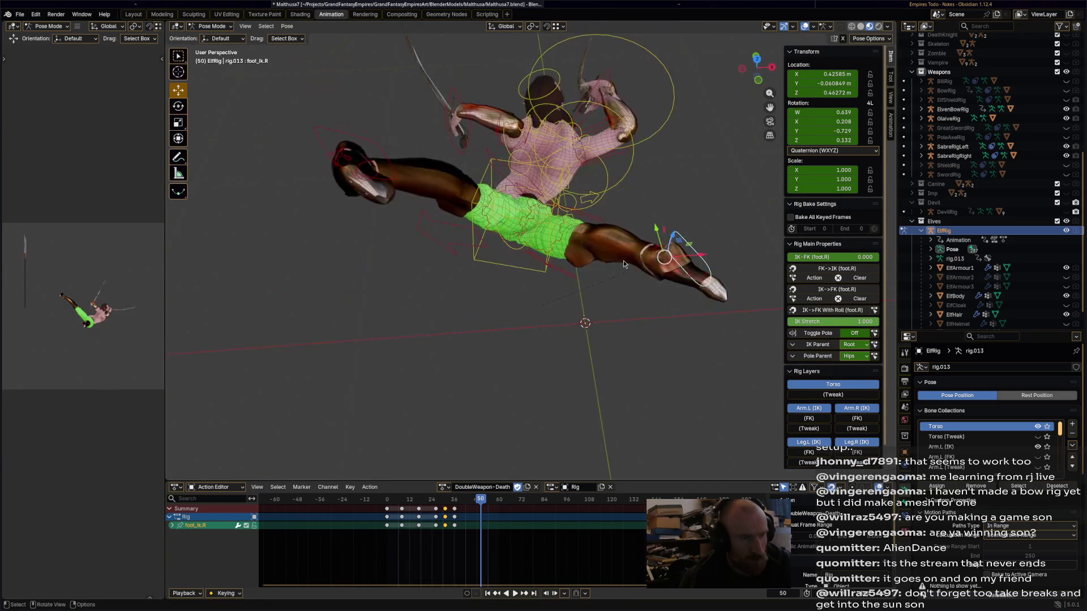
{"action": "left_click_drag", "start_coordinate": [676, 261], "coordinate": [572, 306]}
{"action": "middle_click_drag", "start_coordinate": [571, 305], "coordinate": [538, 209]}
{"action": "key", "text": "g"}
{"action": "middle_click_drag", "start_coordinate": [511, 250], "coordinate": [368, 243]}
{"action": "left_click_drag", "start_coordinate": [368, 244], "coordinate": [453, 243]}
{"action": "mouse_move", "coordinate": [453, 244]}
{"action": "middle_mouse_down"}
{"action": "mouse_move", "coordinate": [493, 302]}
{"action": "mouse_move", "coordinate": [459, 266]}
{"action": "middle_mouse_up"}
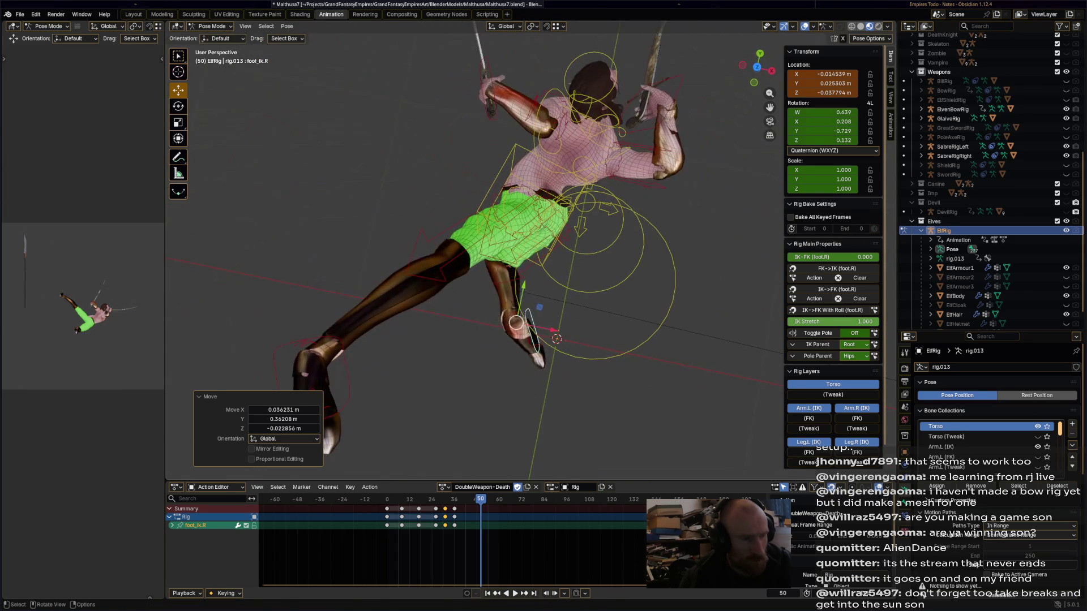
{"action": "key", "text": "g"}
{"action": "left_click", "coordinate": [515, 325]}
{"action": "mouse_move", "coordinate": [515, 326]}
{"action": "middle_mouse_down"}
{"action": "mouse_move", "coordinate": [549, 198]}
{"action": "mouse_move", "coordinate": [544, 209]}
{"action": "mouse_move", "coordinate": [431, 213]}
{"action": "middle_mouse_up"}
Rotate the hips control by 34.5°.
{"action": "left_click", "coordinate": [548, 199]}
{"action": "left_click", "coordinate": [546, 204]}
{"action": "left_click", "coordinate": [544, 209]}
{"action": "key", "text": "r"}
{"action": "left_click", "coordinate": [539, 224]}
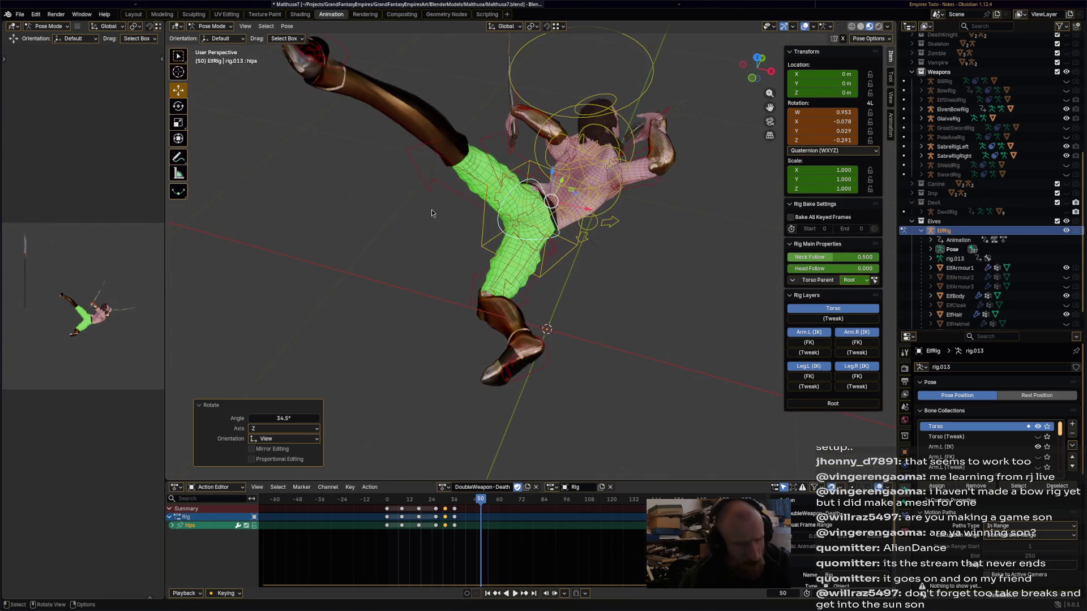
Move the left foot IK control to a new position.
{"action": "left_click", "coordinate": [352, 64]}
{"action": "key", "text": "g"}
{"action": "left_click", "coordinate": [425, 339]}
{"action": "middle_click_drag", "start_coordinate": [424, 340], "coordinate": [659, 325]}
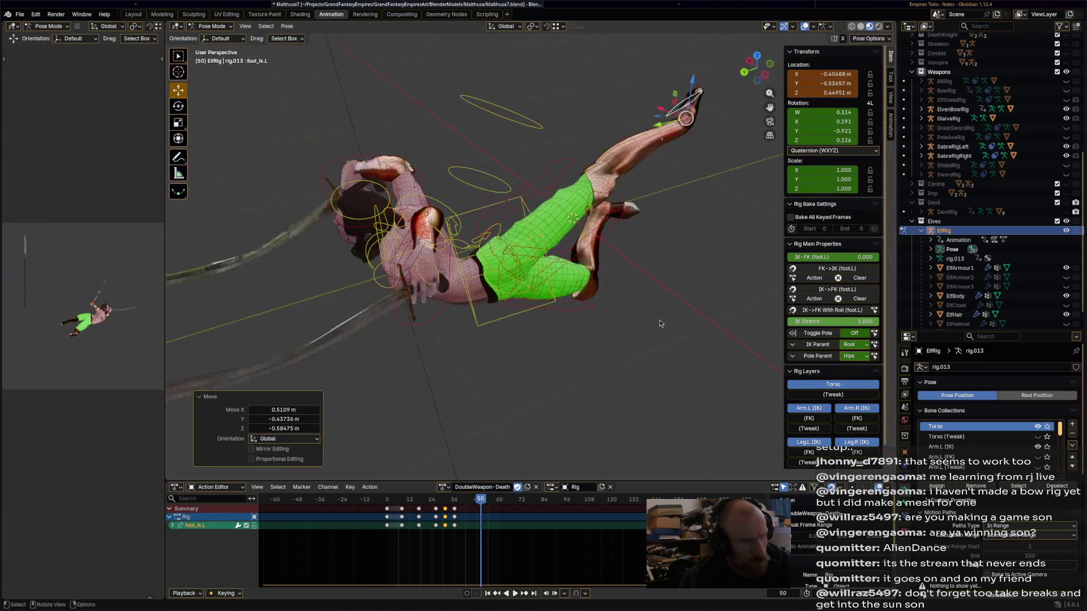
{"action": "key", "text": "g"}
{"action": "left_click", "coordinate": [603, 294]}
{"action": "middle_click_drag", "start_coordinate": [602, 295], "coordinate": [450, 268]}
Rotate the head control to turn the elf's head.
{"action": "middle_click_drag", "start_coordinate": [401, 210], "coordinate": [418, 205]}
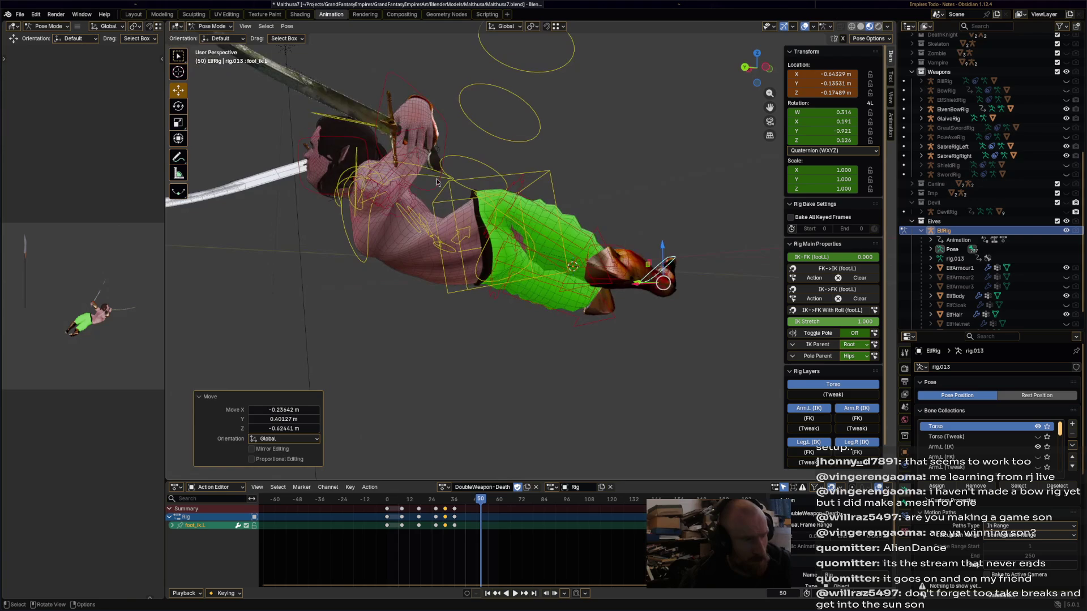
{"action": "left_click", "coordinate": [418, 205]}
{"action": "left_click", "coordinate": [339, 142]}
{"action": "key", "text": "r"}
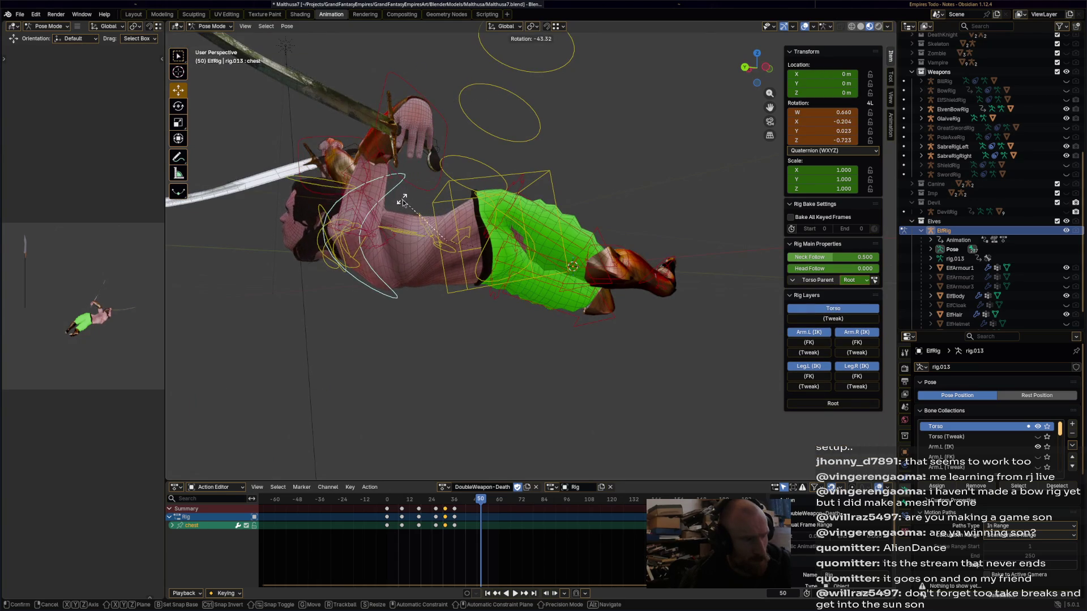
{"action": "left_click", "coordinate": [278, 250]}
Move and rotate the right hand IK control.
{"action": "middle_click_drag", "start_coordinate": [278, 250], "coordinate": [447, 281]}
{"action": "left_click", "coordinate": [397, 123]}
{"action": "key", "text": "g"}
{"action": "left_click", "coordinate": [300, 317]}
{"action": "key", "text": "r"}
{"action": "left_click", "coordinate": [236, 341]}
{"action": "mouse_move", "coordinate": [235, 341]}
{"action": "middle_mouse_down"}
{"action": "mouse_move", "coordinate": [395, 343]}
{"action": "mouse_move", "coordinate": [493, 375]}
{"action": "mouse_move", "coordinate": [485, 387]}
{"action": "mouse_move", "coordinate": [557, 243]}
{"action": "mouse_move", "coordinate": [544, 249]}
{"action": "middle_mouse_up"}
Rotate and move the left hand IK control.
{"action": "left_click", "coordinate": [572, 219]}
{"action": "key", "text": "r"}
{"action": "left_click", "coordinate": [549, 302]}
{"action": "key", "text": "g"}
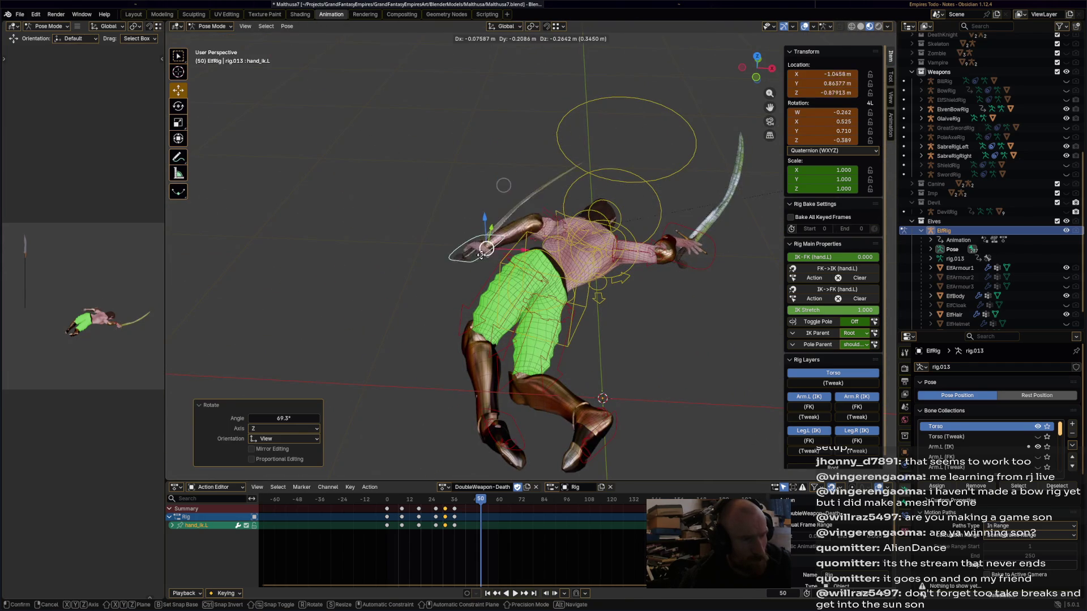
{"action": "left_click", "coordinate": [532, 289]}
{"action": "middle_click_drag", "start_coordinate": [532, 288], "coordinate": [615, 260]}
Rotate the left hand further and nudge it slightly down.
{"action": "key", "text": "r"}
{"action": "left_click", "coordinate": [546, 218]}
{"action": "middle_click_drag", "start_coordinate": [546, 217], "coordinate": [620, 238]}
{"action": "key", "text": "r"}
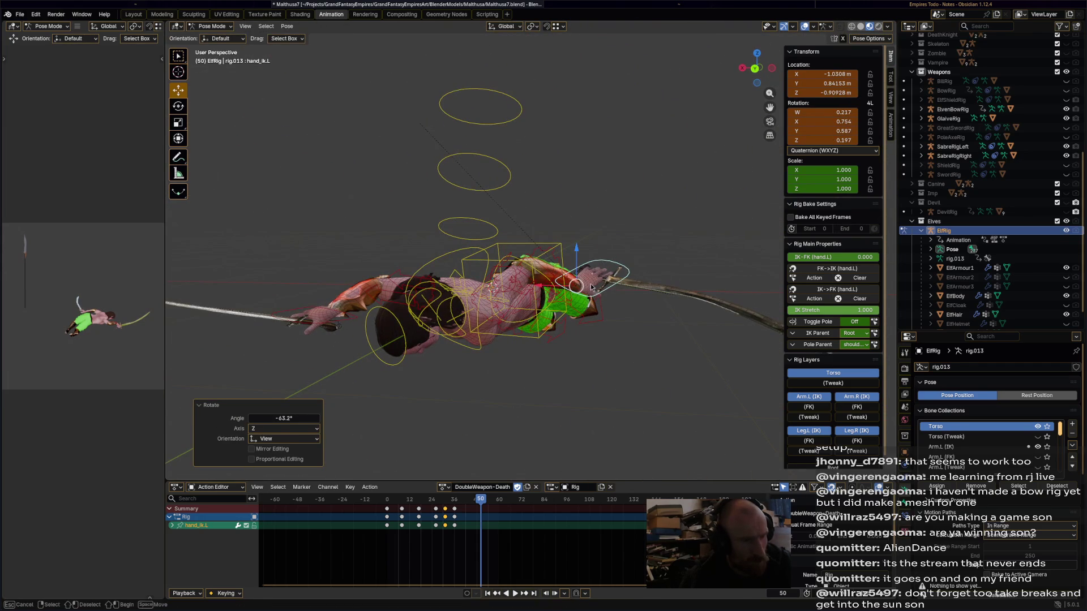
{"action": "left_click_drag", "start_coordinate": [592, 284], "coordinate": [579, 290]}
{"action": "key", "text": "g"}
{"action": "left_click", "coordinate": [573, 352]}
{"action": "mouse_move", "coordinate": [573, 352]}
{"action": "middle_mouse_down"}
{"action": "mouse_move", "coordinate": [497, 399]}
{"action": "mouse_move", "coordinate": [473, 318]}
{"action": "mouse_move", "coordinate": [599, 399]}
{"action": "mouse_move", "coordinate": [647, 366]}
{"action": "middle_mouse_up"}
Rotate the right hand to swing its sabre downward, then select all bones.
{"action": "left_click", "coordinate": [447, 276]}
{"action": "key", "text": "r"}
{"action": "left_click", "coordinate": [445, 259]}
{"action": "key", "text": "r"}
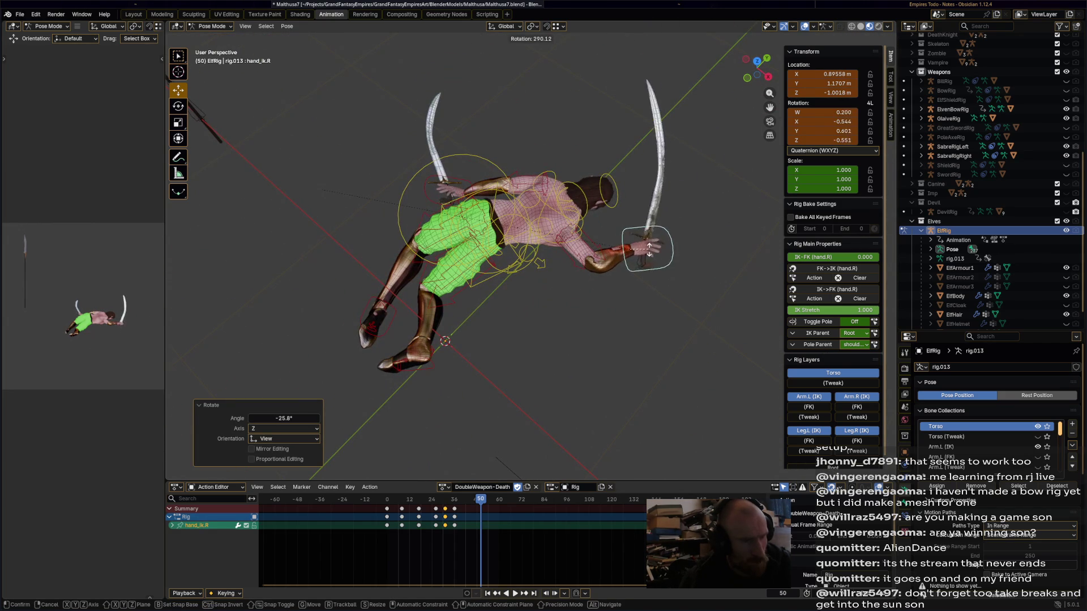
{"action": "left_click", "coordinate": [590, 314]}
{"action": "mouse_move", "coordinate": [590, 315]}
{"action": "middle_mouse_down"}
{"action": "mouse_move", "coordinate": [611, 304]}
{"action": "mouse_move", "coordinate": [487, 246]}
{"action": "mouse_move", "coordinate": [531, 307]}
{"action": "middle_mouse_up"}
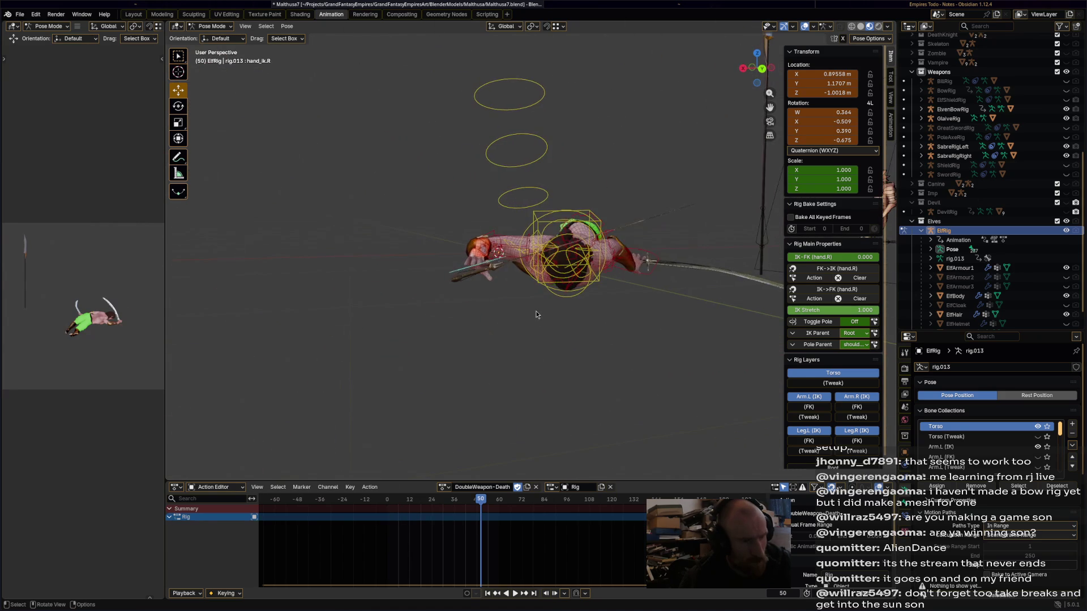
{"action": "key", "text": "a"}
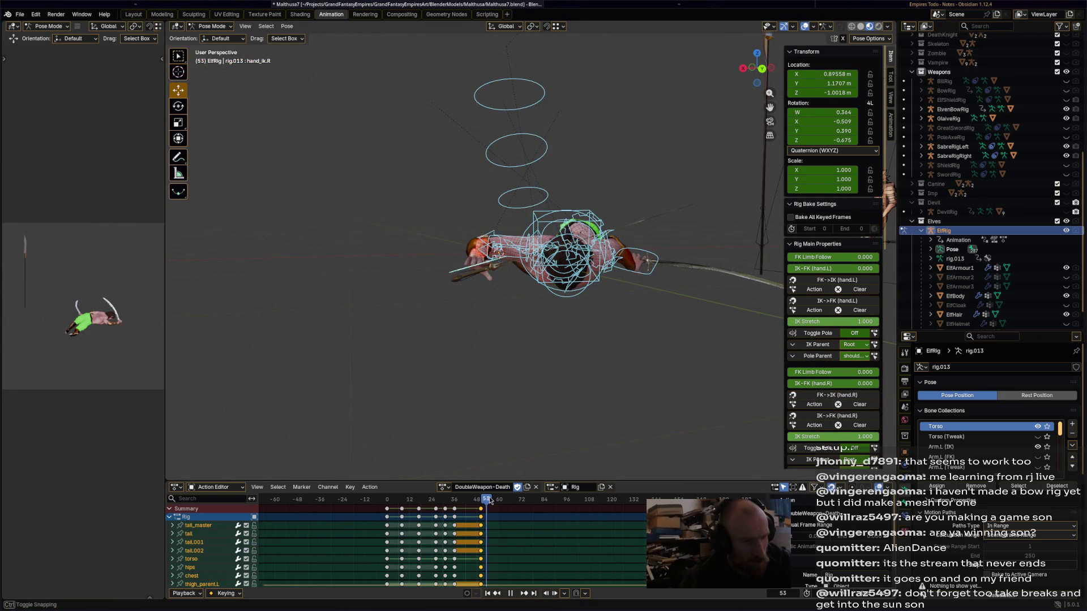
Move both foot IK controls up and to the left.
{"action": "mouse_move", "coordinate": [528, 411]}
{"action": "middle_mouse_down"}
{"action": "mouse_move", "coordinate": [675, 432]}
{"action": "mouse_move", "coordinate": [509, 255]}
{"action": "middle_mouse_up"}
{"action": "left_click", "coordinate": [507, 247]}
{"action": "middle_click_drag", "start_coordinate": [485, 298], "coordinate": [416, 338]}
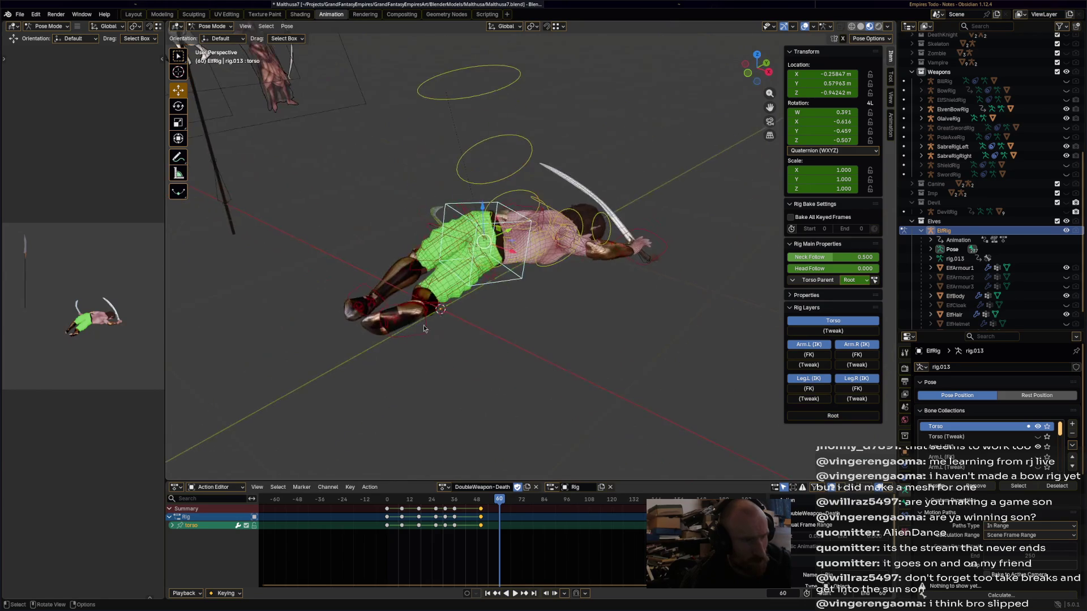
{"action": "left_click", "coordinate": [416, 342]}
{"action": "mouse_move", "coordinate": [375, 299]}
{"action": "middle_mouse_down"}
{"action": "mouse_move", "coordinate": [532, 317]}
{"action": "mouse_move", "coordinate": [690, 300]}
{"action": "middle_mouse_up"}
{"action": "left_click", "coordinate": [693, 299], "text": "shift"}
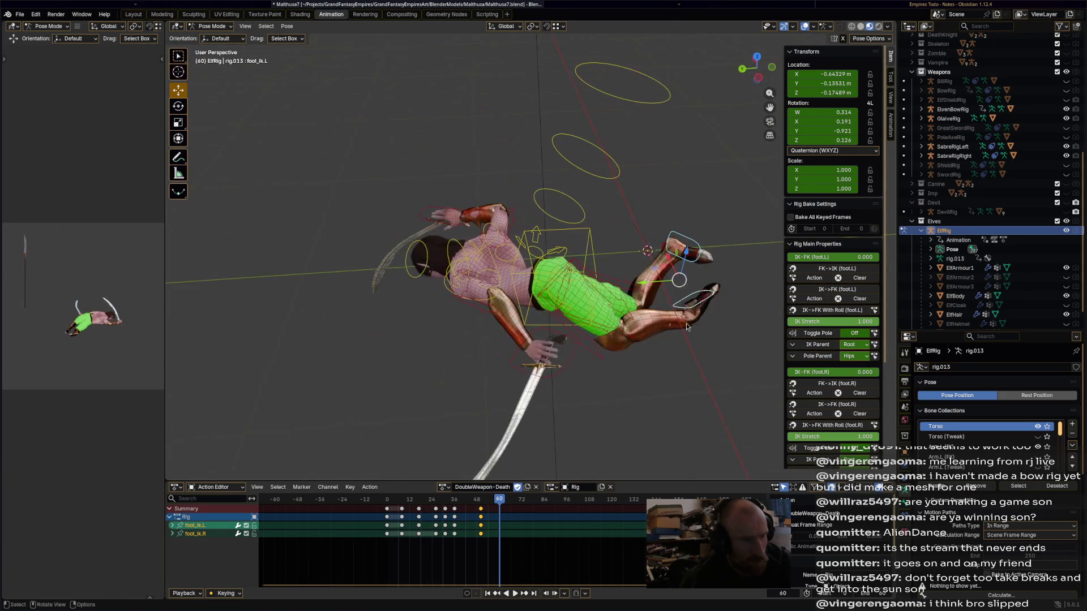
{"action": "left_click_drag", "start_coordinate": [675, 280], "coordinate": [657, 264]}
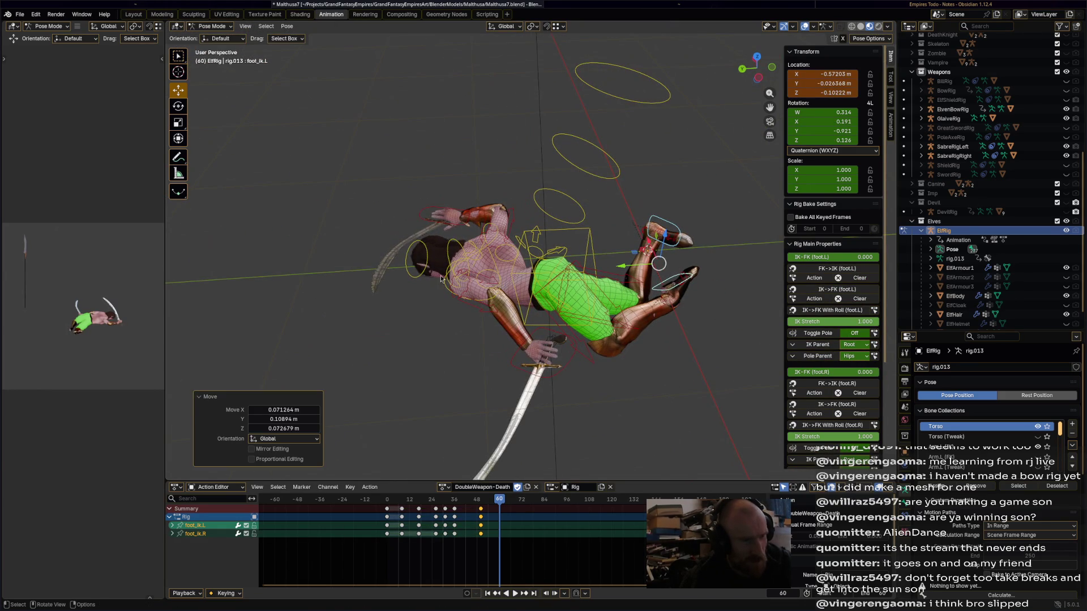
Shift both hand controls up and left, then key the whole pose at frame 60.
{"action": "left_click", "coordinate": [456, 227]}
{"action": "left_click_drag", "start_coordinate": [456, 227], "coordinate": [430, 225]}
{"action": "left_click", "coordinate": [545, 351]}
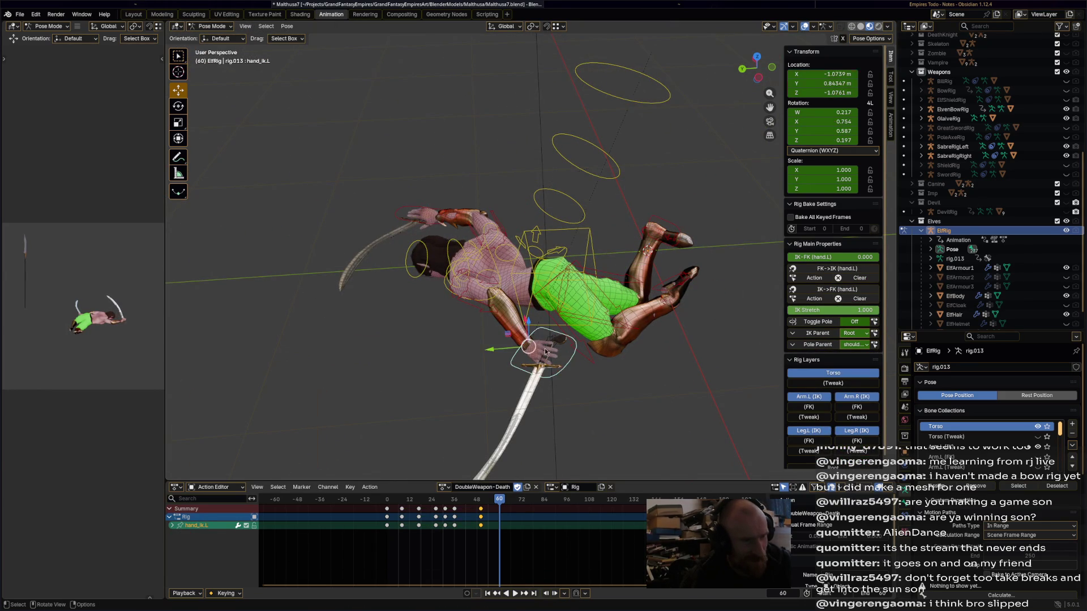
{"action": "left_click_drag", "start_coordinate": [541, 354], "coordinate": [514, 349]}
{"action": "key", "text": "a"}
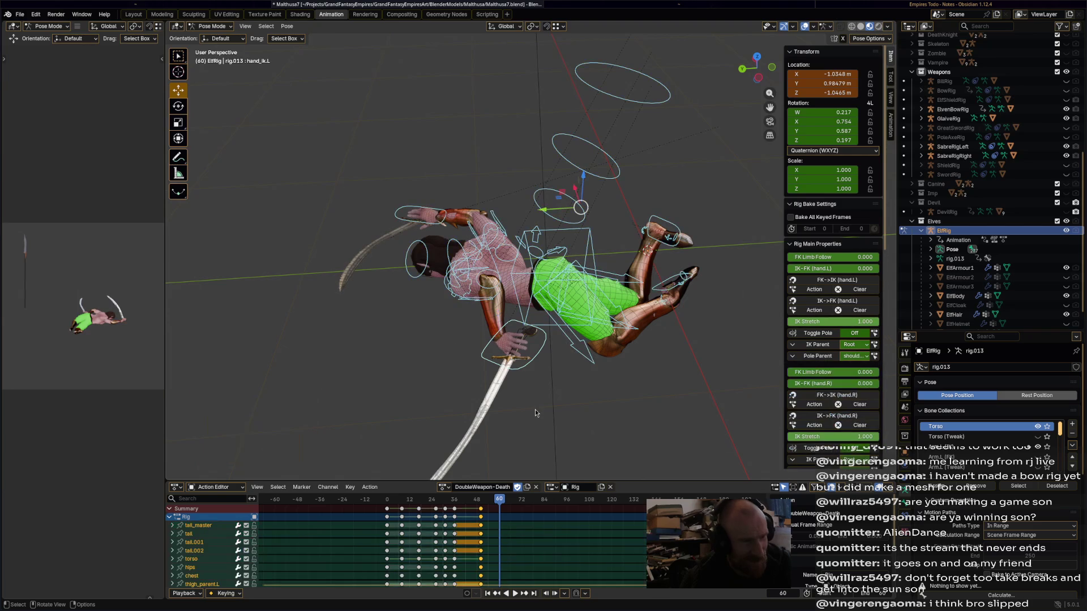
{"action": "key", "text": "i"}
Review the fall playback, then rotate the chest 19.2° at frame 60.
{"action": "left_click", "coordinate": [426, 262]}
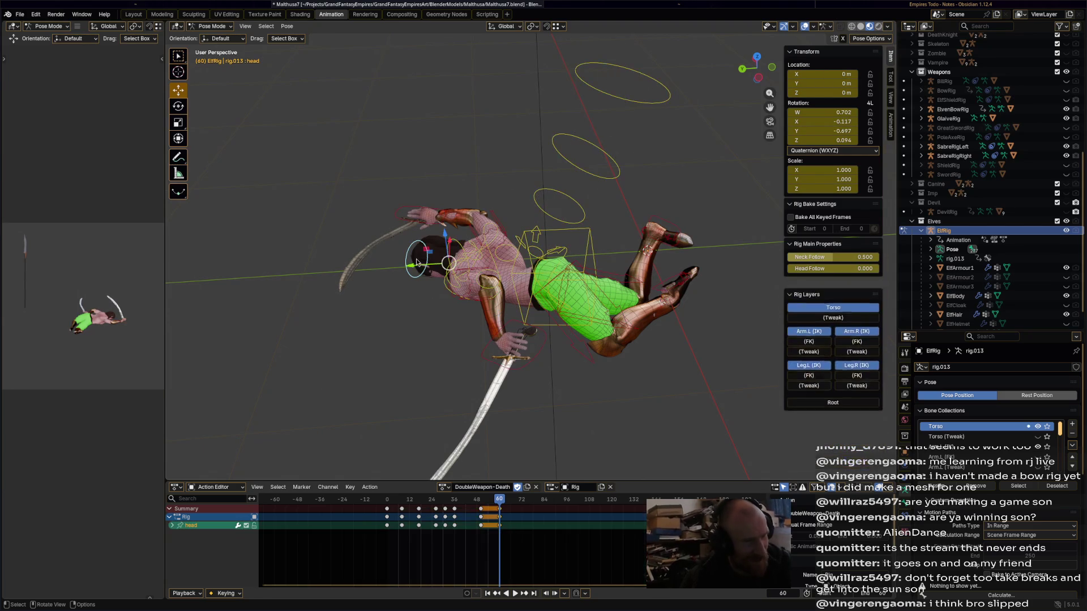
{"action": "key", "text": "space"}
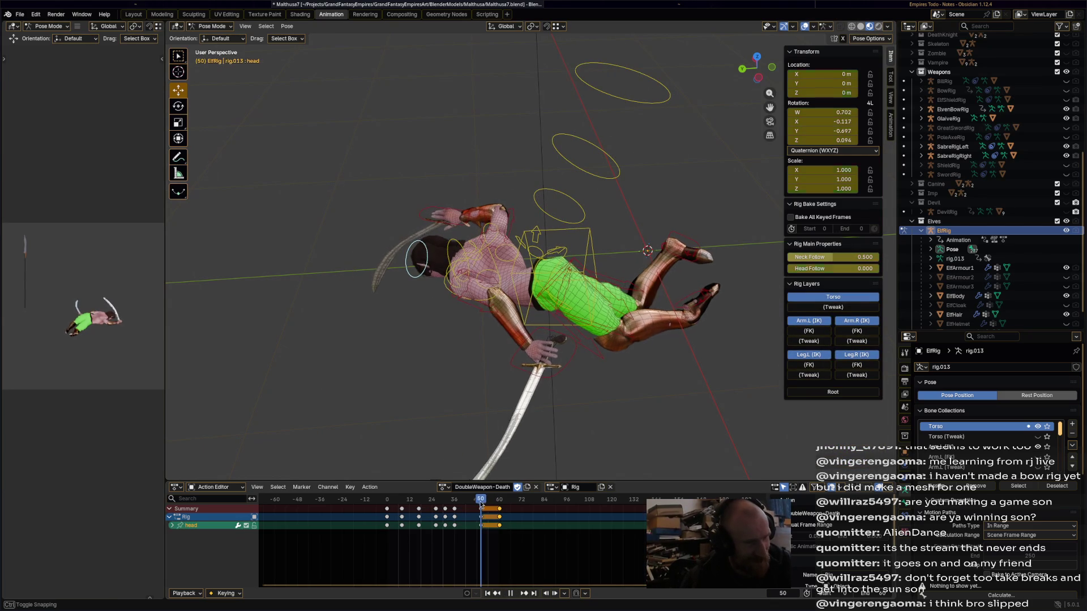
{"action": "left_click", "coordinate": [500, 501]}
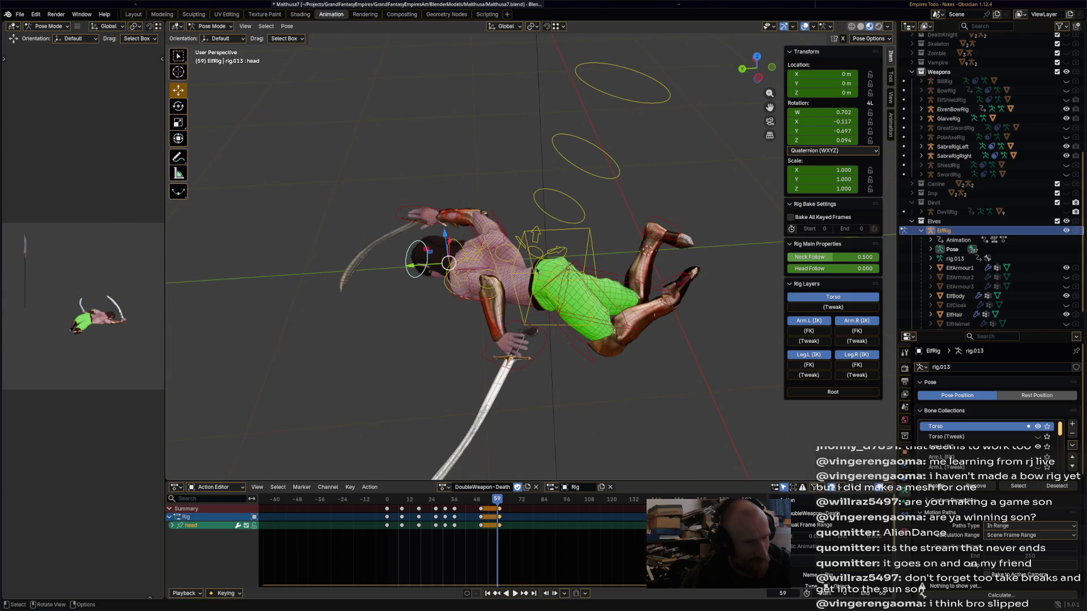
{"action": "left_click", "coordinate": [494, 260]}
{"action": "key", "text": "r"}
{"action": "left_click", "coordinate": [518, 242]}
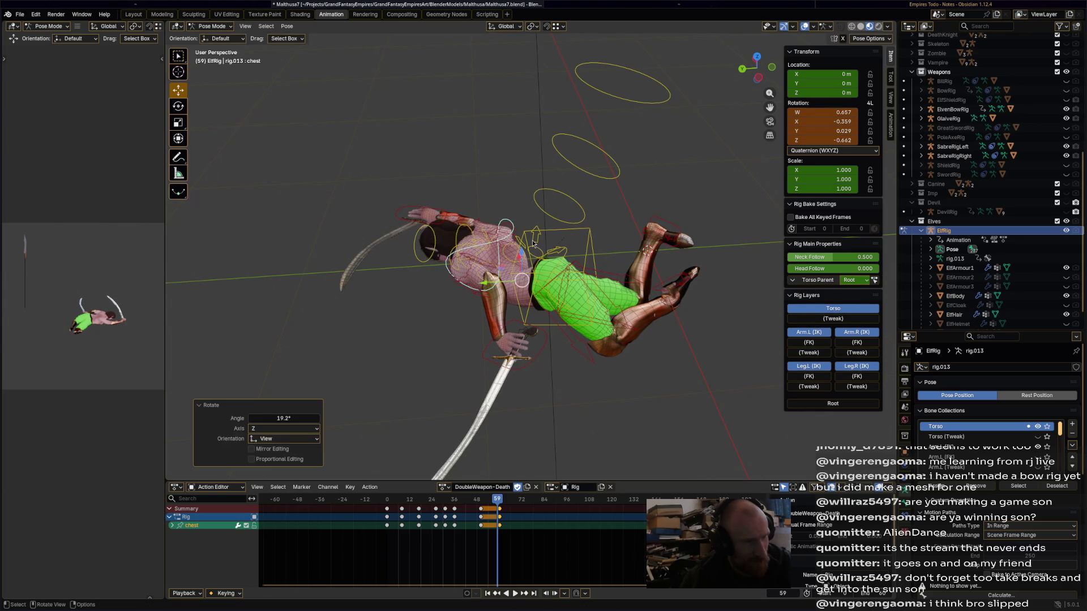
{"action": "left_click", "coordinate": [576, 252]}
{"action": "key", "text": "a"}
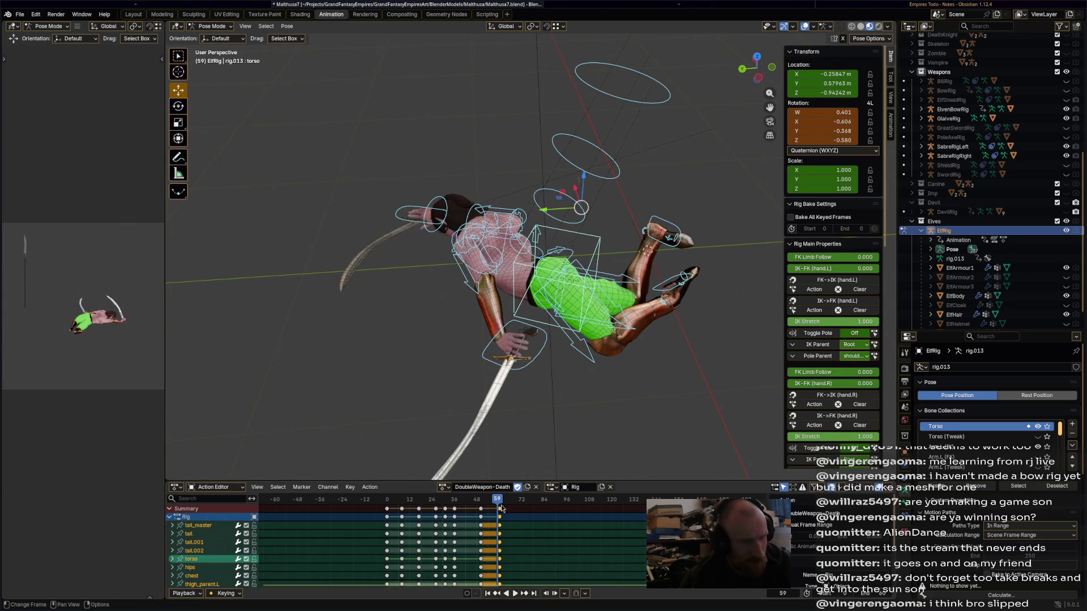
Rotate the torso control 39.6°, then a further 16.3°.
{"action": "left_click_drag", "start_coordinate": [506, 507], "coordinate": [499, 505]}
{"action": "left_click", "coordinate": [534, 278]}
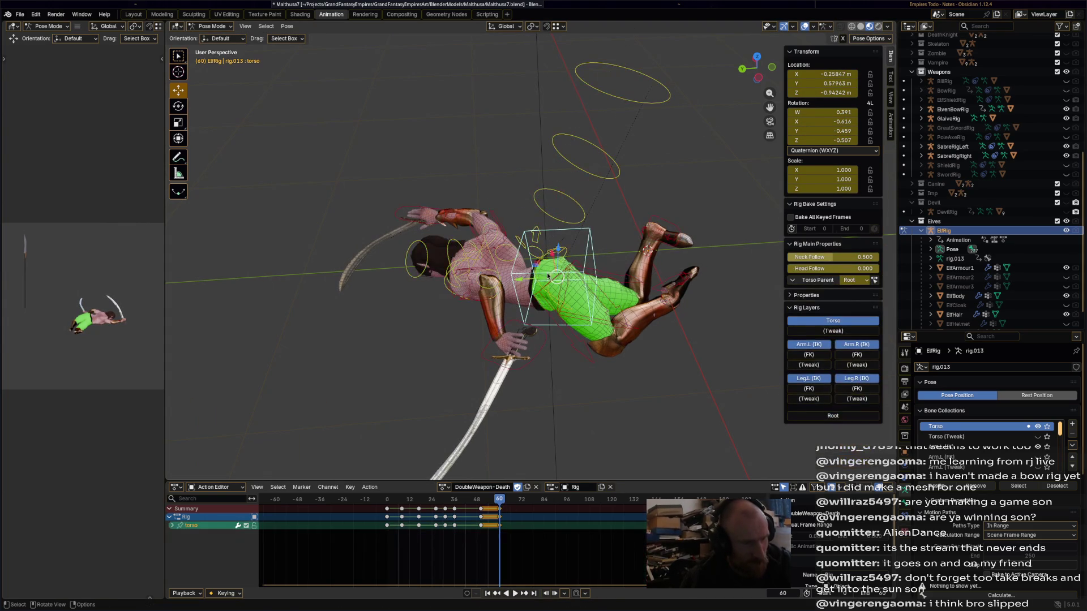
{"action": "key", "text": "r"}
{"action": "left_click", "coordinate": [560, 271]}
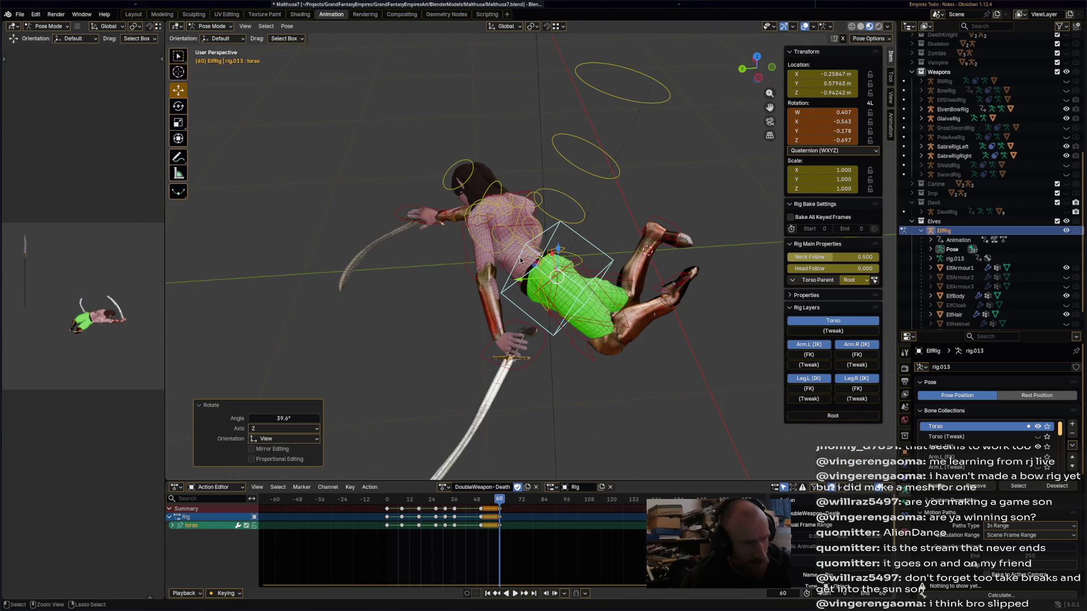
{"action": "key", "text": "r"}
{"action": "left_click", "coordinate": [479, 236]}
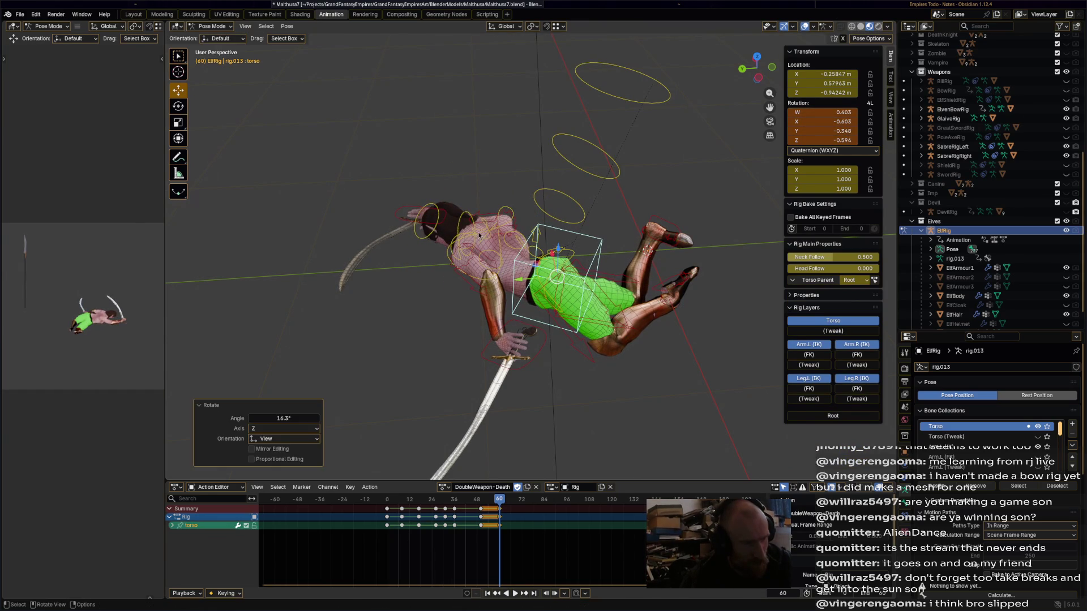
Rotate the head, select all bones and slide the keys toward frame 48.
{"action": "left_click", "coordinate": [429, 216]}
{"action": "key", "text": "r"}
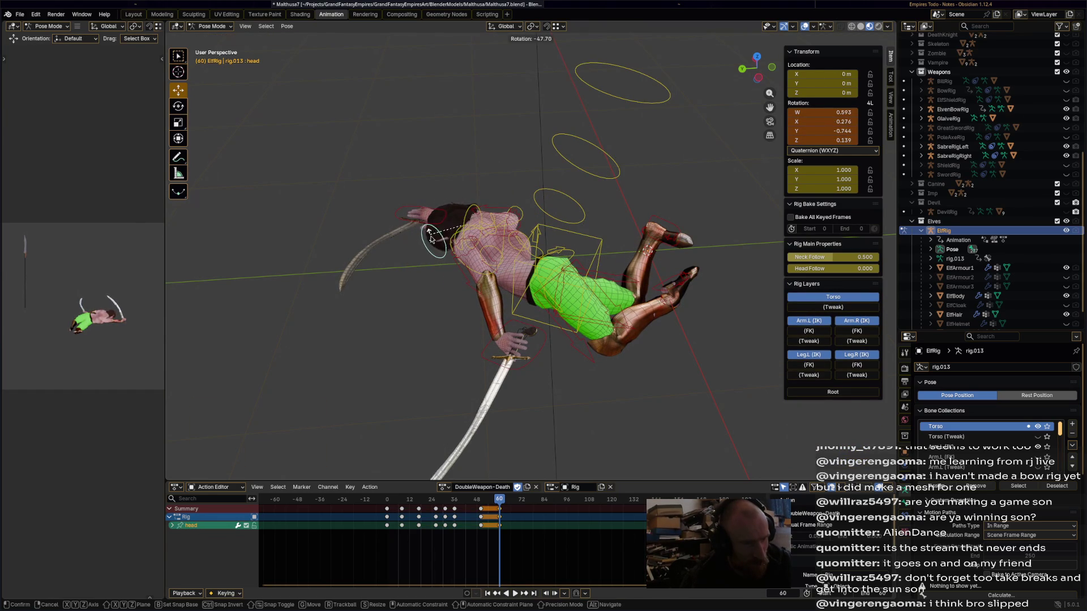
{"action": "left_click", "coordinate": [430, 233]}
{"action": "key", "text": "a"}
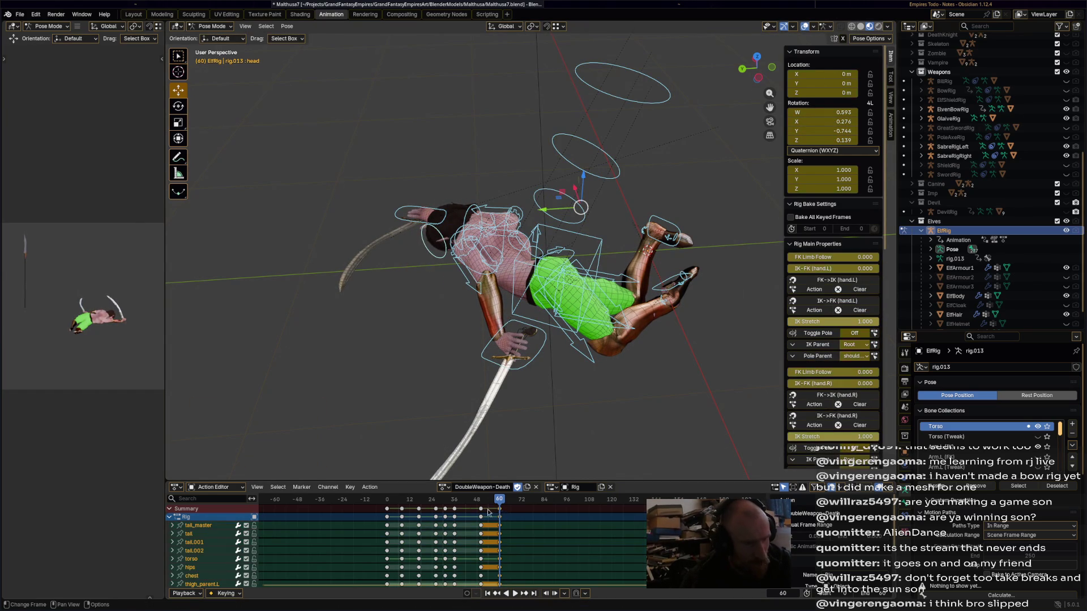
{"action": "left_click", "coordinate": [488, 510]}
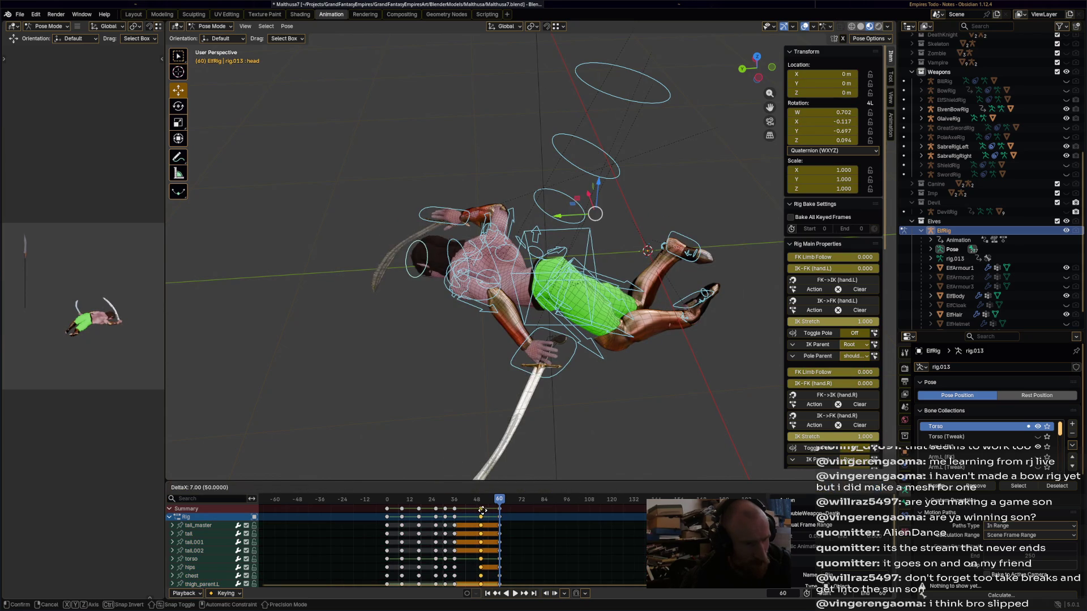
Drop the moved keys near frame 50 and compress later keys toward frame 18.
{"action": "left_click", "coordinate": [484, 510]}
{"action": "key", "text": "space"}
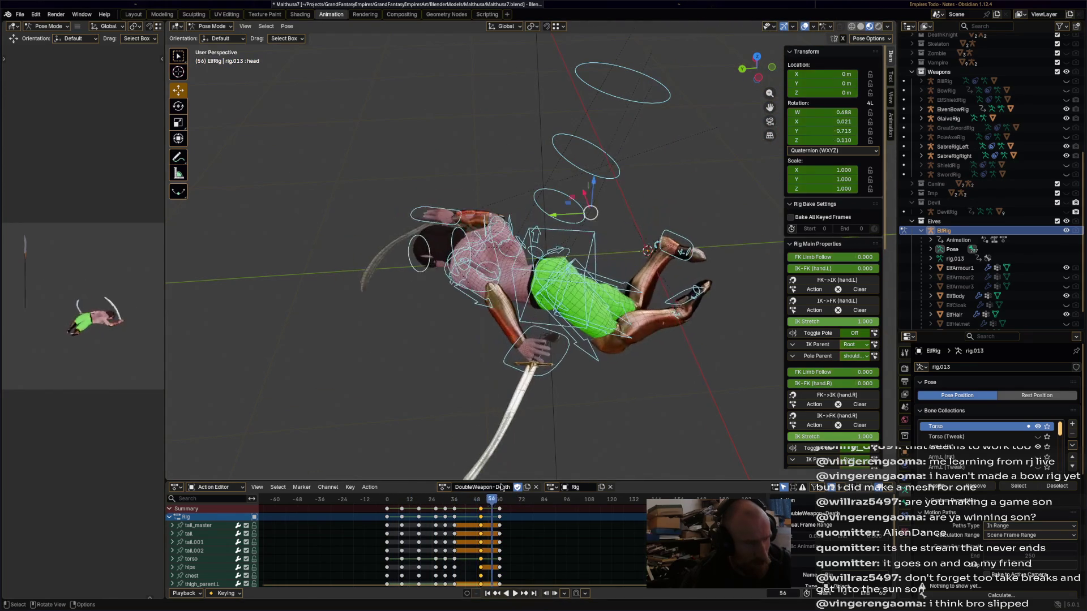
{"action": "mouse_move", "coordinate": [413, 508]}
{"action": "left_mouse_down"}
{"action": "mouse_move", "coordinate": [461, 517]}
{"action": "mouse_move", "coordinate": [420, 511]}
{"action": "left_mouse_up"}
{"action": "key", "text": "s"}
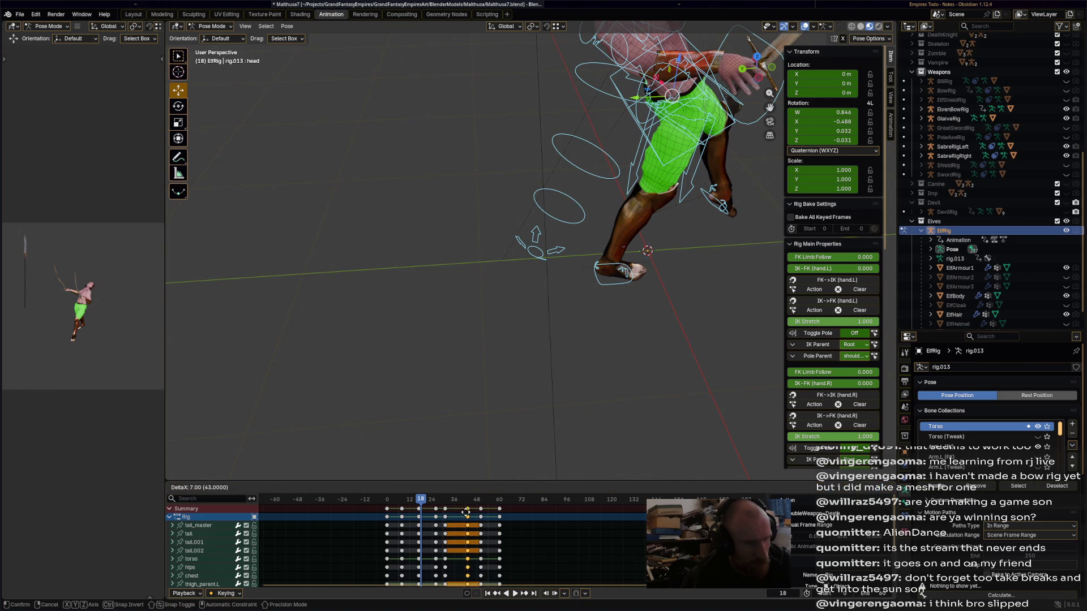
{"action": "left_click", "coordinate": [445, 513]}
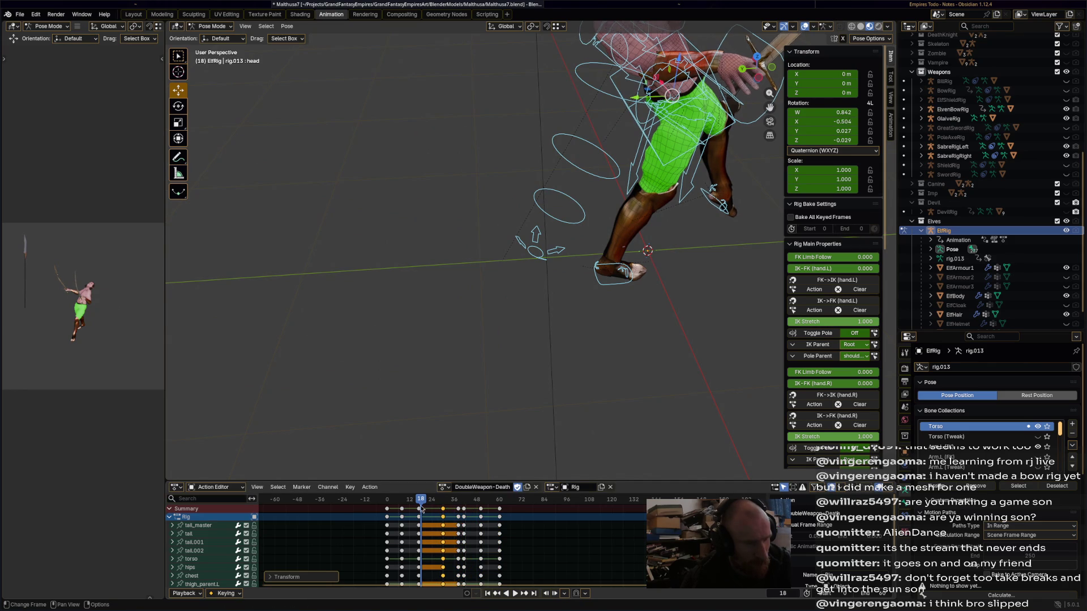
{"action": "key", "text": "space"}
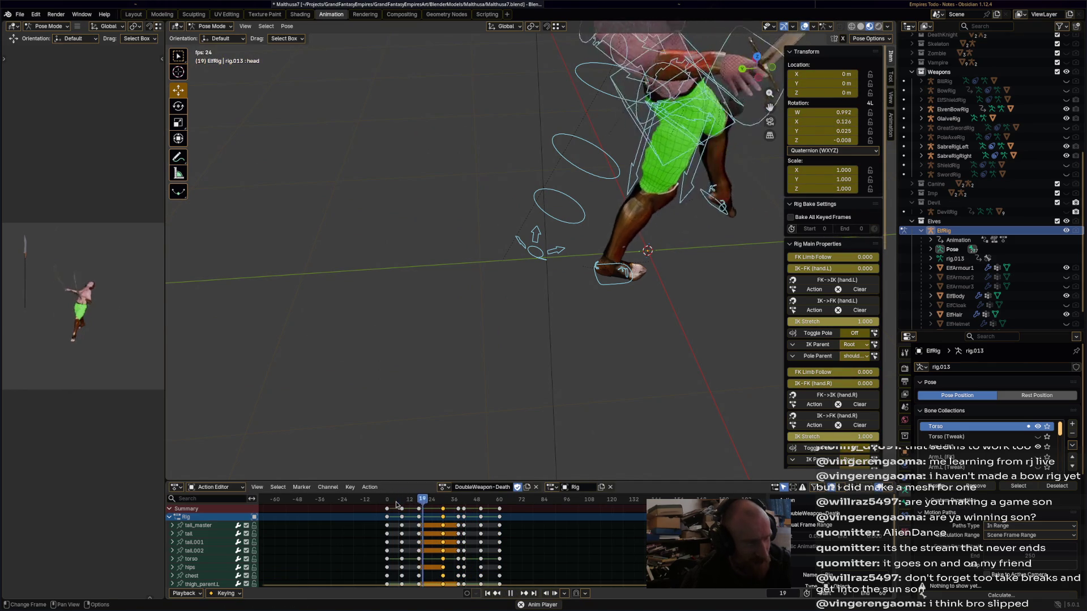
Confirm the 7-frame key shift and move the key near frame 37 toward 31.
{"action": "left_click", "coordinate": [432, 509]}
{"action": "key", "text": "space"}
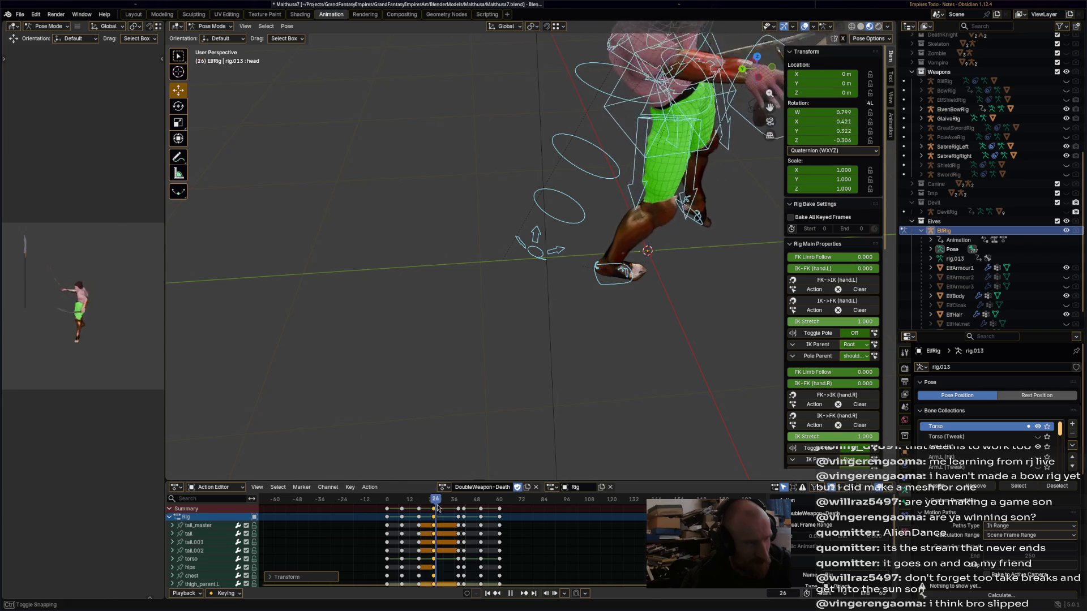
{"action": "left_click_drag", "start_coordinate": [452, 508], "coordinate": [446, 509]}
{"action": "key", "text": "space"}
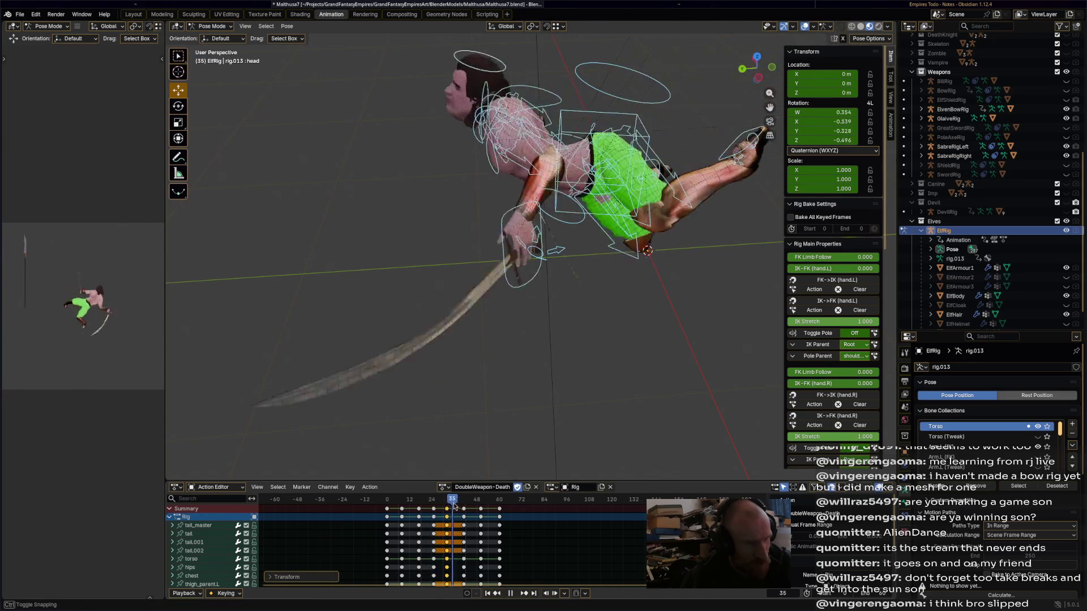
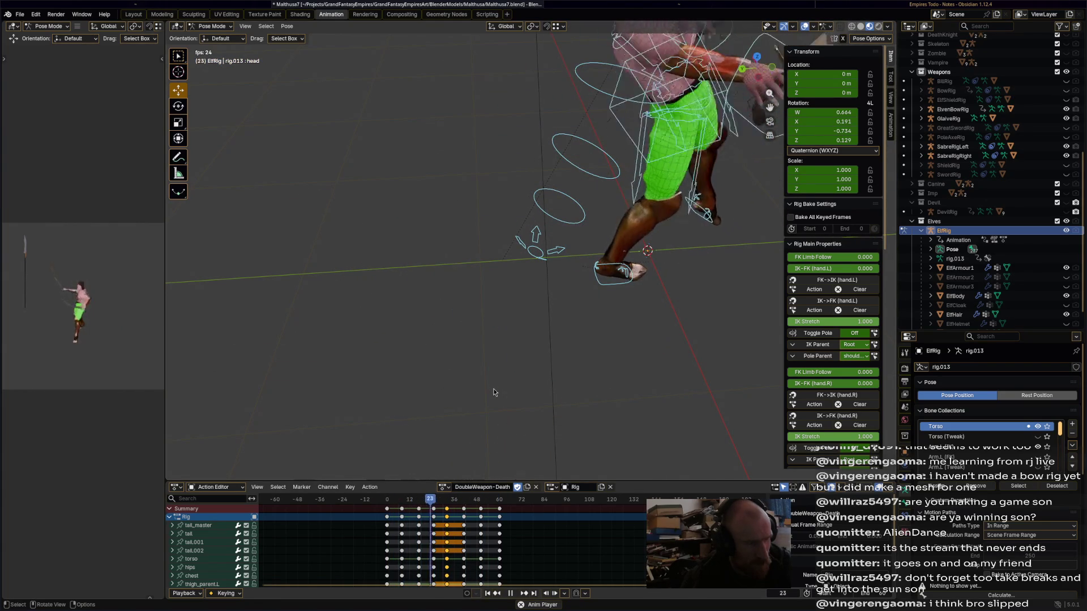
Stop playback near frame 25 and rotate the chest bone further.
{"action": "key", "text": "space"}
{"action": "mouse_move", "coordinate": [415, 502]}
{"action": "left_mouse_down"}
{"action": "mouse_move", "coordinate": [393, 502]}
{"action": "mouse_move", "coordinate": [434, 499]}
{"action": "left_mouse_up"}
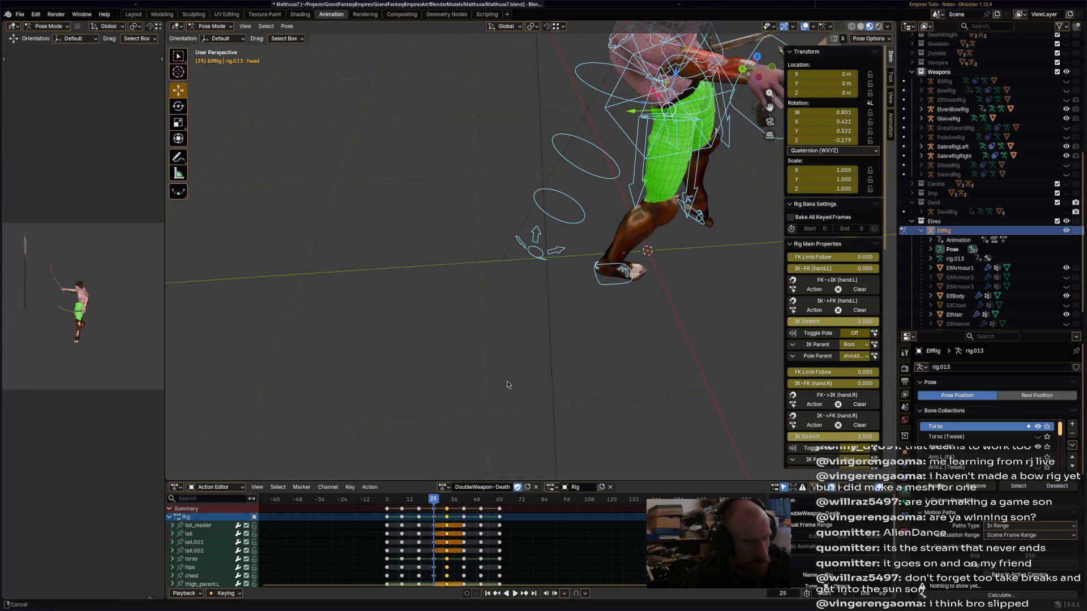
{"action": "key", "text": "KP_Decimal"}
{"action": "mouse_move", "coordinate": [486, 379]}
{"action": "middle_mouse_down"}
{"action": "mouse_move", "coordinate": [558, 231]}
{"action": "mouse_move", "coordinate": [599, 97]}
{"action": "middle_mouse_up"}
{"action": "middle_click_drag", "start_coordinate": [521, 101], "coordinate": [597, 79]}
{"action": "left_click", "coordinate": [597, 79]}
{"action": "key", "text": "r"}
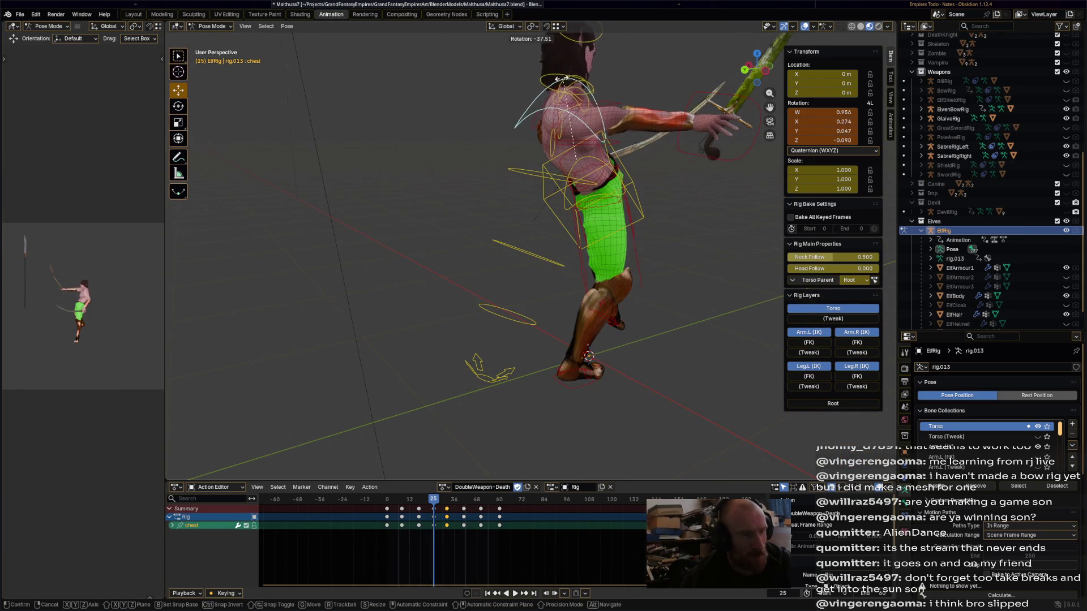
{"action": "left_click", "coordinate": [561, 82]}
Rotate the head bone further, then replay the animation to review the bend.
{"action": "middle_click_drag", "start_coordinate": [561, 82], "coordinate": [553, 129]}
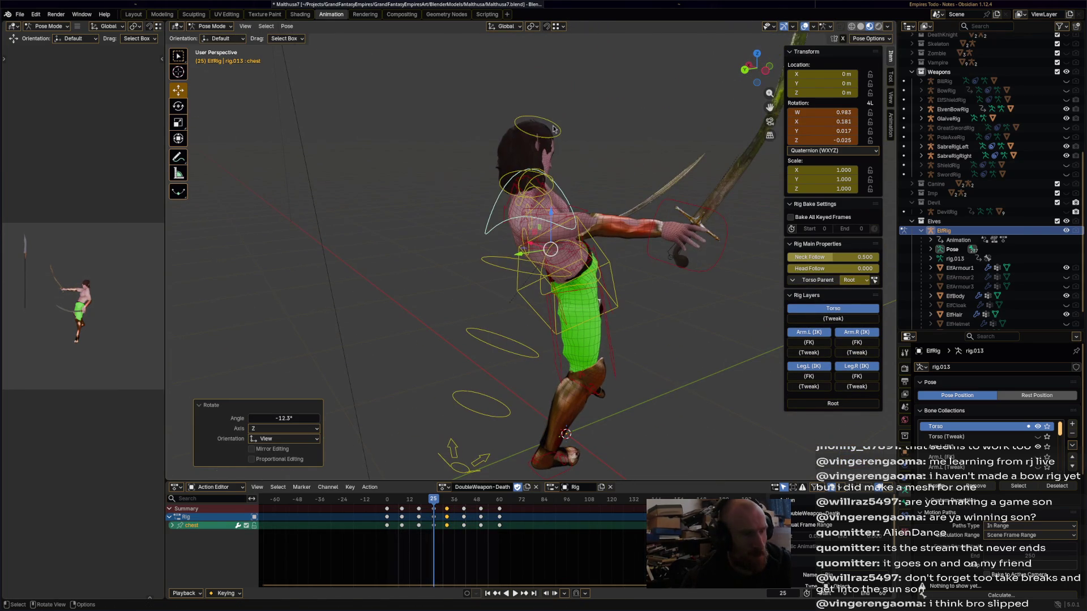
{"action": "left_click", "coordinate": [553, 129]}
{"action": "key", "text": "r"}
{"action": "left_click", "coordinate": [589, 170]}
{"action": "mouse_move", "coordinate": [589, 170]}
{"action": "middle_mouse_down"}
{"action": "mouse_move", "coordinate": [607, 181]}
{"action": "mouse_move", "coordinate": [642, 169]}
{"action": "mouse_move", "coordinate": [508, 165]}
{"action": "middle_mouse_up"}
{"action": "key", "text": "a"}
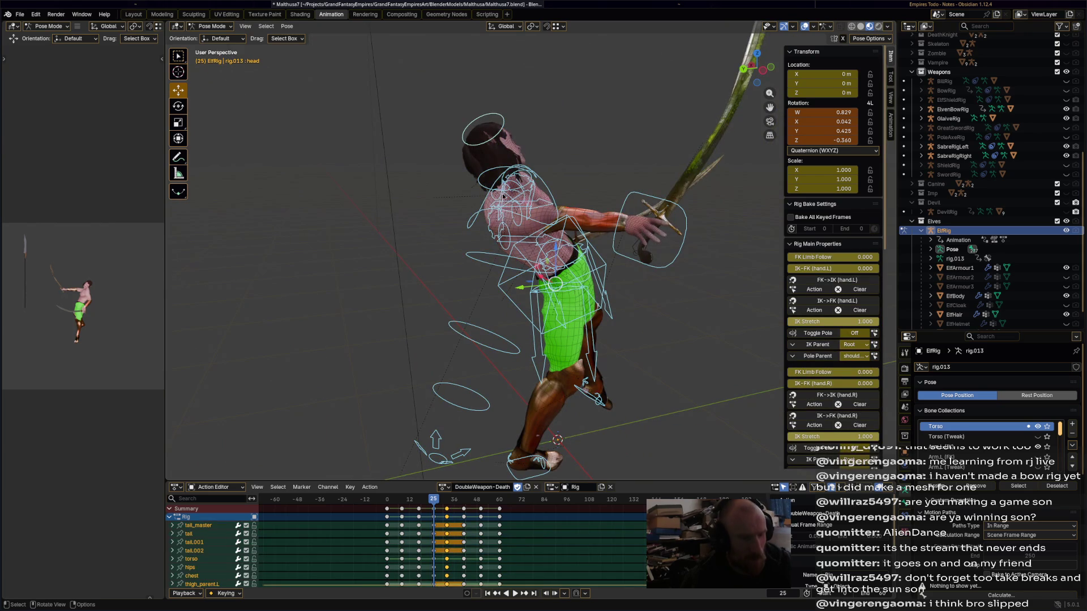
{"action": "mouse_move", "coordinate": [435, 500]}
{"action": "left_mouse_down"}
{"action": "mouse_move", "coordinate": [397, 504]}
{"action": "mouse_move", "coordinate": [455, 505]}
{"action": "left_mouse_up"}
{"action": "key", "text": "space"}
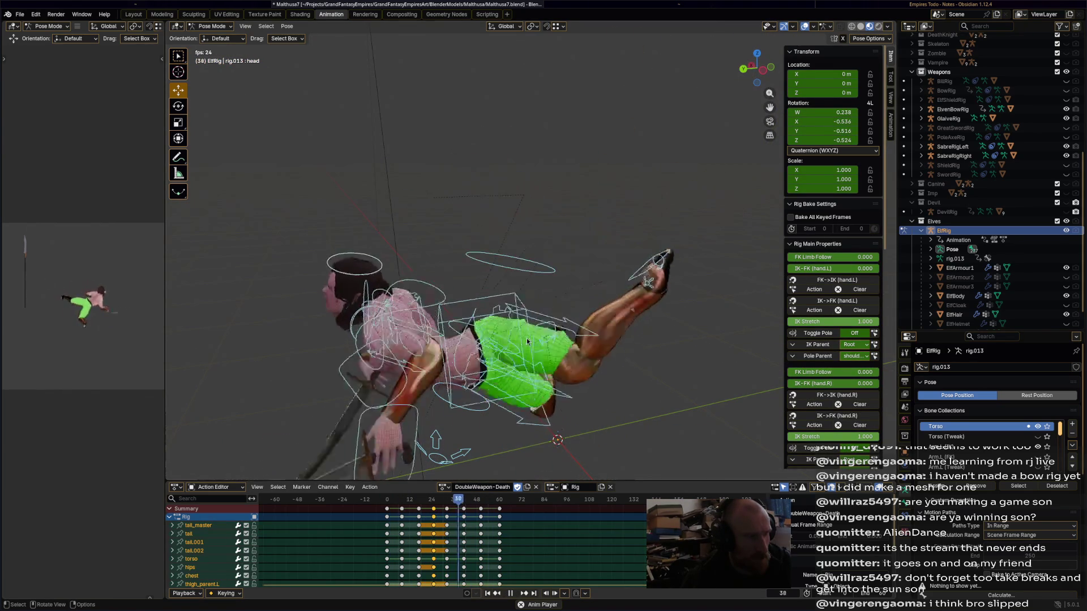
{"action": "left_click_drag", "start_coordinate": [418, 500], "coordinate": [424, 511]}
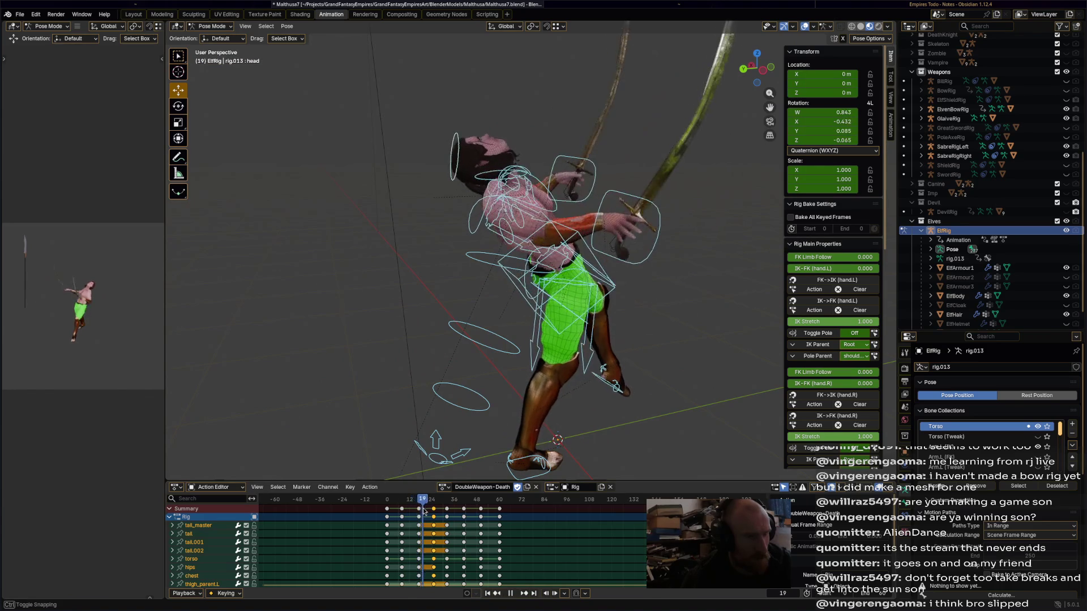
At frame 17, bend the torso forward about -24.5°, shift it slightly, and keyframe it.
{"action": "middle_click_drag", "start_coordinate": [478, 429], "coordinate": [623, 240]}
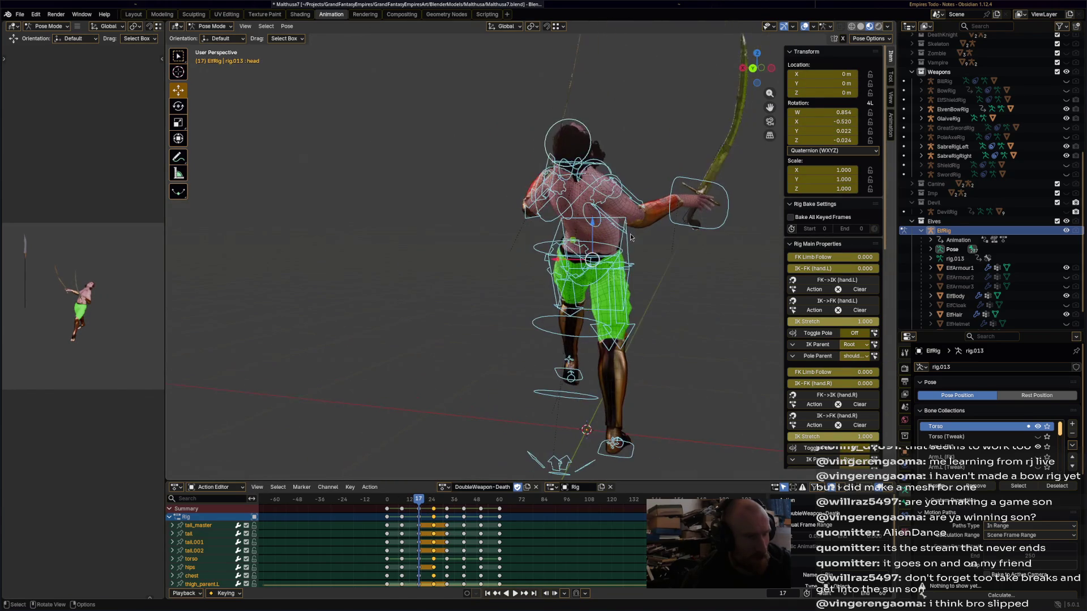
{"action": "left_click", "coordinate": [624, 240]}
{"action": "key", "text": "space"}
{"action": "left_click", "coordinate": [622, 240]}
{"action": "key", "text": "r"}
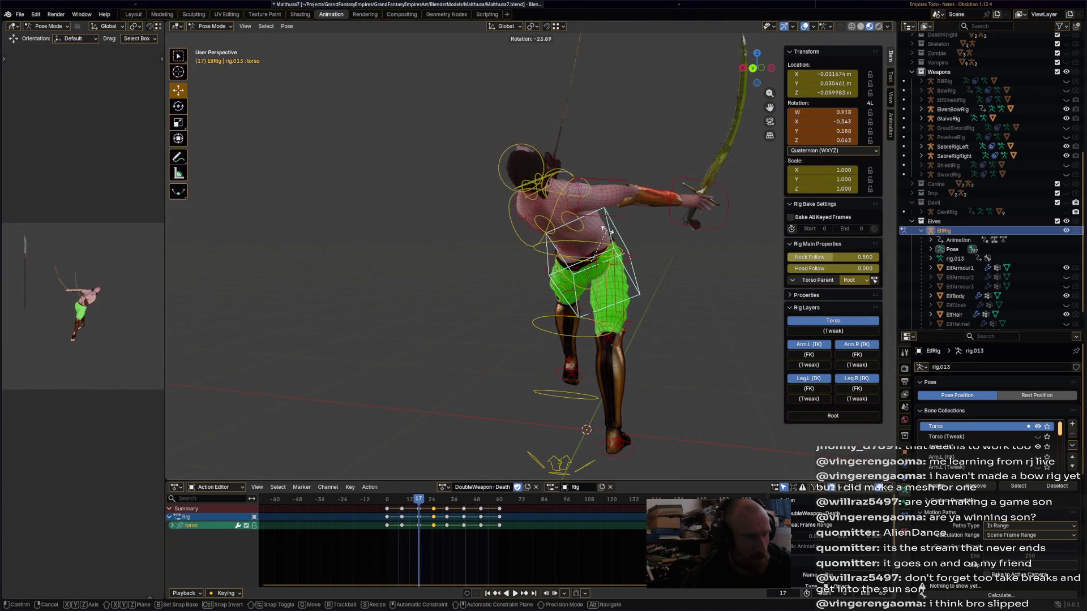
{"action": "left_click", "coordinate": [609, 229]}
{"action": "left_click_drag", "start_coordinate": [592, 259], "coordinate": [621, 273]}
{"action": "key", "text": "i"}
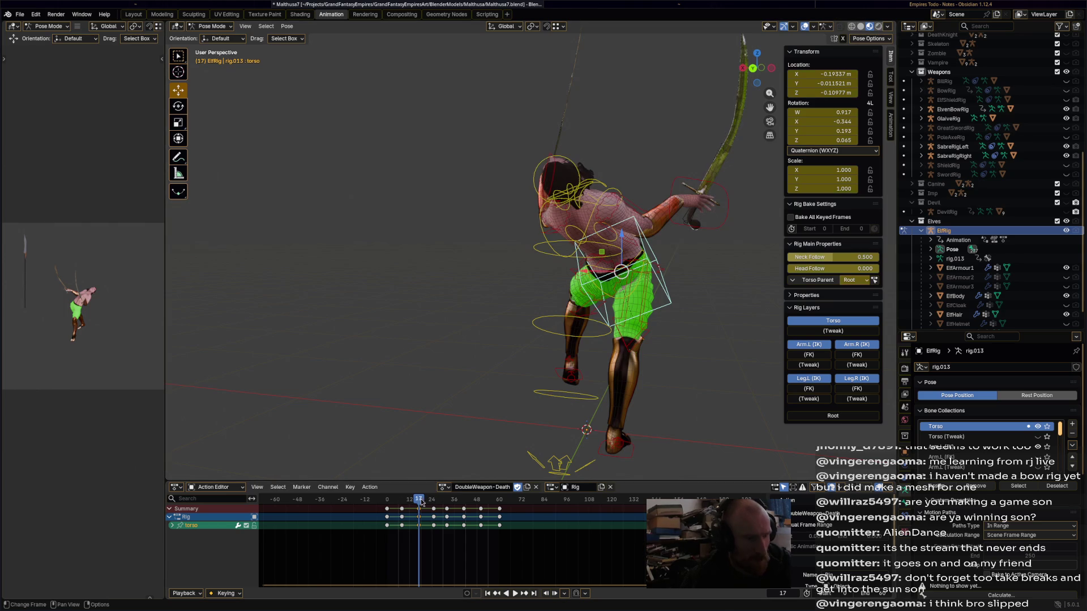
{"action": "key", "text": "space"}
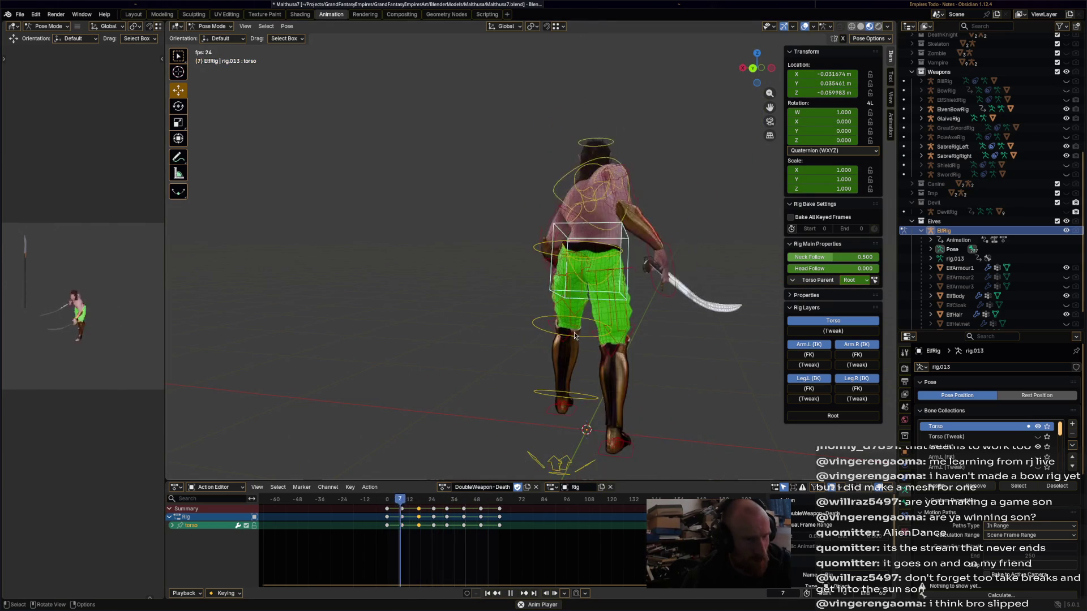
At frame 41, rotate the torso bone a further -10.8° to deepen the fall.
{"action": "key", "text": "space"}
{"action": "mouse_move", "coordinate": [572, 351]}
{"action": "middle_mouse_down"}
{"action": "mouse_move", "coordinate": [538, 344]}
{"action": "mouse_move", "coordinate": [512, 464]}
{"action": "middle_mouse_up"}
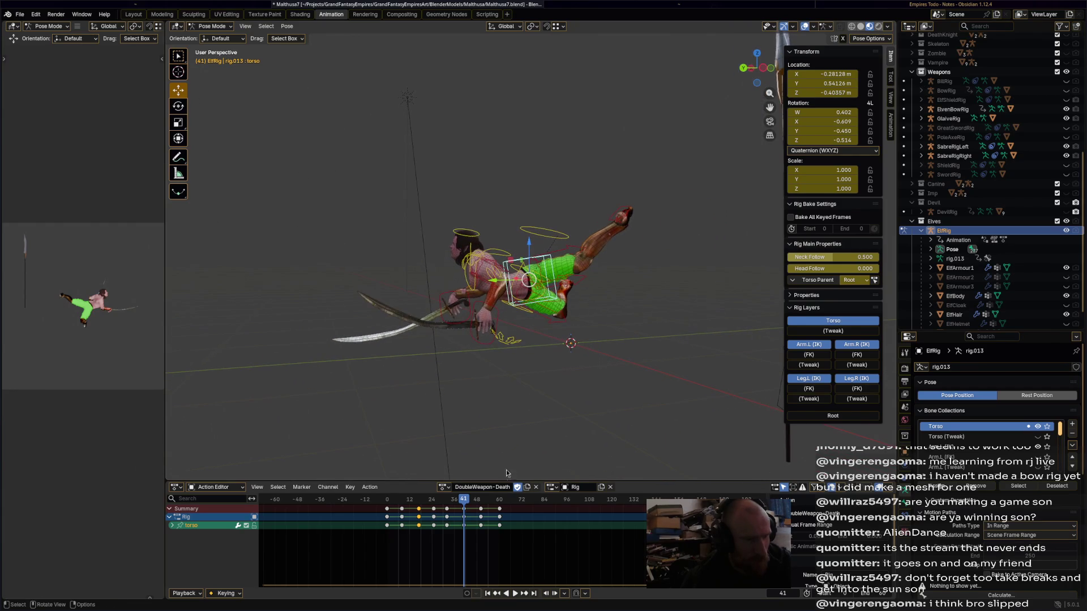
{"action": "left_click", "coordinate": [505, 256]}
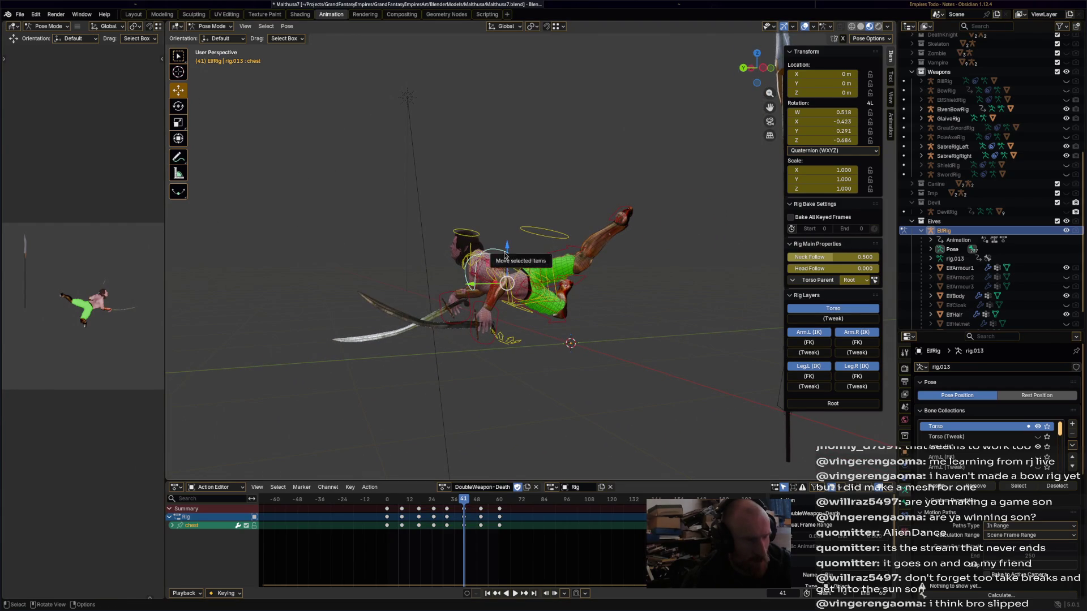
{"action": "left_click", "coordinate": [541, 261]}
{"action": "left_click", "coordinate": [533, 261]}
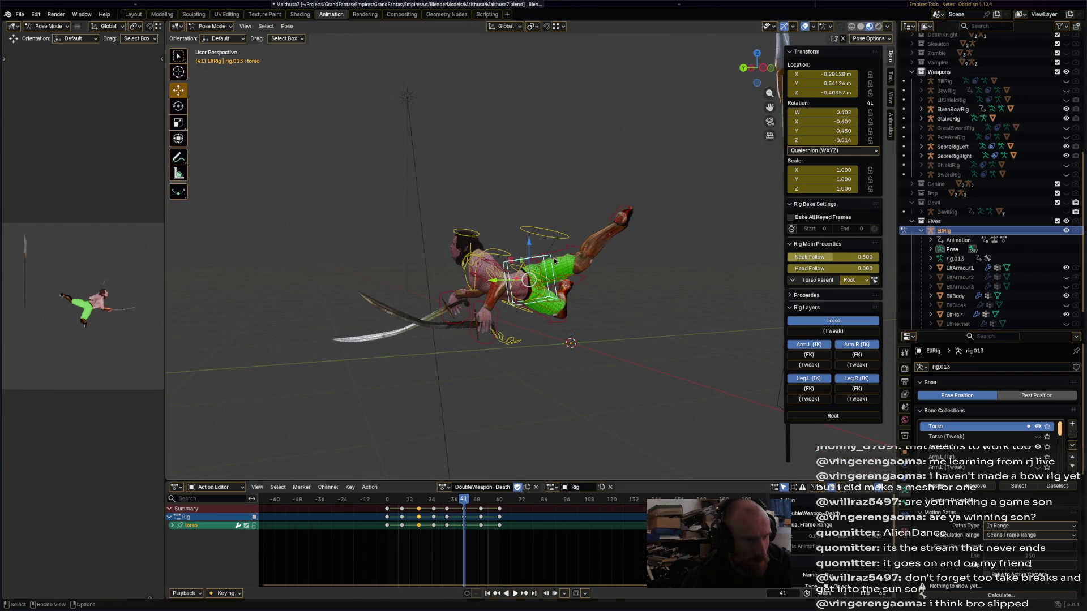
{"action": "key", "text": "r"}
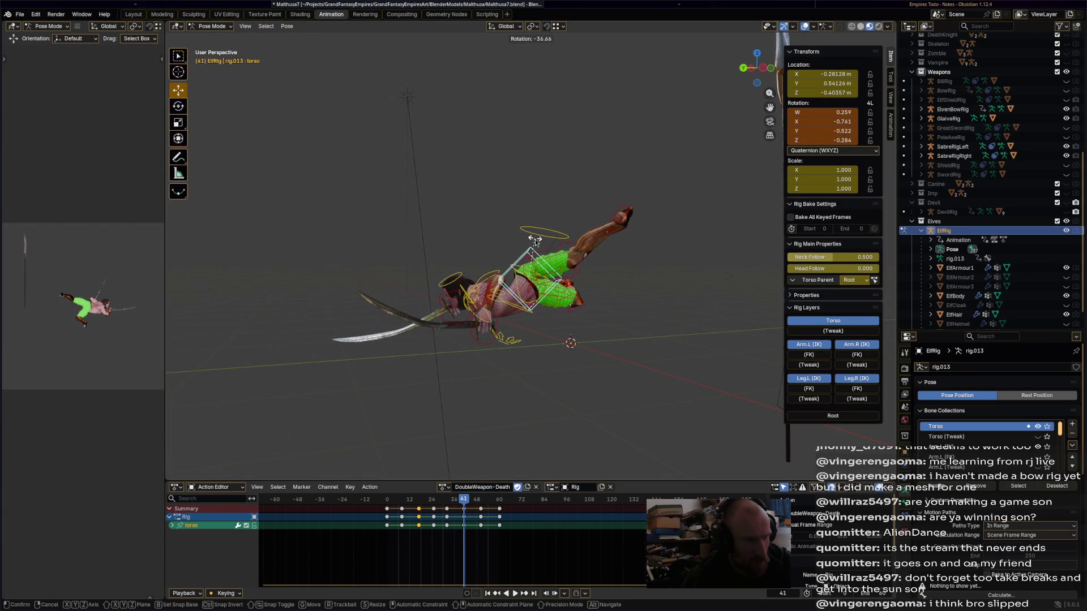
{"action": "left_click", "coordinate": [552, 245]}
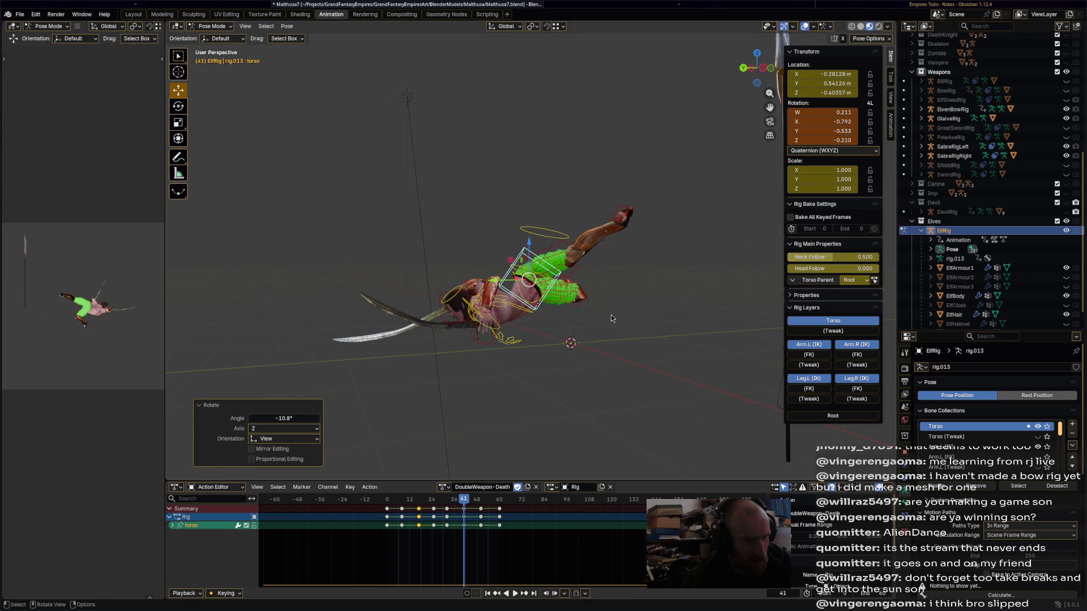
{"action": "key", "text": "a"}
{"action": "key", "text": "Left"}
{"action": "key", "text": "Left"}
{"action": "key", "text": "Left"}
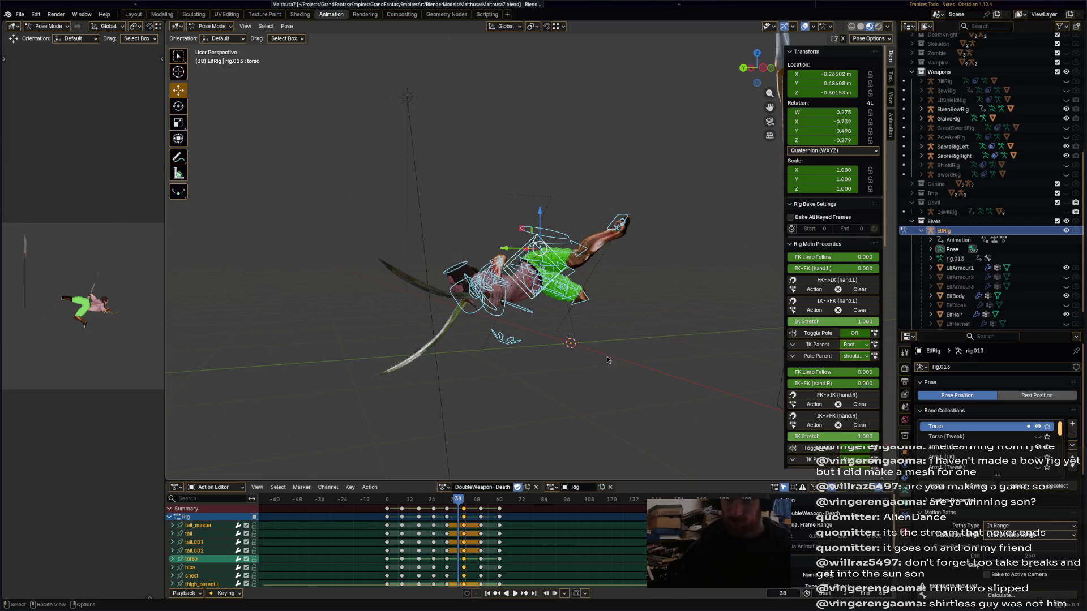
Duplicate the action as DoubleWeapon-Move, enable Fake User, and save the file.
{"action": "left_click", "coordinate": [528, 489]}
{"action": "double_click", "coordinate": [494, 487]}
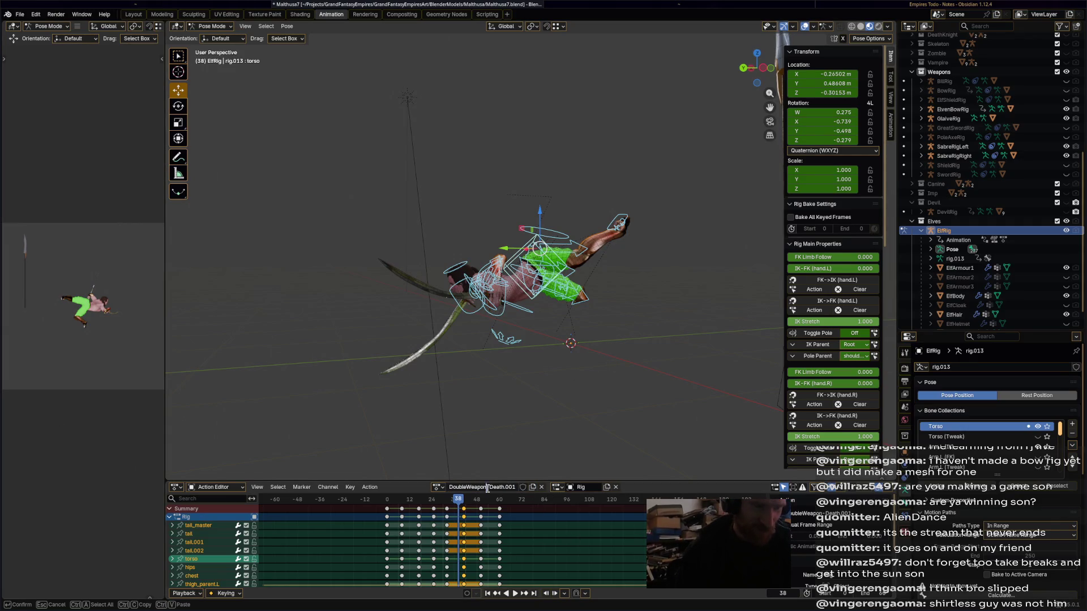
{"action": "left_click", "coordinate": [439, 487]}
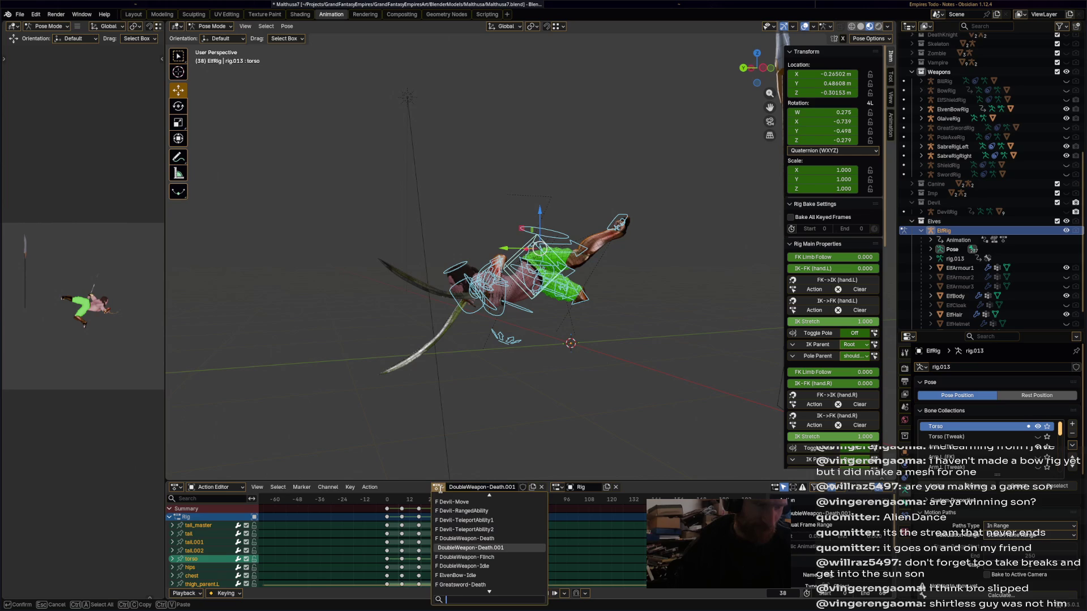
{"action": "left_click", "coordinate": [440, 488]}
{"action": "left_click", "coordinate": [440, 488]}
{"action": "left_click", "coordinate": [458, 491]}
{"action": "left_click", "coordinate": [490, 486]}
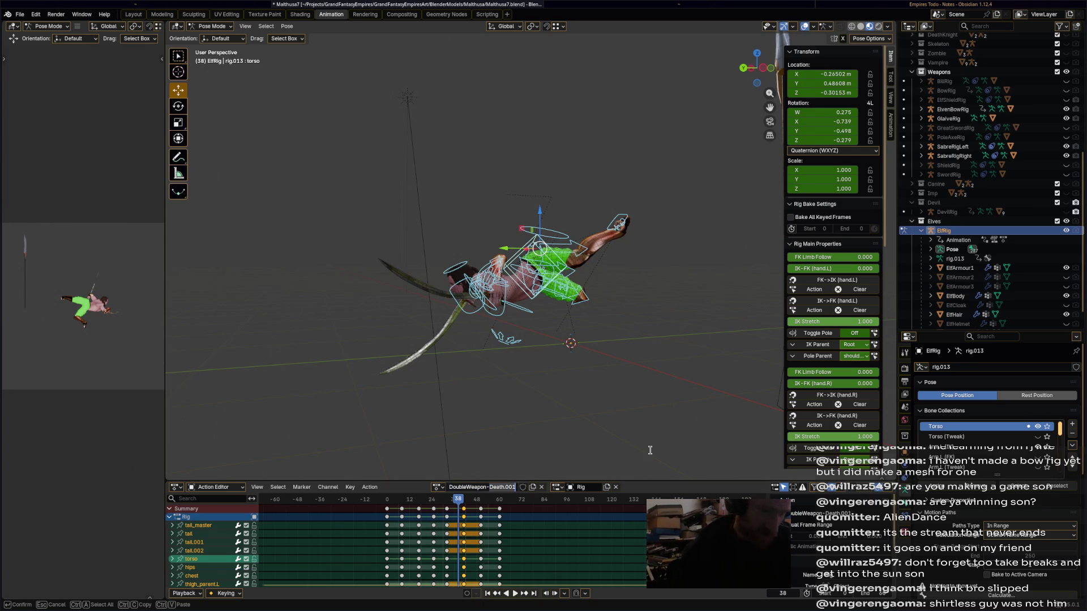
{"action": "type", "text": "Move"}
{"action": "key", "text": "Return"}
{"action": "left_click", "coordinate": [517, 487]}
{"action": "key", "text": "ctrl+s"}
Delete every keyframe after frame 0 and view the character from the side.
{"action": "mouse_move", "coordinate": [533, 586]}
{"action": "left_mouse_down"}
{"action": "mouse_move", "coordinate": [464, 526]}
{"action": "mouse_move", "coordinate": [396, 502]}
{"action": "left_mouse_up"}
{"action": "key", "text": "x"}
{"action": "left_click", "coordinate": [402, 502]}
{"action": "left_click_drag", "start_coordinate": [467, 504], "coordinate": [388, 504]}
{"action": "mouse_move", "coordinate": [577, 417]}
{"action": "middle_mouse_down"}
{"action": "mouse_move", "coordinate": [587, 399]}
{"action": "mouse_move", "coordinate": [576, 325]}
{"action": "mouse_move", "coordinate": [794, 338]}
{"action": "mouse_move", "coordinate": [632, 341]}
{"action": "mouse_move", "coordinate": [563, 276]}
{"action": "middle_mouse_up"}
{"action": "left_click", "coordinate": [484, 322]}
{"action": "mouse_move", "coordinate": [635, 266]}
{"action": "middle_mouse_down"}
{"action": "mouse_move", "coordinate": [614, 248]}
{"action": "mouse_move", "coordinate": [573, 255]}
{"action": "mouse_move", "coordinate": [681, 311]}
{"action": "mouse_move", "coordinate": [636, 316]}
{"action": "middle_mouse_up"}
{"action": "left_click", "coordinate": [758, 69]}
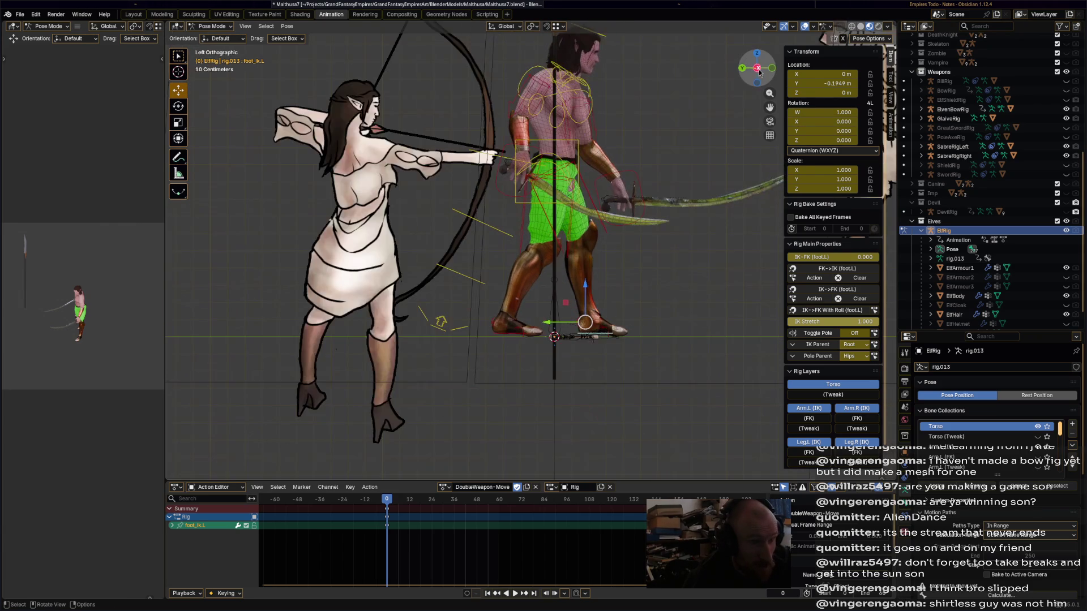
Hide the reference image empties and the GlaiveRig in the Outliner, then save.
{"action": "scroll", "coordinate": [1061, 163], "scroll_direction": "up", "scroll_amount": 10}
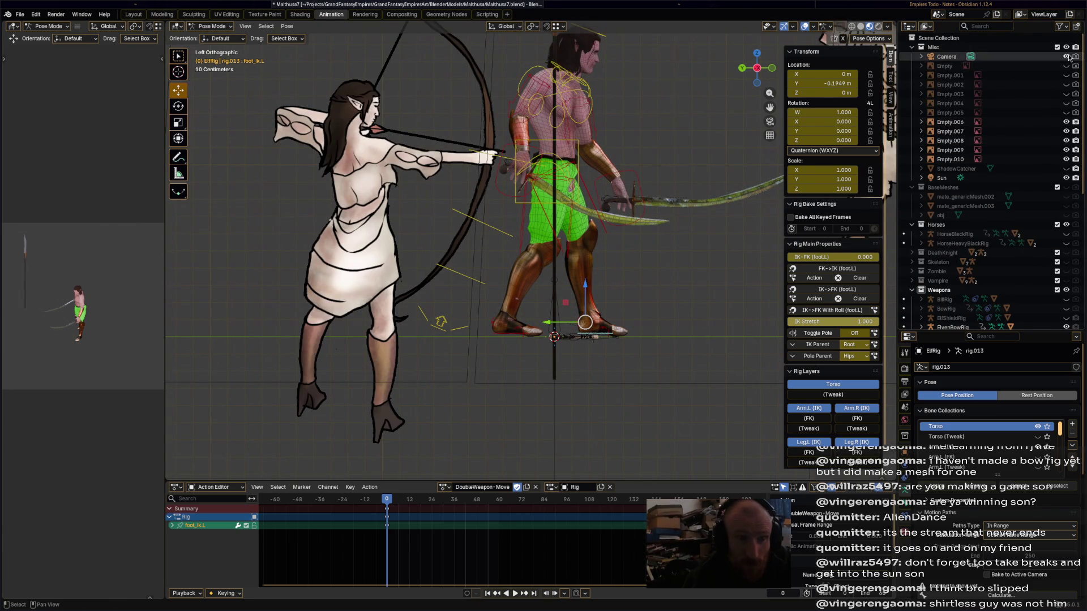
{"action": "left_click", "coordinate": [1067, 159]}
{"action": "left_click", "coordinate": [1066, 150]}
{"action": "left_click", "coordinate": [1066, 141]}
{"action": "left_click", "coordinate": [1066, 131]}
{"action": "left_click", "coordinate": [1067, 123]}
{"action": "scroll", "coordinate": [1068, 170], "scroll_direction": "down", "scroll_amount": 5}
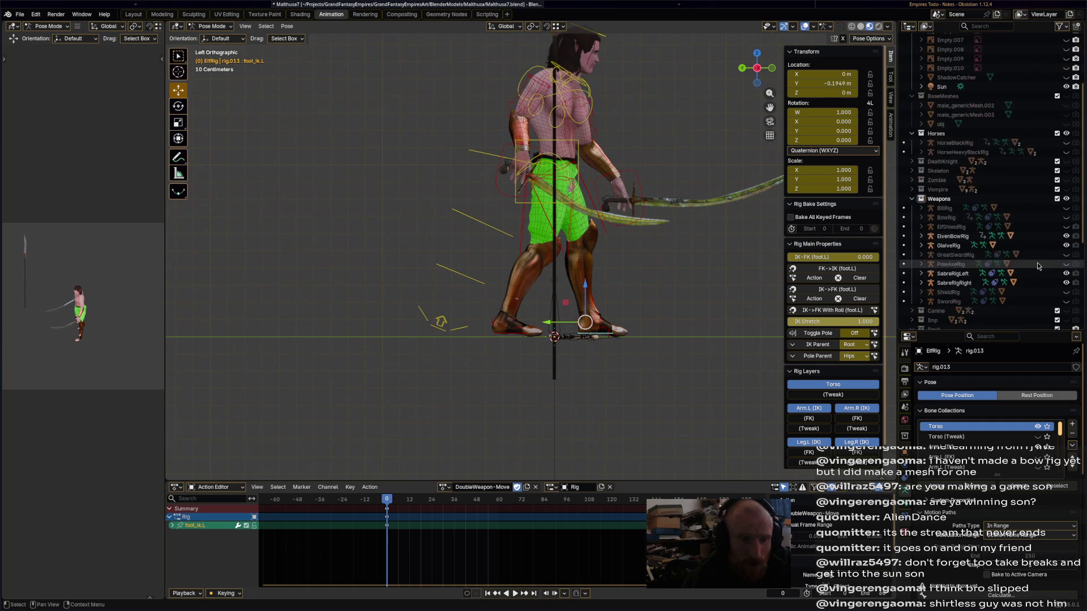
{"action": "left_click", "coordinate": [1066, 245]}
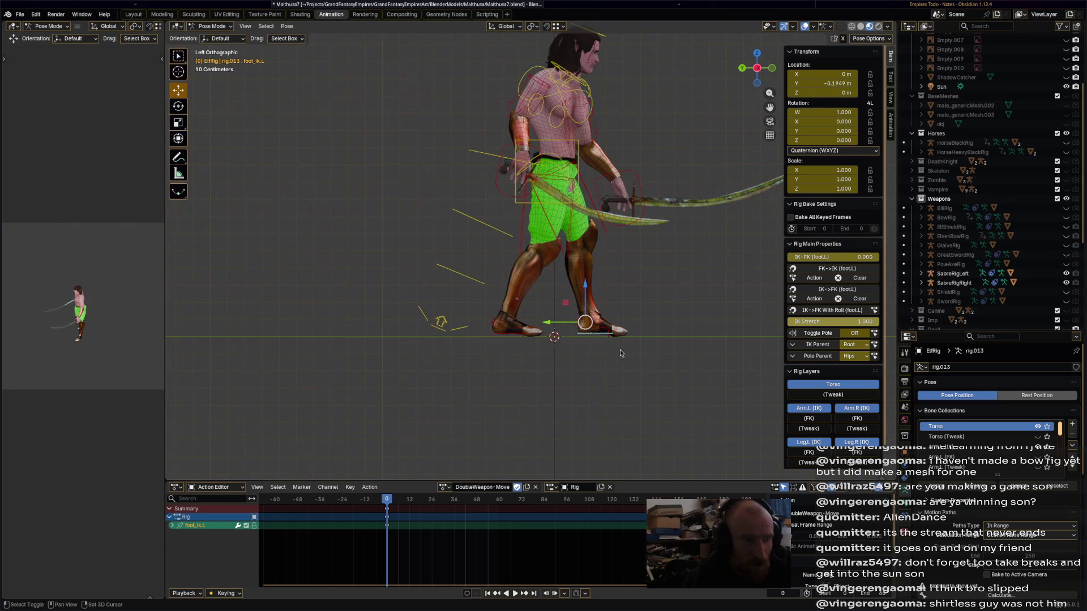
{"action": "middle_click_drag", "start_coordinate": [616, 358], "coordinate": [572, 348], "text": "shift"}
{"action": "key", "text": "ctrl+s"}
Spread foot_ik.R and foot_ik.L apart and lower the torso into a crouch.
{"action": "scroll", "coordinate": [453, 379], "scroll_direction": "up", "scroll_amount": 5}
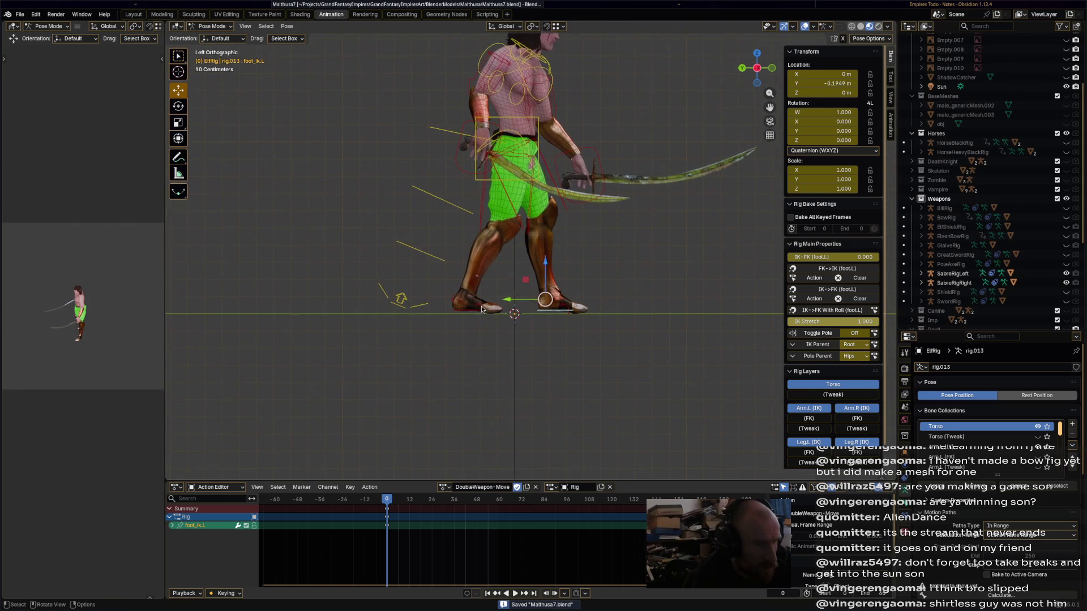
{"action": "left_click_drag", "start_coordinate": [410, 379], "coordinate": [374, 382]}
{"action": "left_click", "coordinate": [581, 367]}
{"action": "left_click_drag", "start_coordinate": [581, 367], "coordinate": [613, 373]}
{"action": "middle_click_drag", "start_coordinate": [542, 280], "coordinate": [545, 289], "text": "shift"}
{"action": "scroll", "coordinate": [538, 244], "scroll_direction": "down", "scroll_amount": 1}
{"action": "left_click_drag", "start_coordinate": [485, 77], "coordinate": [492, 102]}
{"action": "scroll", "coordinate": [562, 374], "scroll_direction": "down", "scroll_amount": 2}
{"action": "mouse_move", "coordinate": [563, 256]}
{"action": "middle_mouse_down"}
{"action": "mouse_move", "coordinate": [584, 249]}
{"action": "mouse_move", "coordinate": [563, 259]}
{"action": "middle_mouse_up"}
{"action": "left_click", "coordinate": [480, 206]}
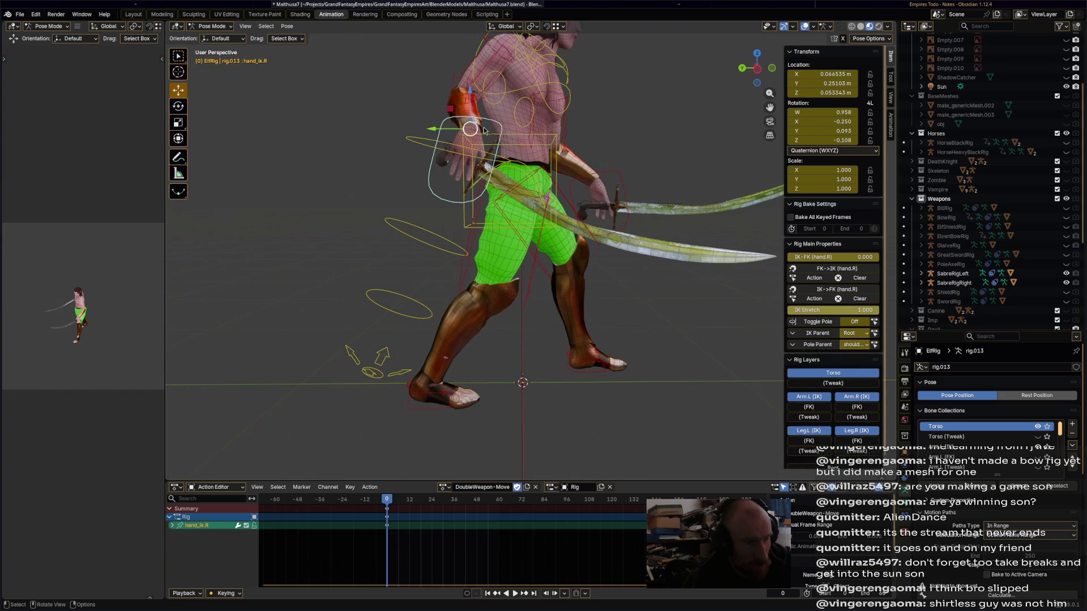
Move the right hand to the hip and move and rotate the left hand about 19°.
{"action": "key", "text": "g"}
{"action": "left_click", "coordinate": [572, 190]}
{"action": "left_click", "coordinate": [594, 184]}
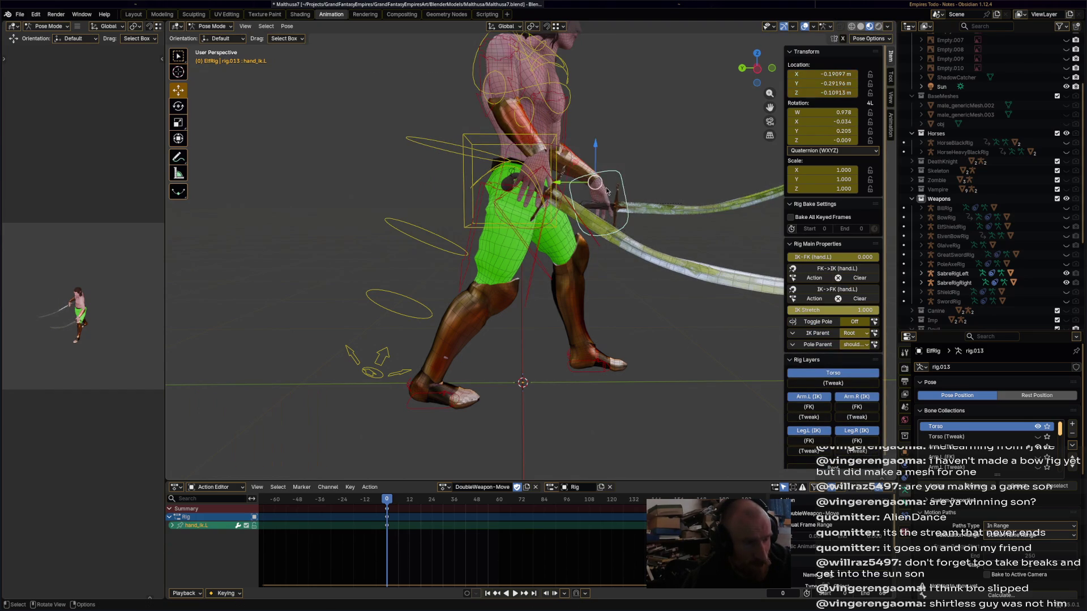
{"action": "key", "text": "g"}
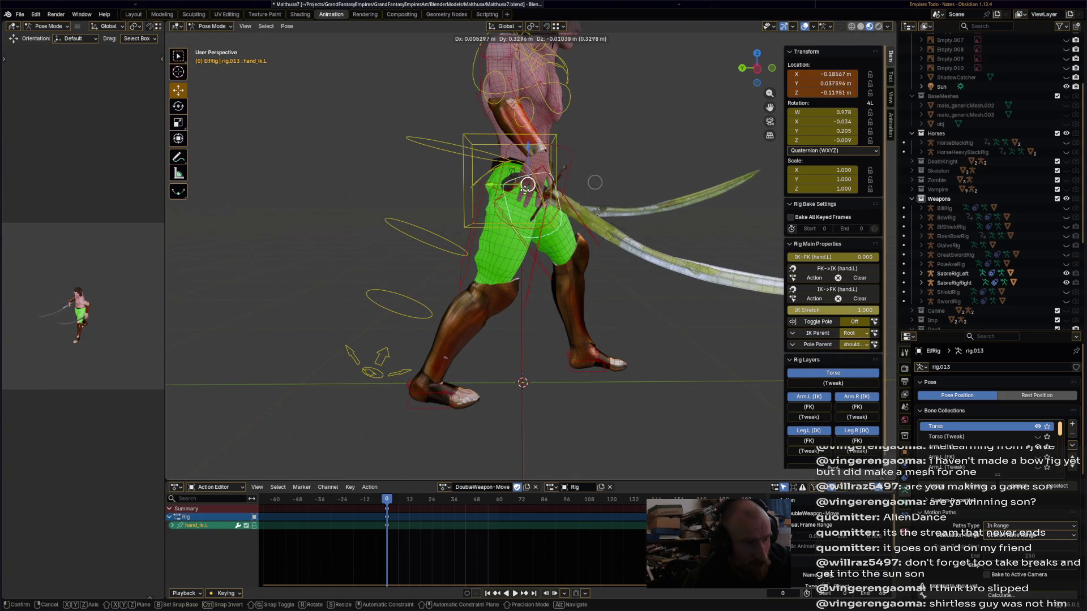
{"action": "left_click", "coordinate": [545, 193]}
{"action": "key", "text": "r"}
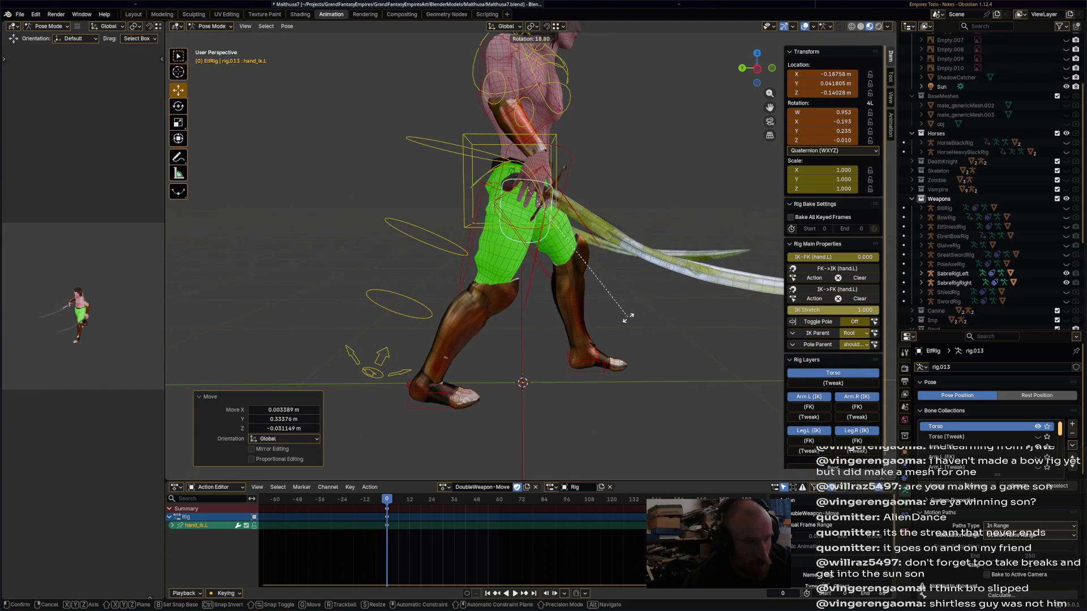
{"action": "left_click", "coordinate": [594, 309]}
{"action": "key", "text": "a"}
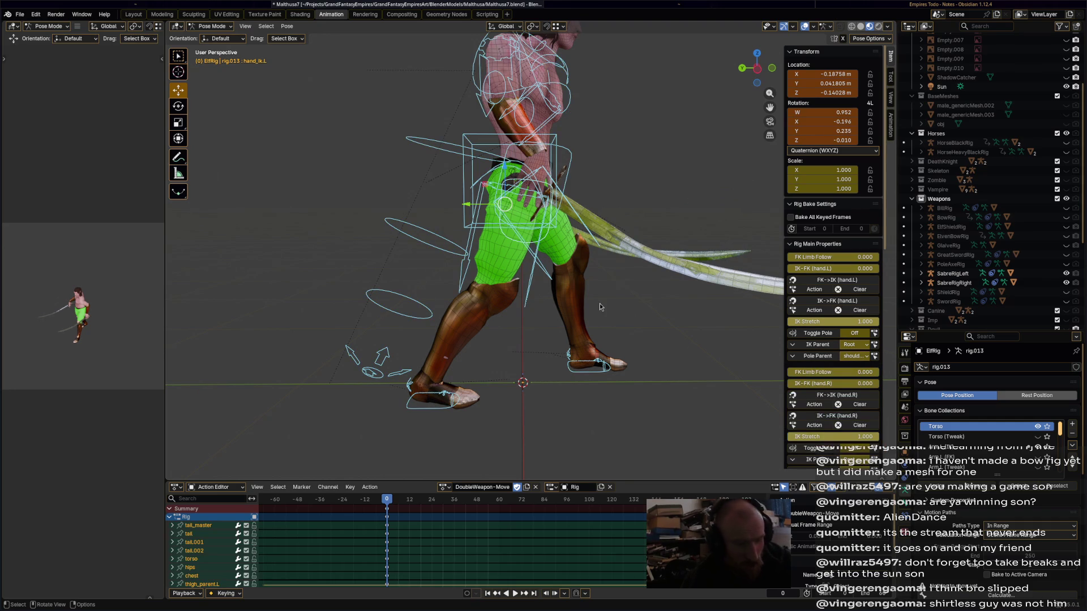
At frame 15, step the right foot forward, rotate it about 60° and lift it; reposition the left foot.
{"action": "left_click_drag", "start_coordinate": [400, 503], "coordinate": [418, 503]}
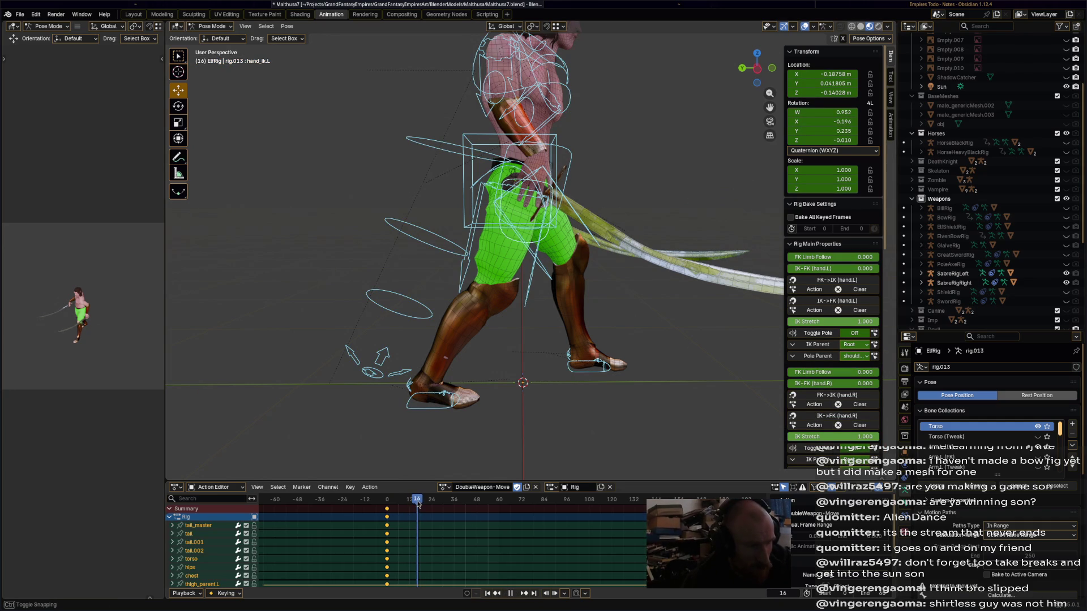
{"action": "left_click", "coordinate": [459, 409]}
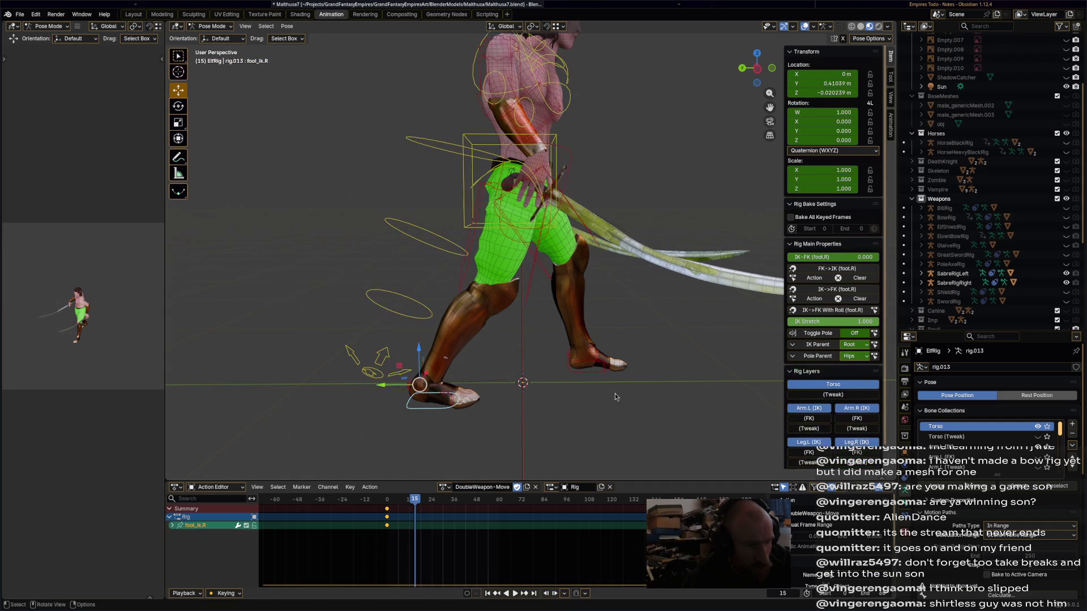
{"action": "left_click", "coordinate": [757, 69]}
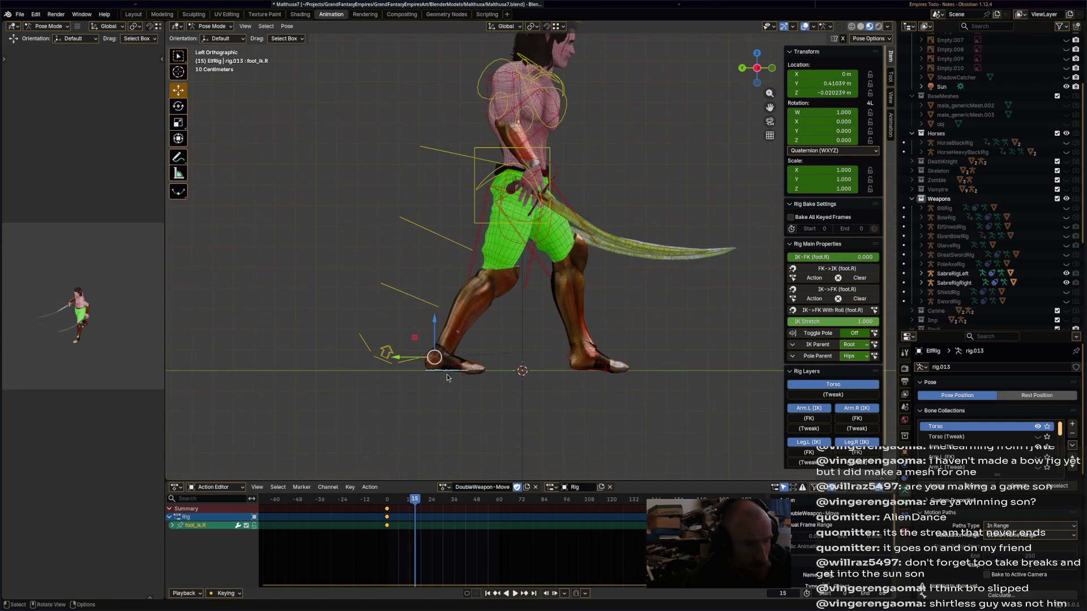
{"action": "left_click_drag", "start_coordinate": [414, 362], "coordinate": [474, 363]}
{"action": "key", "text": "r"}
{"action": "left_click", "coordinate": [499, 360]}
{"action": "key", "text": "g"}
{"action": "left_click", "coordinate": [506, 329]}
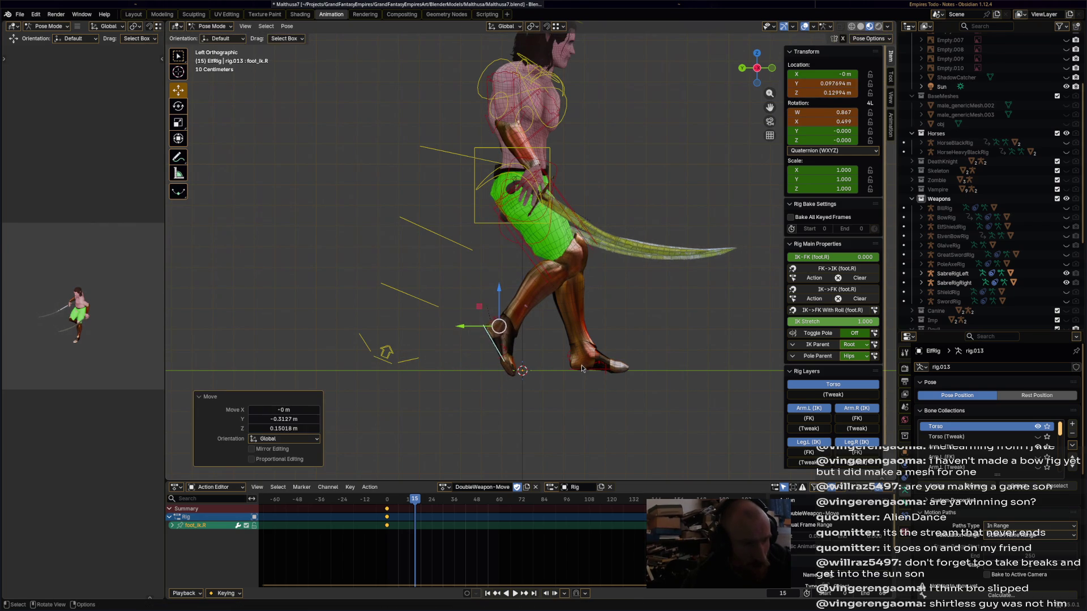
{"action": "left_click", "coordinate": [578, 355]}
{"action": "key", "text": "g"}
{"action": "left_click", "coordinate": [505, 361]}
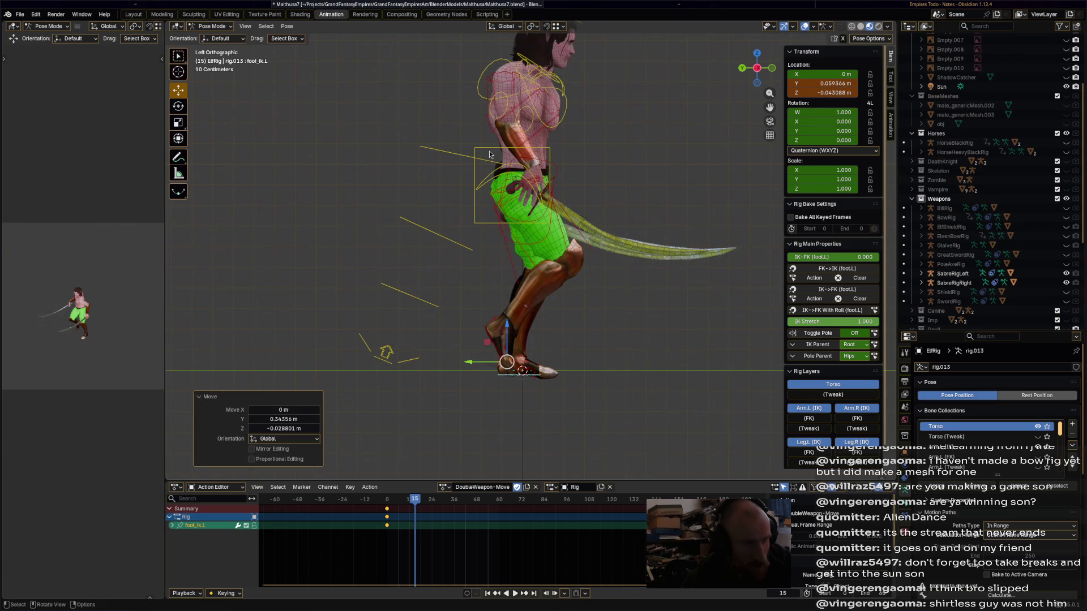
Shift the torso, reposition both hands, and key the whole rig at frame 15.
{"action": "left_click", "coordinate": [513, 169]}
{"action": "key", "text": "g"}
{"action": "left_click", "coordinate": [511, 168]}
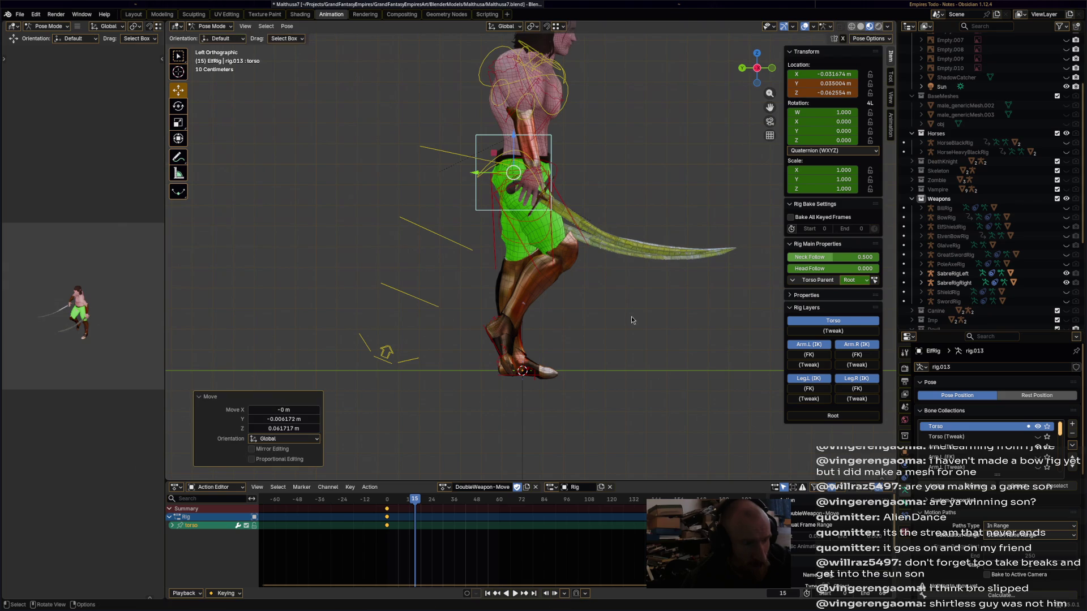
{"action": "left_click", "coordinate": [561, 175]}
{"action": "mouse_move", "coordinate": [535, 170]}
{"action": "left_mouse_down"}
{"action": "mouse_move", "coordinate": [512, 155]}
{"action": "mouse_move", "coordinate": [522, 167]}
{"action": "left_mouse_up"}
{"action": "left_click", "coordinate": [543, 246]}
{"action": "left_click", "coordinate": [520, 173]}
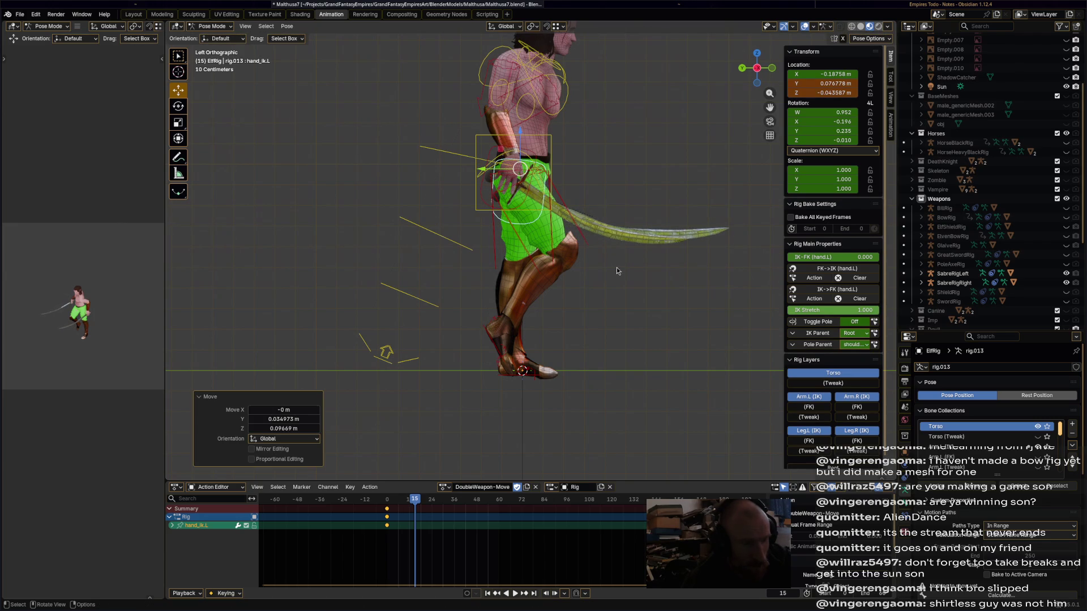
{"action": "key", "text": "a"}
{"action": "key", "text": "i"}
At frame 30, plant the right foot flat ahead and slide the left foot back.
{"action": "left_click_drag", "start_coordinate": [450, 500], "coordinate": [453, 502]}
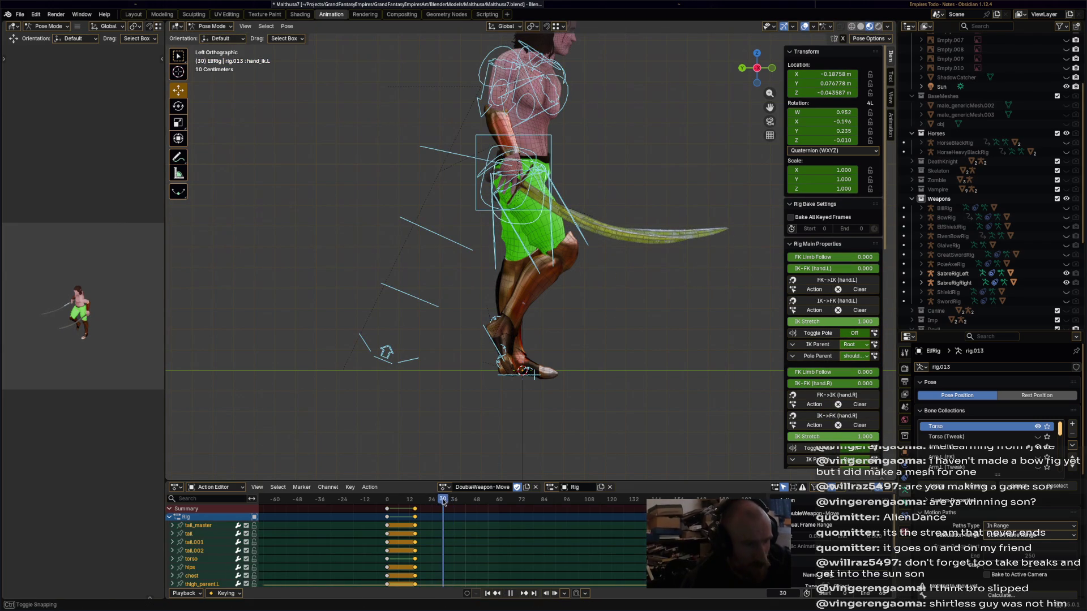
{"action": "left_click", "coordinate": [519, 377]}
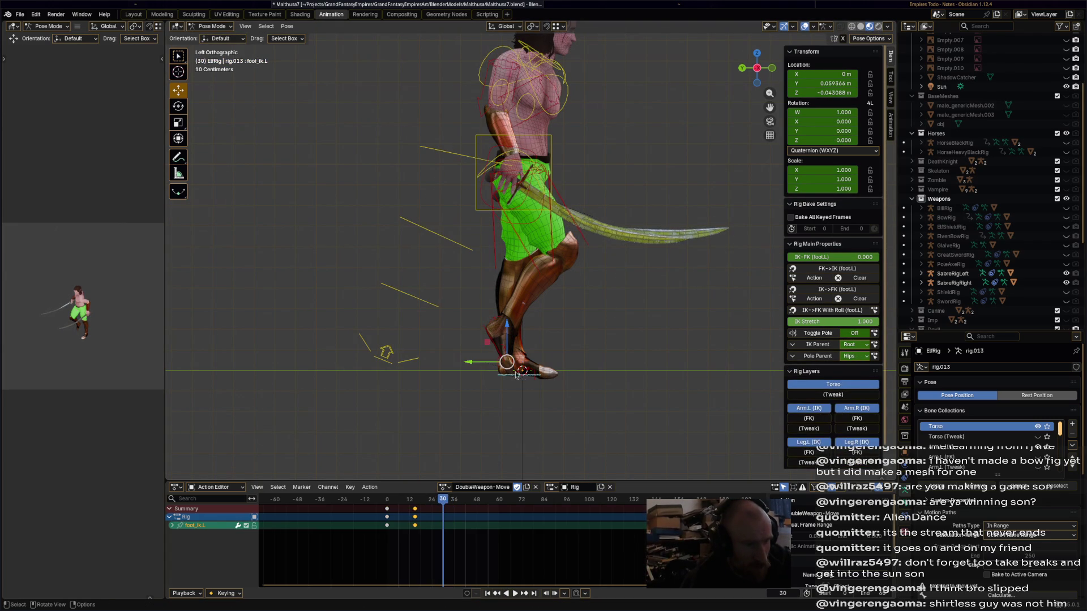
{"action": "left_click", "coordinate": [497, 351]}
{"action": "left_click_drag", "start_coordinate": [497, 351], "coordinate": [578, 335]}
{"action": "key", "text": "r"}
{"action": "left_click", "coordinate": [576, 334]}
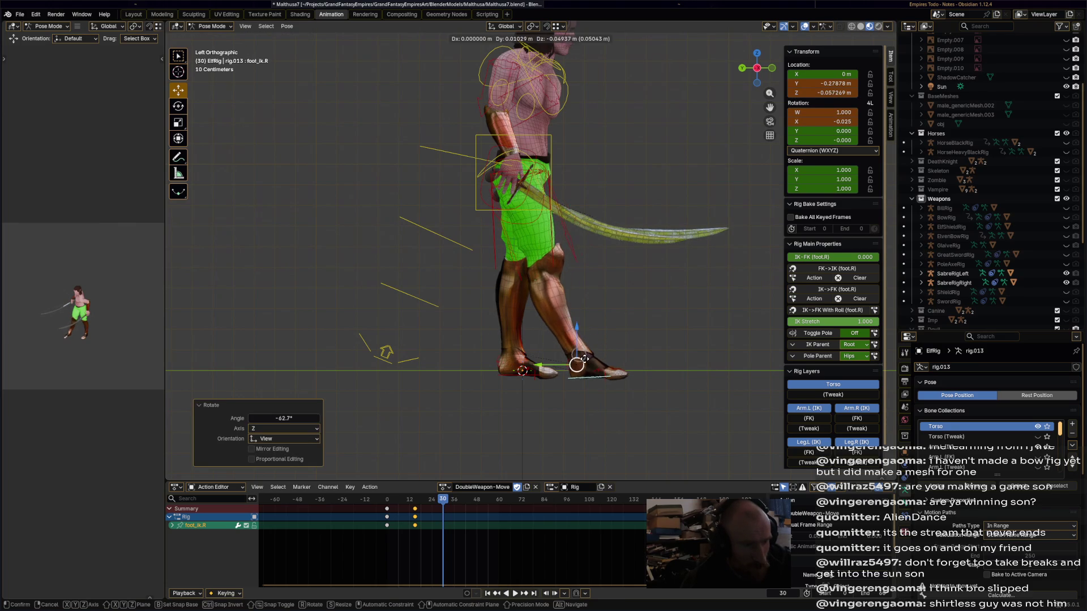
{"action": "left_click", "coordinate": [531, 381]}
{"action": "key", "text": "g"}
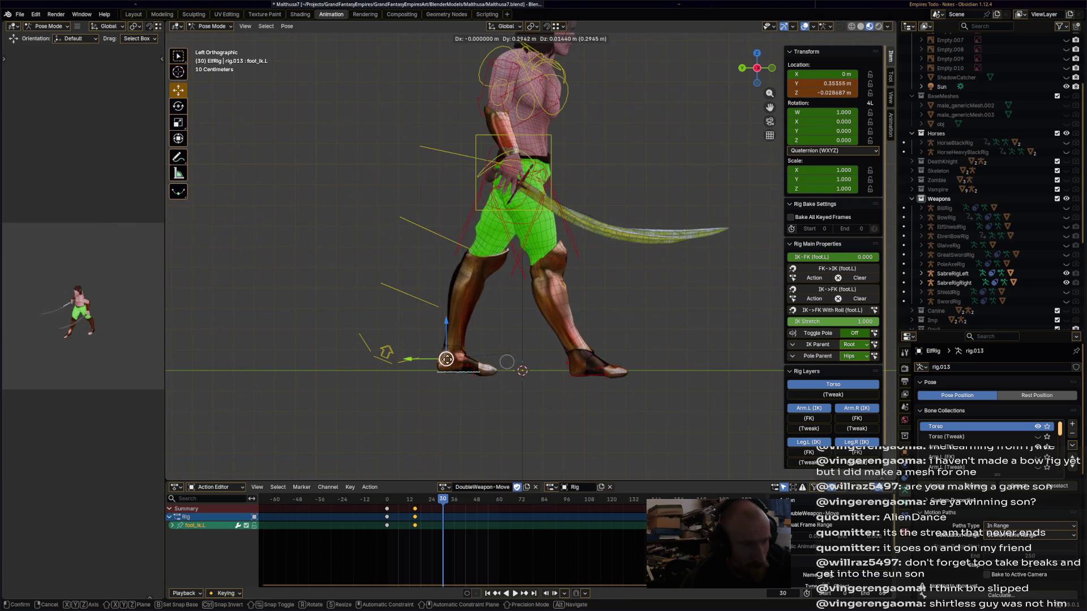
{"action": "left_click", "coordinate": [469, 377]}
Lower the torso and move the right hand back at frame 30.
{"action": "left_click", "coordinate": [552, 169]}
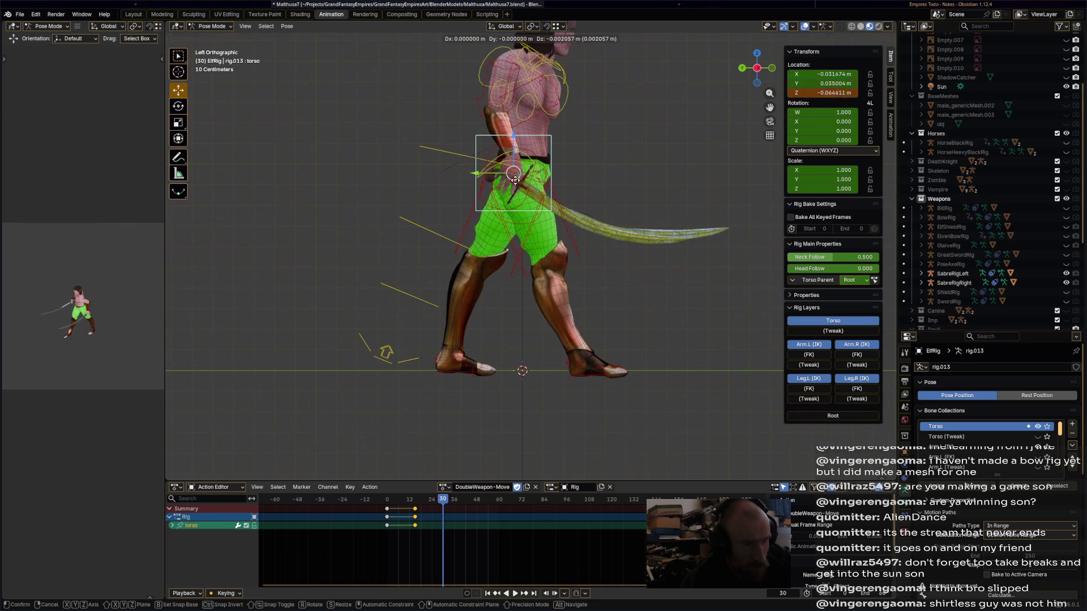
{"action": "key", "text": "g"}
{"action": "left_click", "coordinate": [527, 148]}
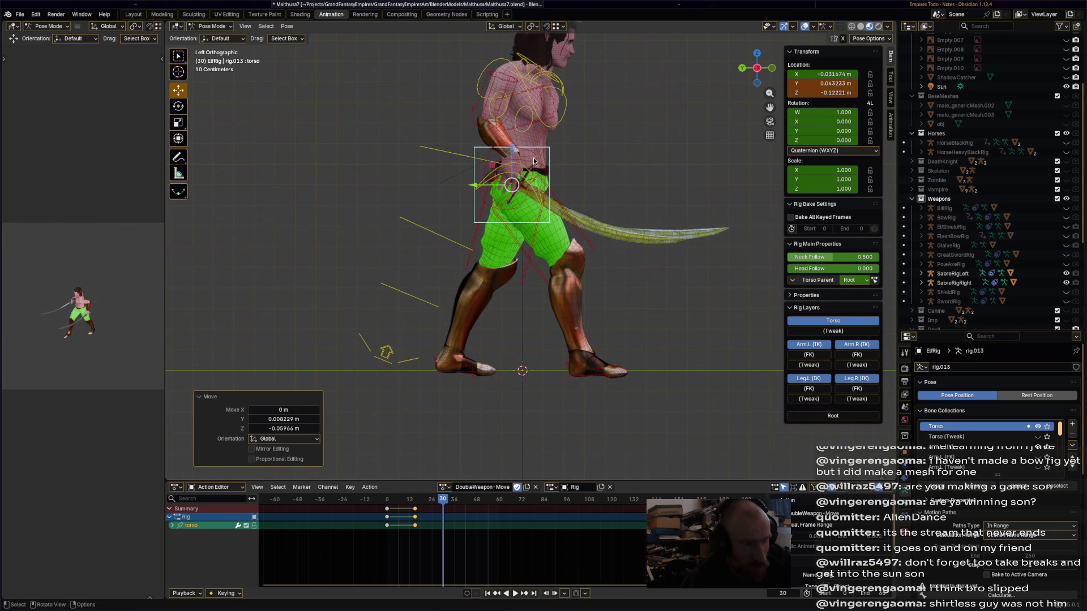
{"action": "left_click", "coordinate": [527, 166]}
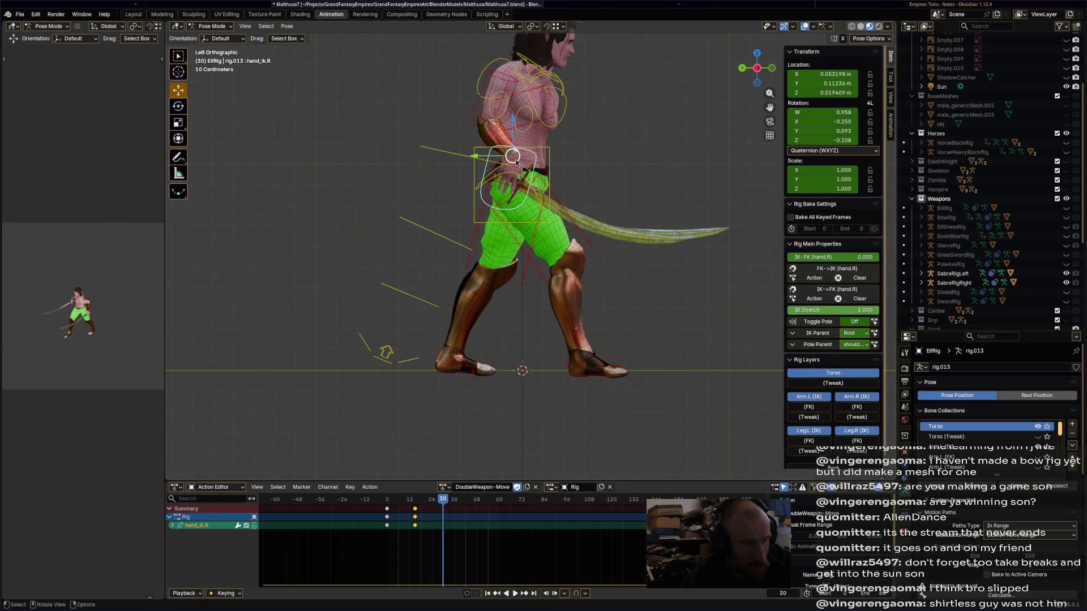
{"action": "key", "text": "g"}
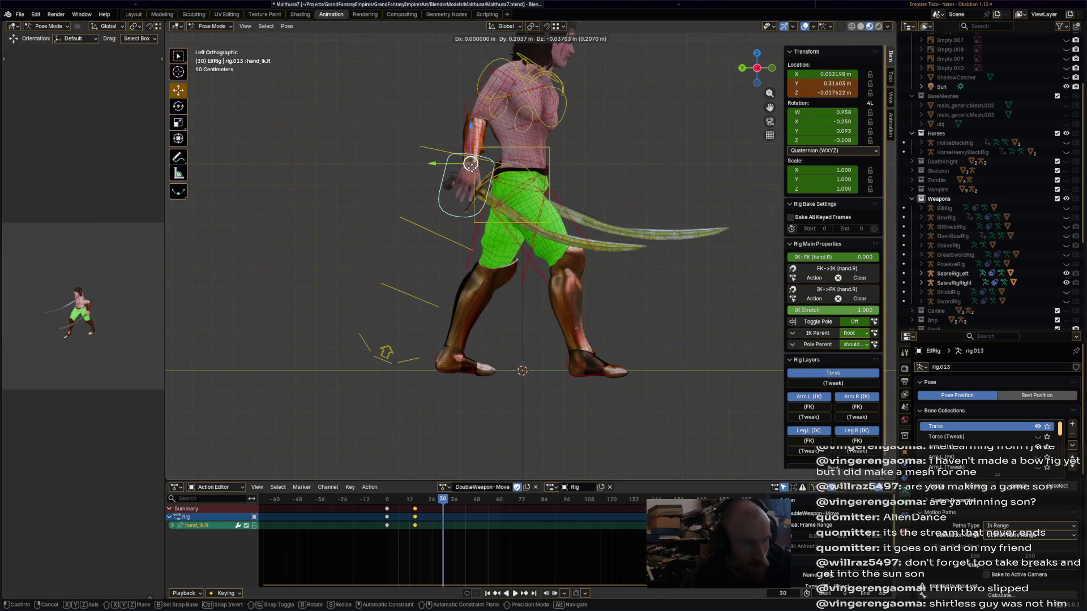
{"action": "left_click", "coordinate": [471, 165]}
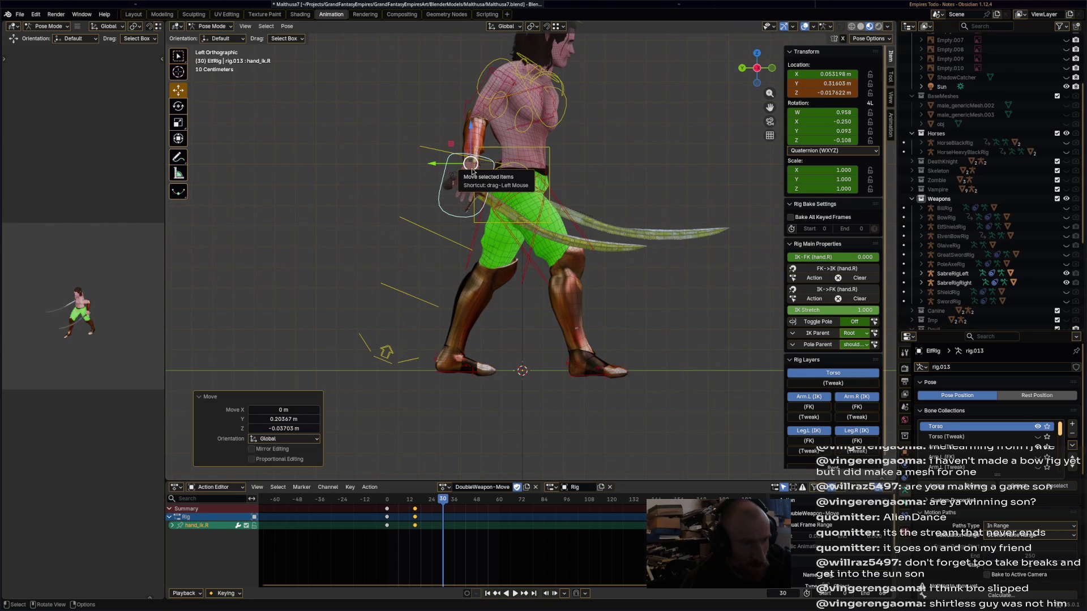
Move and rotate the left hand with its sabre, and key it at frame 30.
{"action": "left_click", "coordinate": [545, 190]}
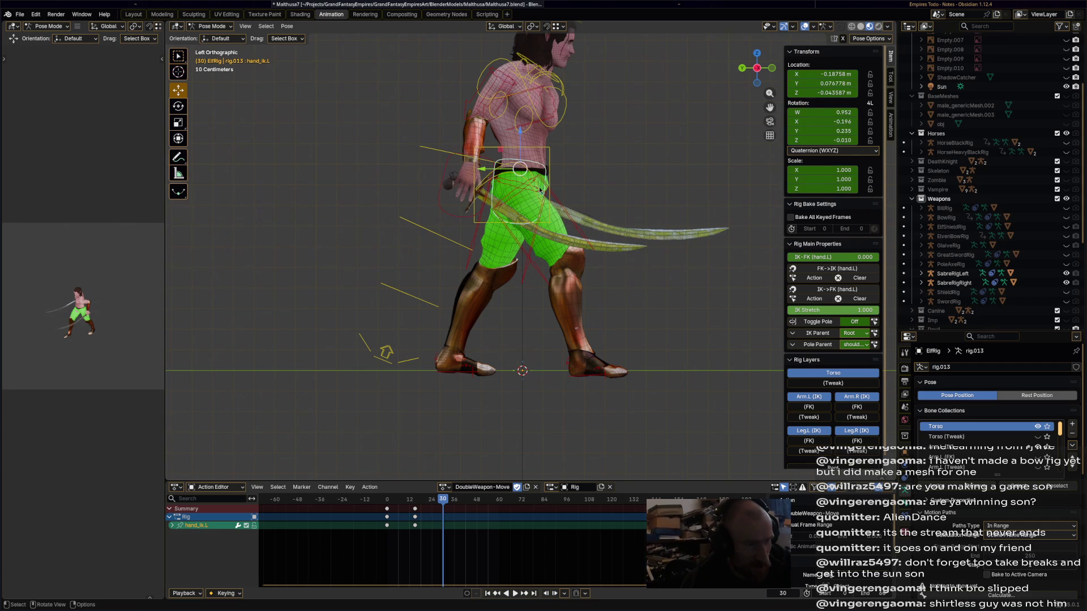
{"action": "key", "text": "g"}
{"action": "left_click", "coordinate": [631, 189]}
{"action": "key", "text": "r"}
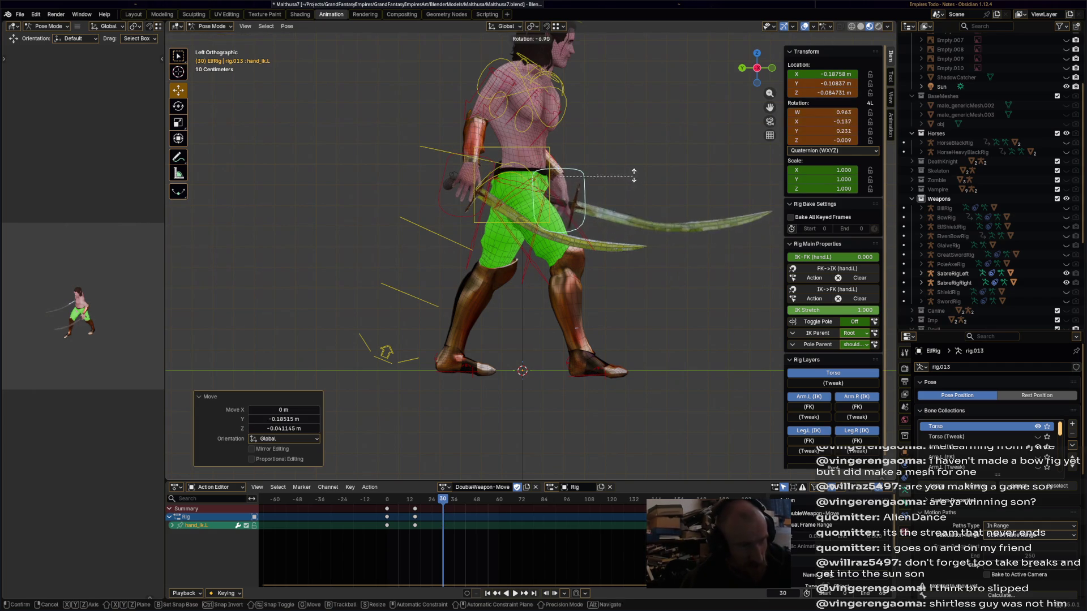
{"action": "left_click", "coordinate": [635, 178]}
{"action": "key", "text": "i"}
{"action": "mouse_move", "coordinate": [447, 504]}
{"action": "left_mouse_down"}
{"action": "mouse_move", "coordinate": [471, 506]}
{"action": "mouse_move", "coordinate": [443, 505]}
{"action": "left_mouse_up"}
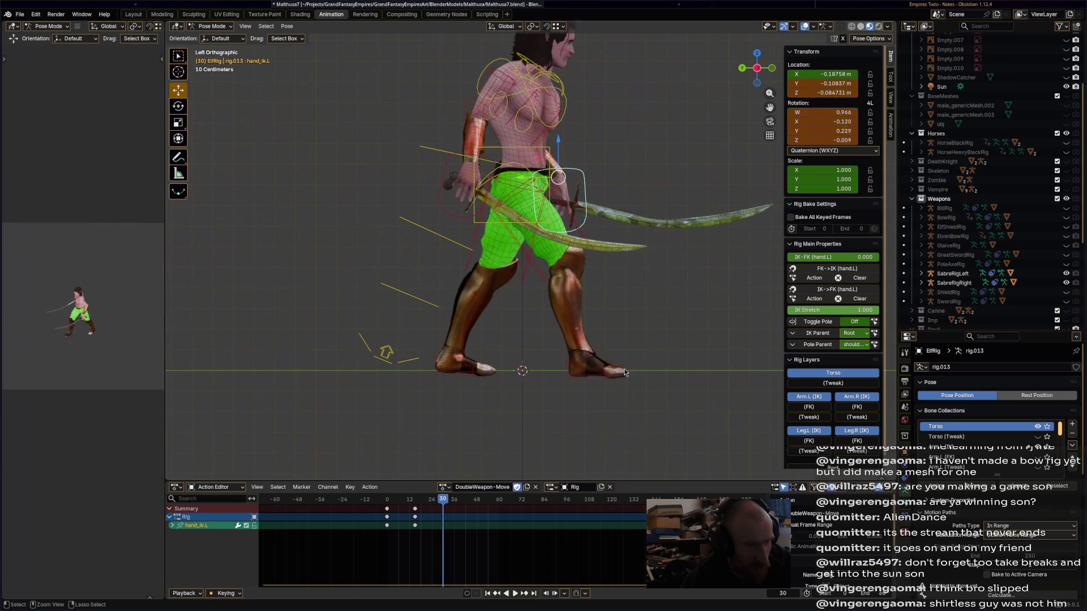
Key the full pose at frame 30, then pull the right foot back at frame 45.
{"action": "key", "text": "a"}
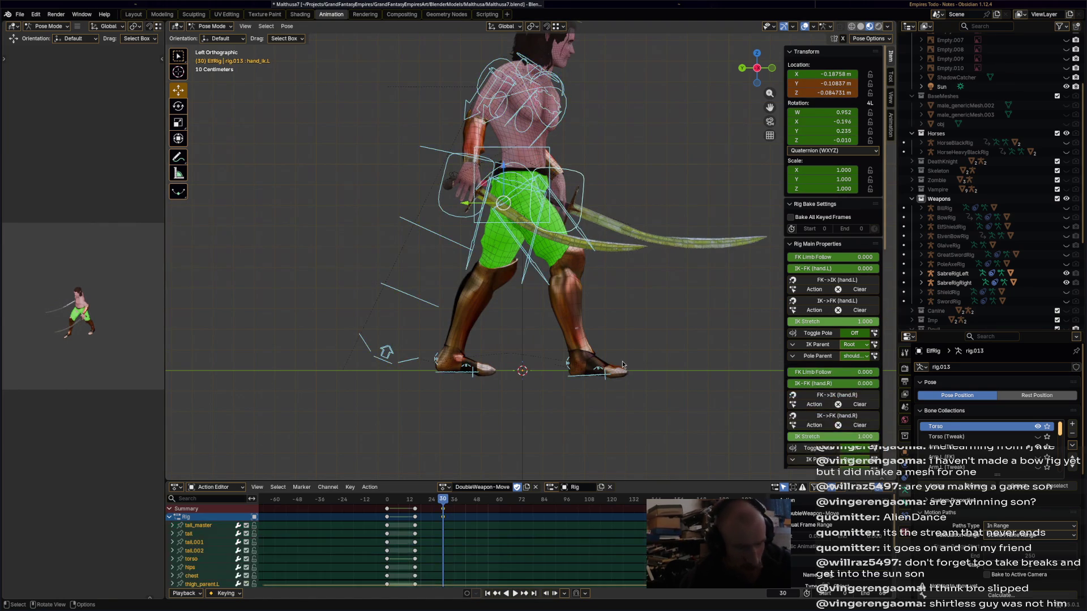
{"action": "key", "text": "i"}
{"action": "left_click", "coordinate": [469, 505]}
{"action": "key", "text": "space"}
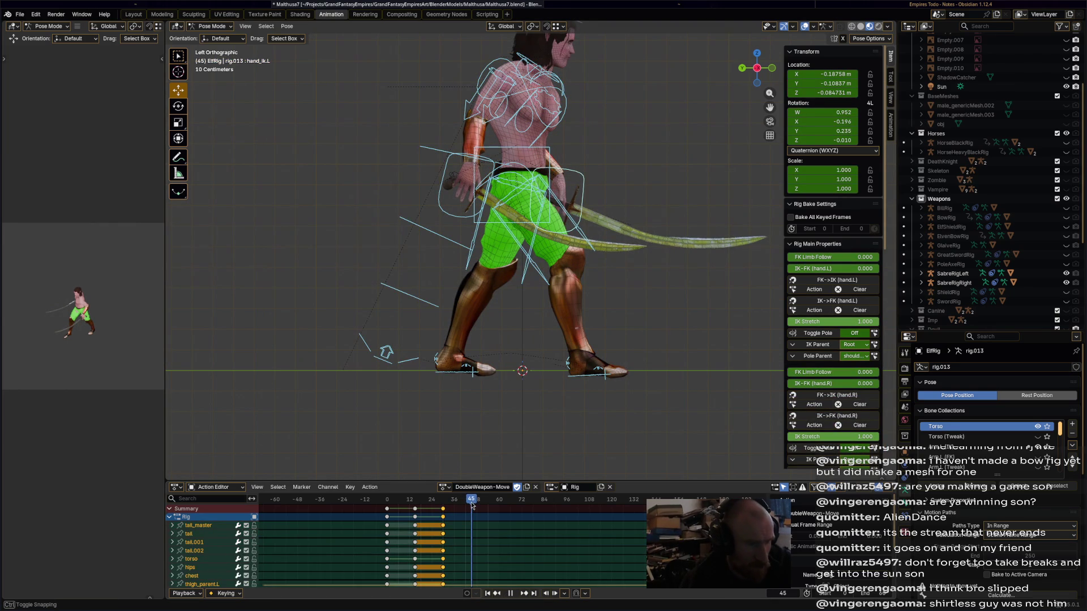
{"action": "left_click", "coordinate": [596, 382]}
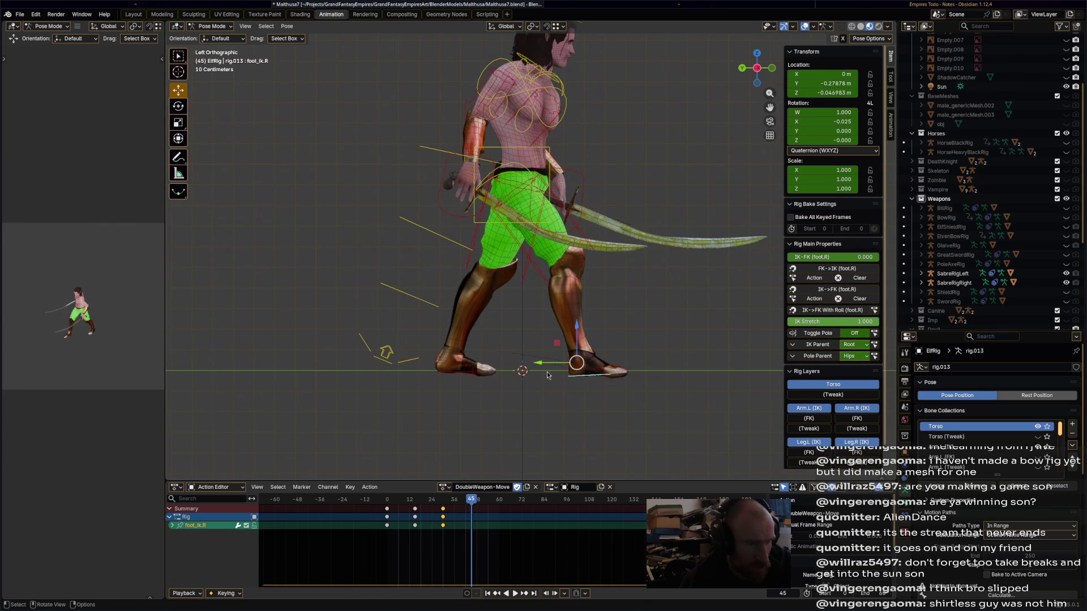
{"action": "key", "text": "g"}
{"action": "left_click", "coordinate": [508, 378]}
Raise the left foot, shift the torso, and key the whole pose at frame 45.
{"action": "left_click", "coordinate": [445, 359]}
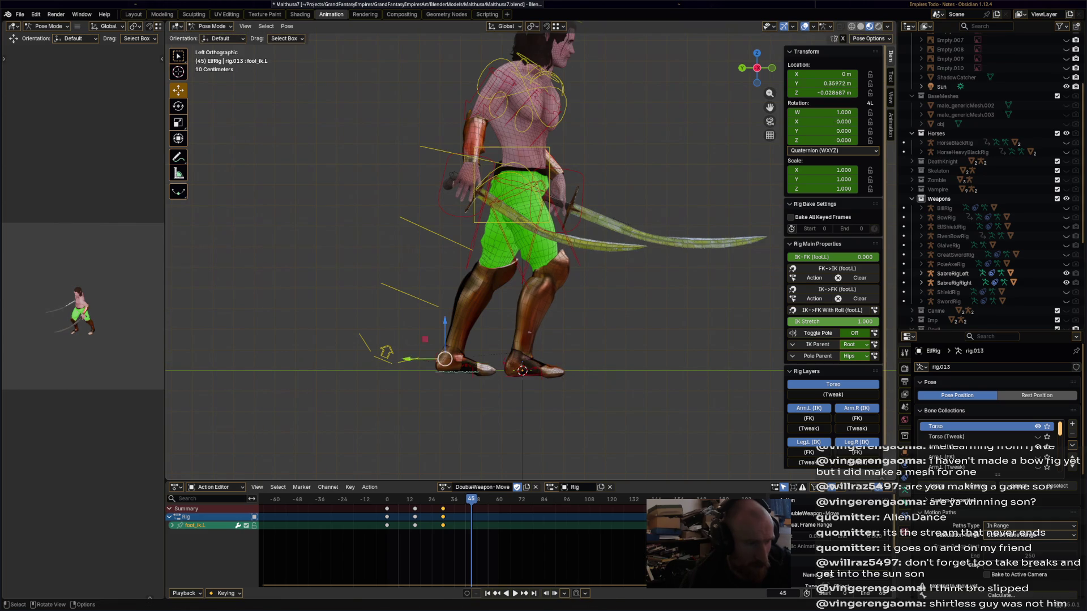
{"action": "key", "text": "g"}
{"action": "left_click", "coordinate": [541, 230]}
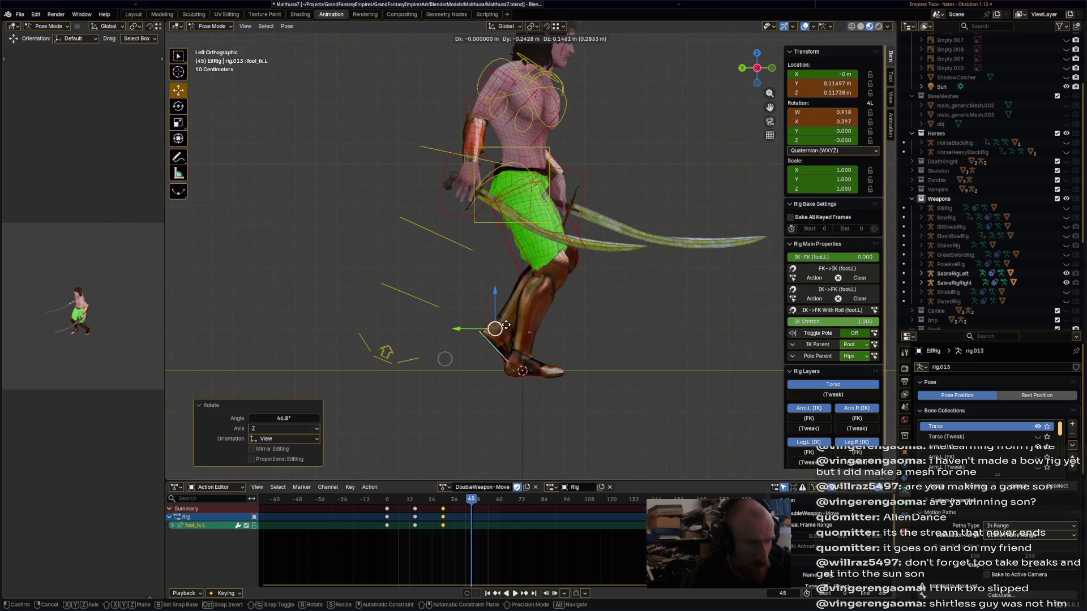
{"action": "left_click", "coordinate": [545, 152]}
{"action": "key", "text": "g"}
{"action": "left_click", "coordinate": [589, 265]}
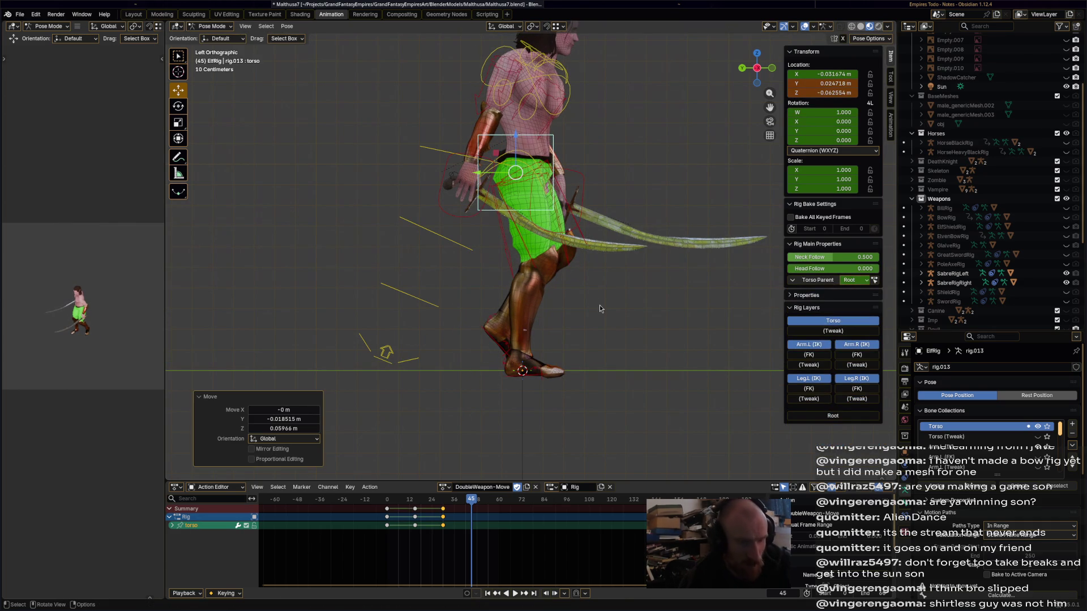
{"action": "key", "text": "a"}
{"action": "key", "text": "i"}
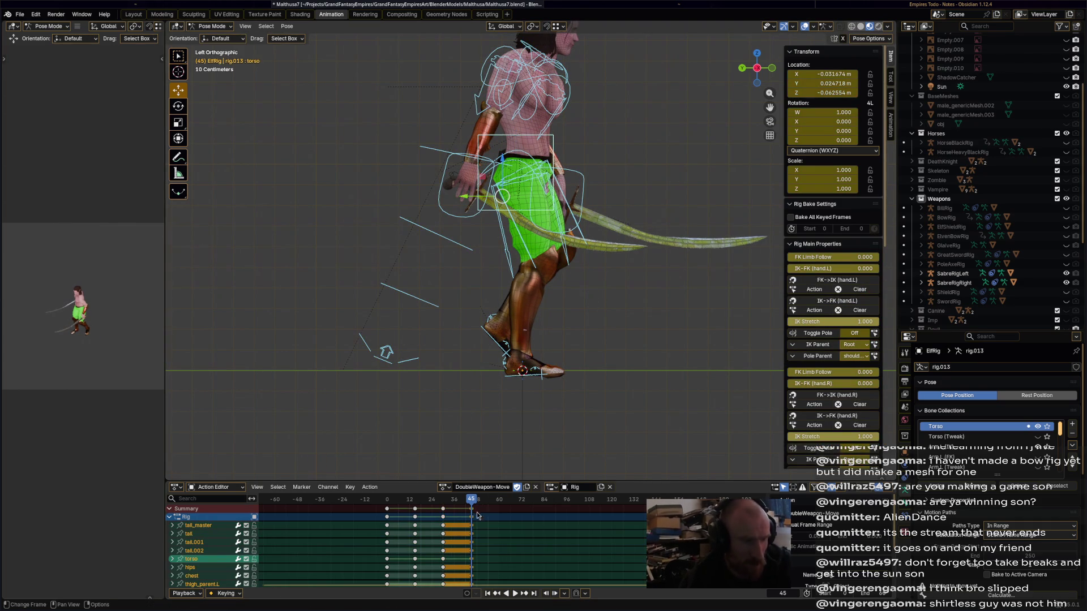
Copy the frame-0 keyframes, paste them at frame 60, and play back the motion.
{"action": "left_click", "coordinate": [387, 517]}
{"action": "right_click", "coordinate": [374, 513]}
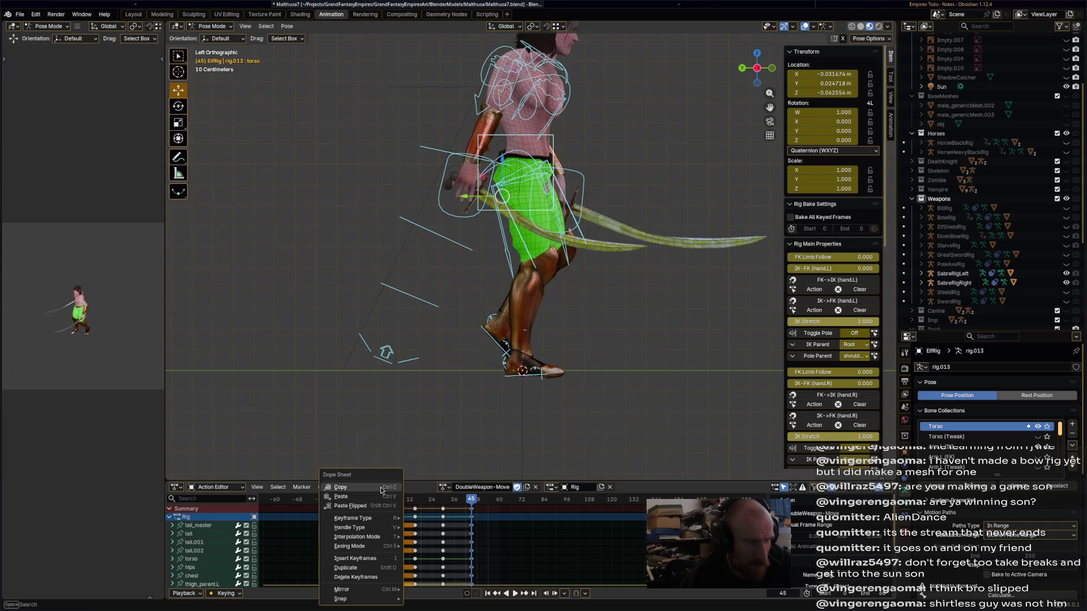
{"action": "left_click", "coordinate": [362, 489]}
{"action": "left_click", "coordinate": [498, 504]}
{"action": "key", "text": "ctrl+v"}
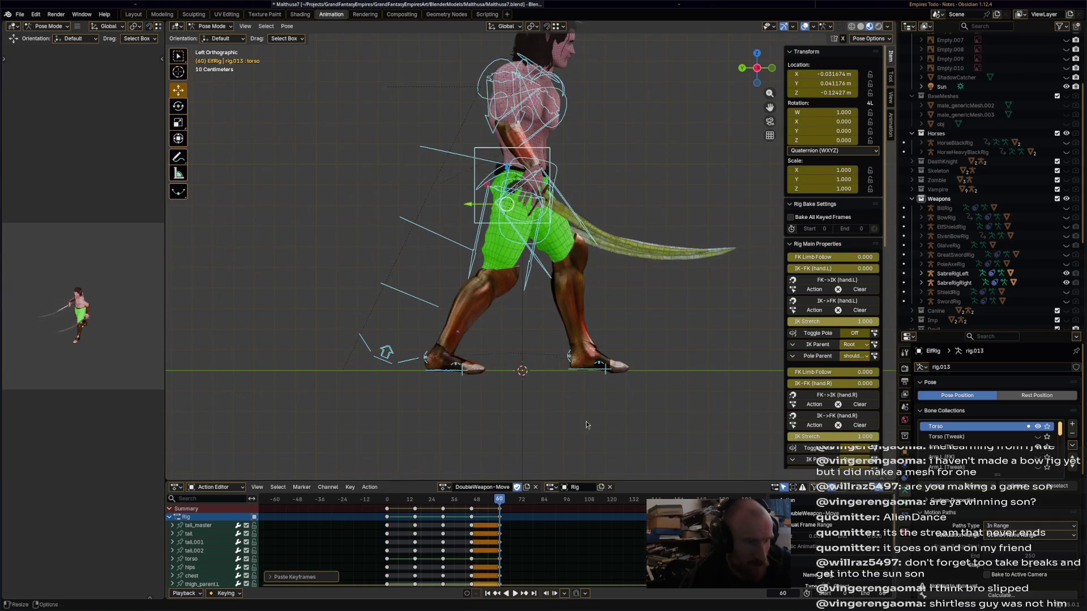
{"action": "key", "text": "space"}
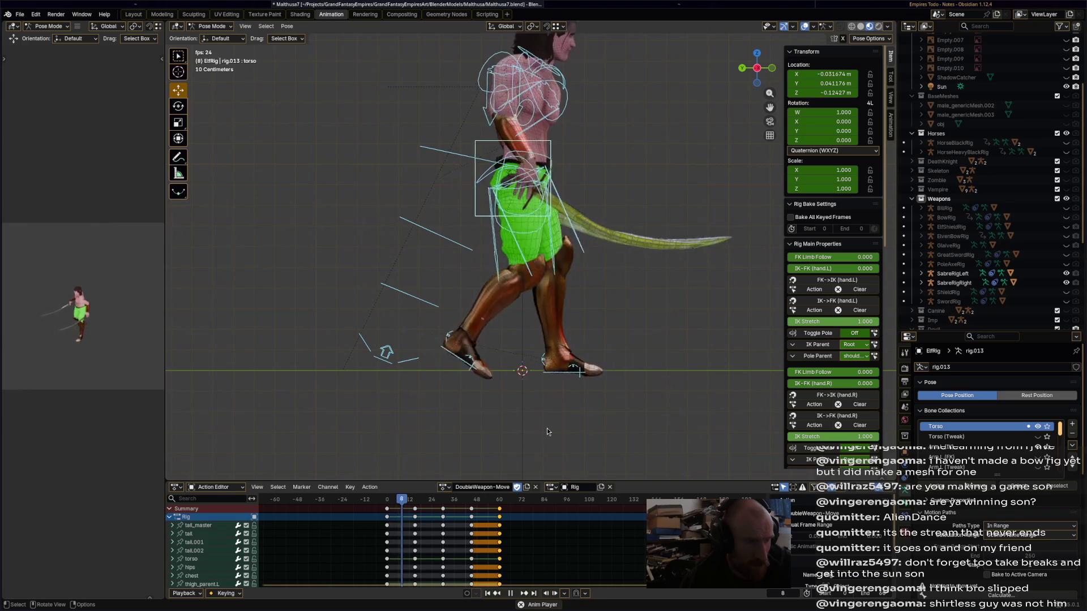
{"action": "key", "text": "space"}
Delete the right hand IK's middle keyframes and mark the left hand's middle keys for deletion.
{"action": "left_click", "coordinate": [513, 160]}
{"action": "mouse_move", "coordinate": [514, 160]}
{"action": "middle_mouse_down"}
{"action": "mouse_move", "coordinate": [649, 263]}
{"action": "mouse_move", "coordinate": [544, 340]}
{"action": "middle_mouse_up"}
{"action": "mouse_move", "coordinate": [403, 566]}
{"action": "left_mouse_down"}
{"action": "mouse_move", "coordinate": [457, 508]}
{"action": "mouse_move", "coordinate": [490, 496]}
{"action": "left_mouse_up"}
{"action": "key", "text": "Delete"}
{"action": "left_click", "coordinate": [476, 181]}
{"action": "left_click_drag", "start_coordinate": [401, 556], "coordinate": [484, 496]}
{"action": "key", "text": "x"}
{"action": "mouse_move", "coordinate": [541, 426]}
{"action": "middle_mouse_down"}
{"action": "mouse_move", "coordinate": [596, 298]}
{"action": "mouse_move", "coordinate": [586, 275]}
{"action": "middle_mouse_up"}
{"action": "left_click", "coordinate": [553, 204]}
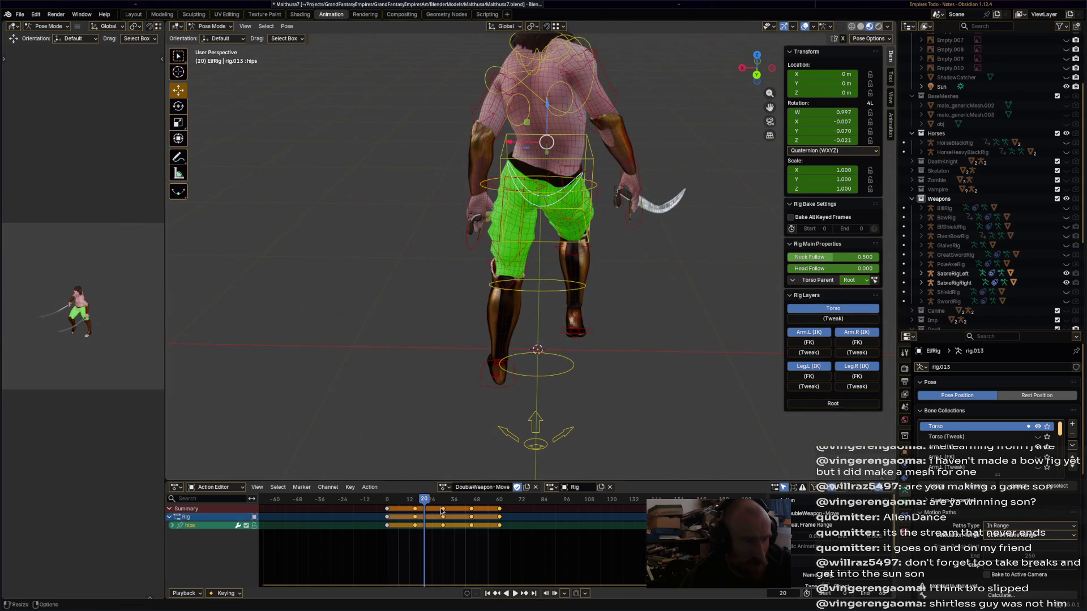
Delete the hips keyframes around frames 12–20.
{"action": "left_click_drag", "start_coordinate": [426, 502], "coordinate": [426, 503]}
{"action": "key", "text": "x"}
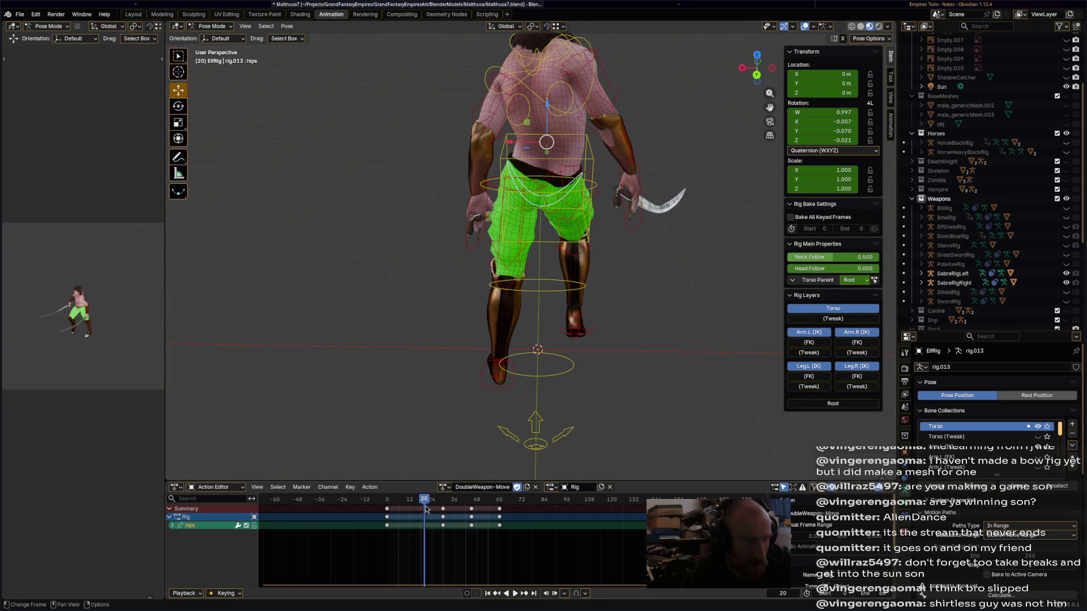
{"action": "key", "text": "x"}
{"action": "left_click", "coordinate": [480, 501]}
Rotate the hips slightly at frame 0, then rotate and key them at frame 30.
{"action": "left_click_drag", "start_coordinate": [427, 498], "coordinate": [389, 506]}
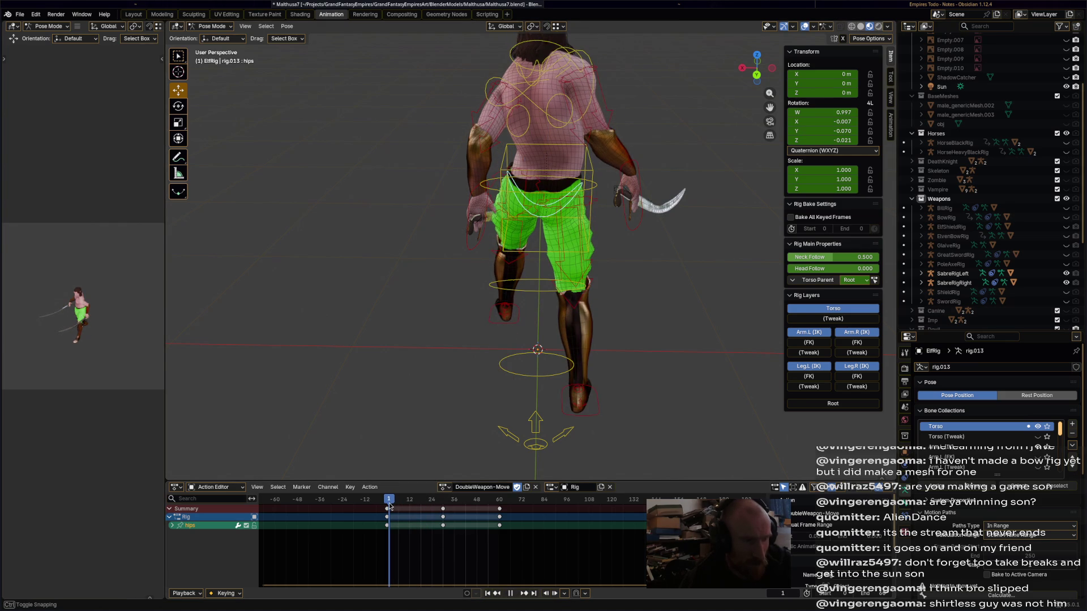
{"action": "key", "text": "r"}
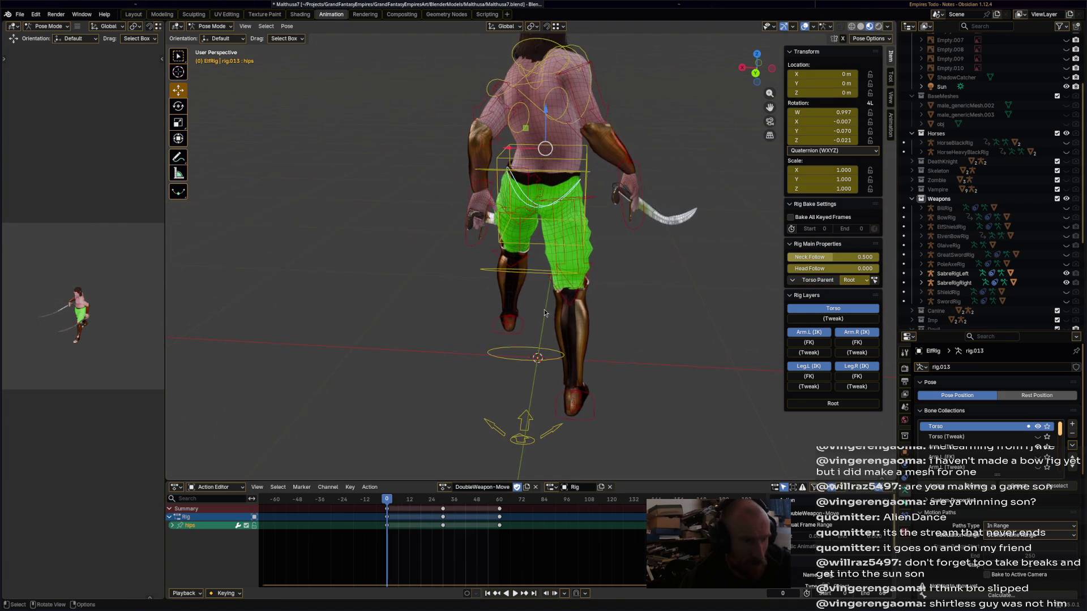
{"action": "left_click", "coordinate": [610, 322]}
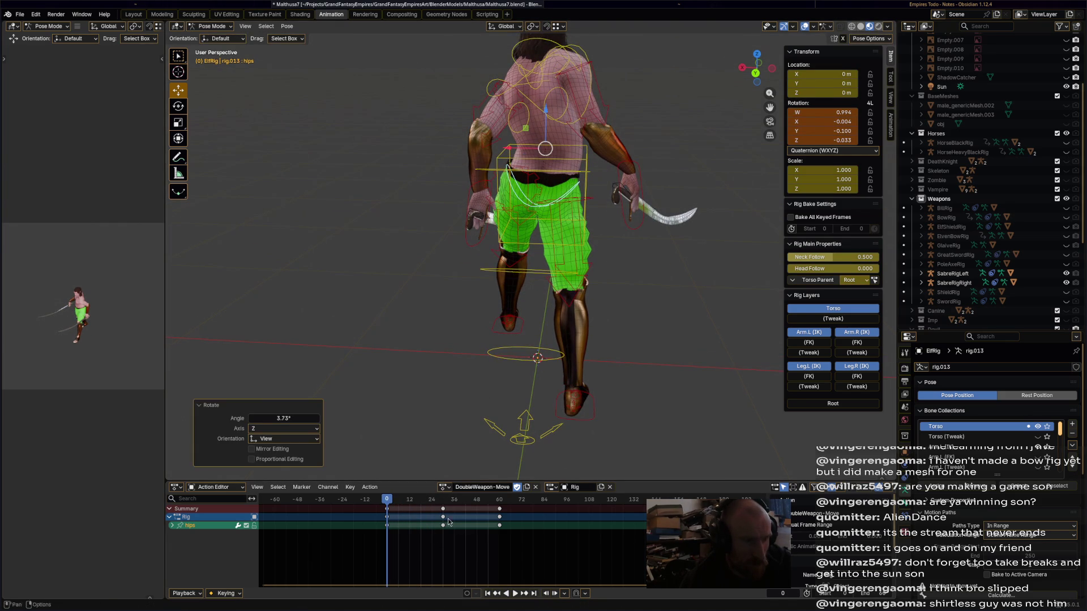
{"action": "key", "text": "space"}
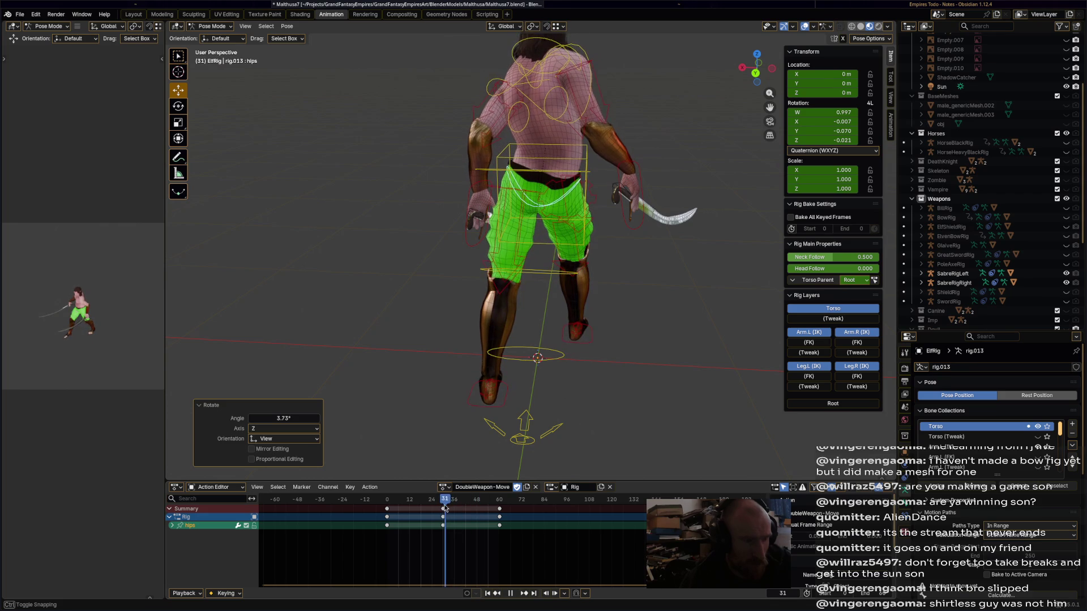
{"action": "left_click_drag", "start_coordinate": [443, 508], "coordinate": [444, 508]}
{"action": "key", "text": "r"}
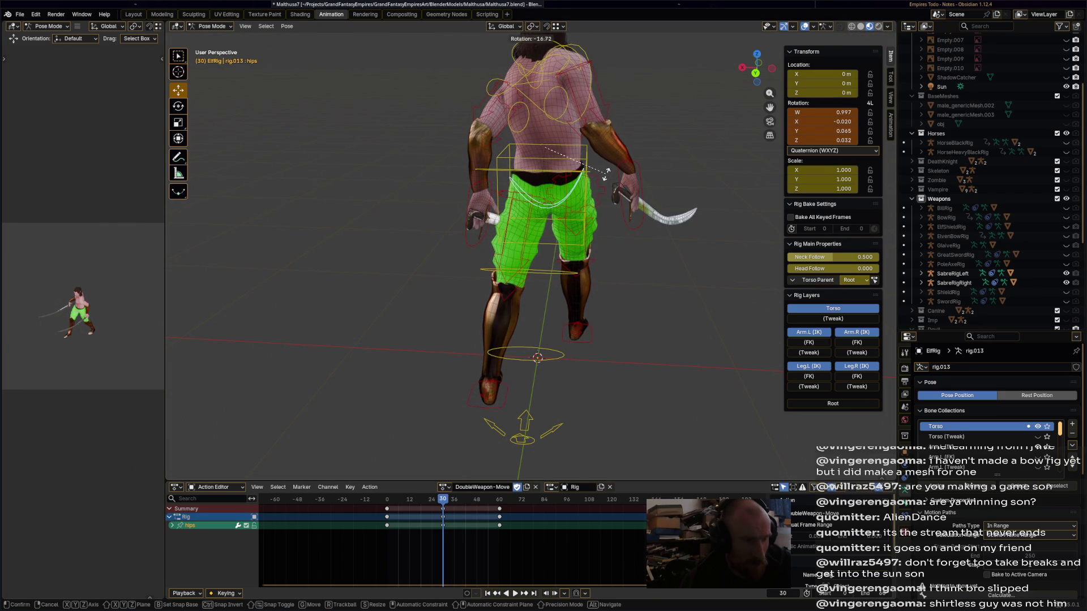
{"action": "left_click", "coordinate": [605, 175]}
{"action": "key", "text": "i"}
Rotate the chest at frame 30 and delete its stray key at frame 60.
{"action": "middle_click_drag", "start_coordinate": [589, 389], "coordinate": [592, 133]}
{"action": "left_click", "coordinate": [592, 133]}
{"action": "key", "text": "r"}
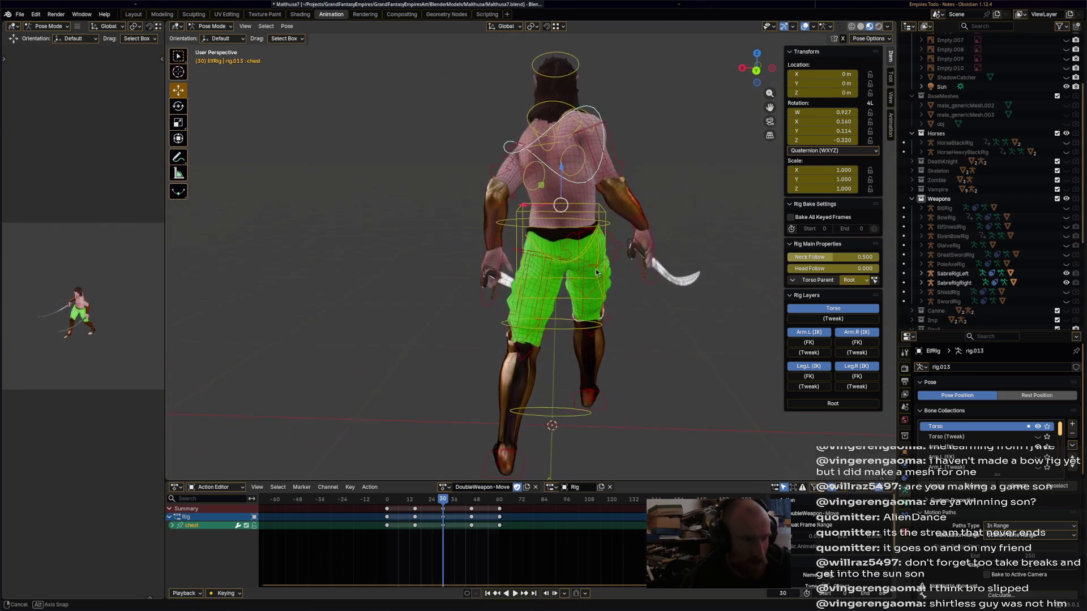
{"action": "left_click", "coordinate": [596, 280]}
{"action": "left_click_drag", "start_coordinate": [464, 540], "coordinate": [504, 504]}
{"action": "key", "text": "x"}
{"action": "left_click", "coordinate": [475, 510]}
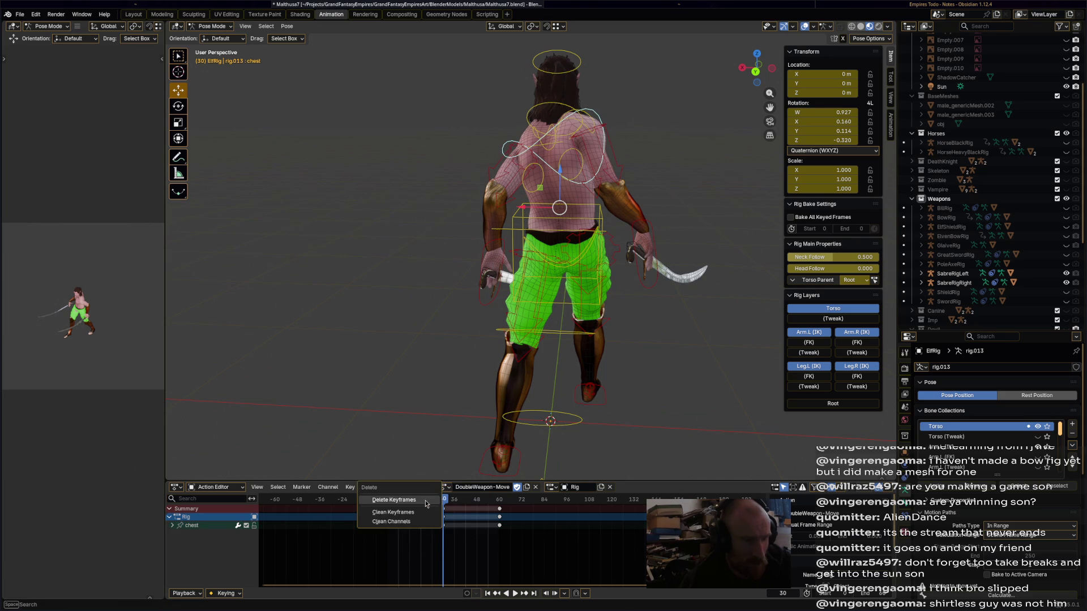
{"action": "middle_click_drag", "start_coordinate": [547, 362], "coordinate": [550, 338]}
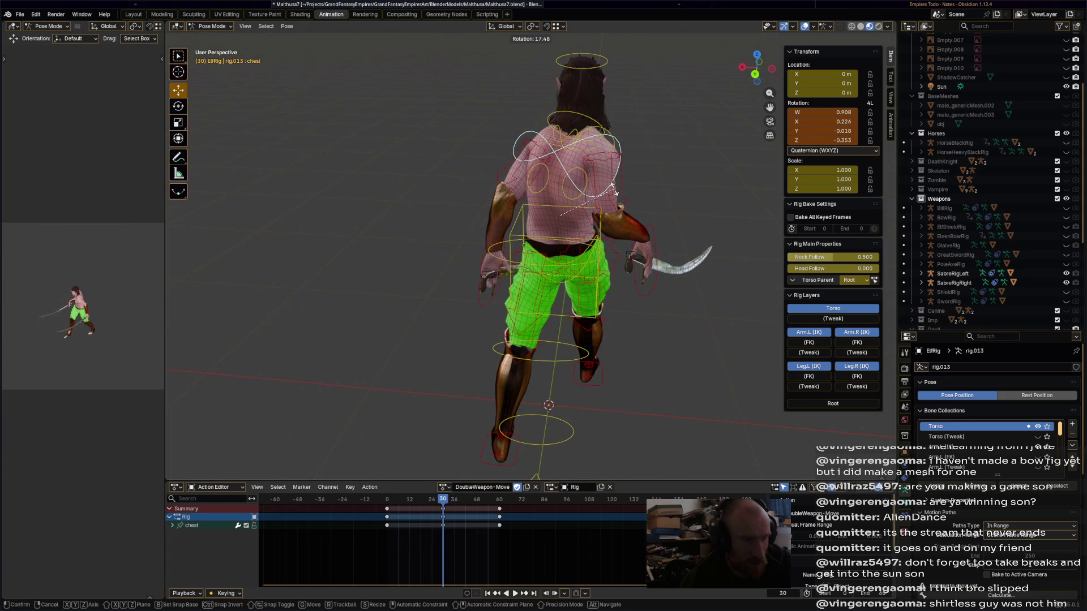
{"action": "left_click", "coordinate": [625, 233]}
{"action": "middle_click_drag", "start_coordinate": [624, 233], "coordinate": [635, 169]}
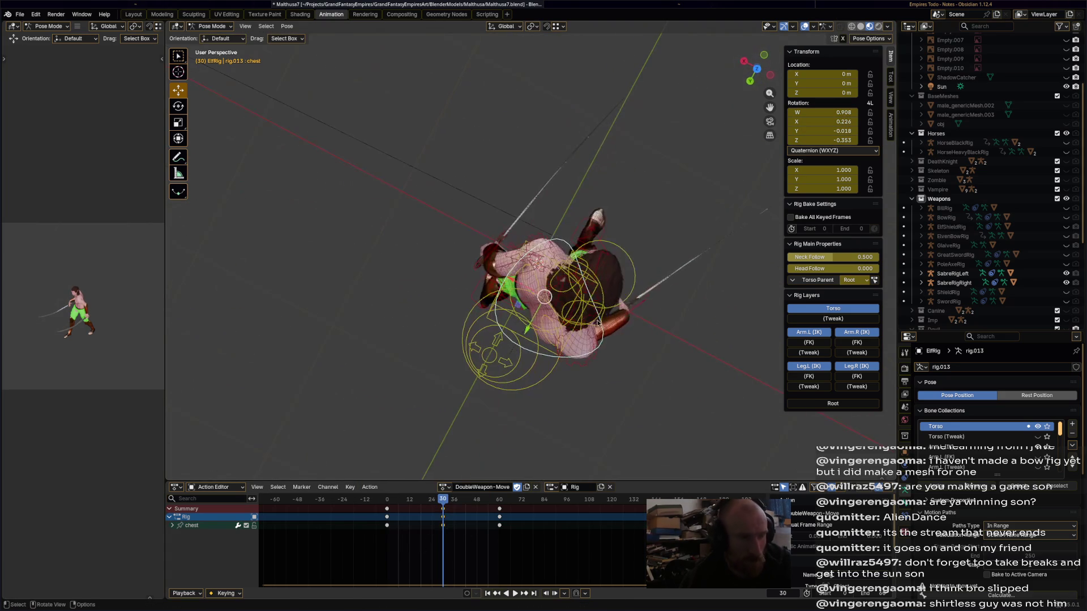
Refine the chest rotation, then twist the chest further at frame 0.
{"action": "key", "text": "r"}
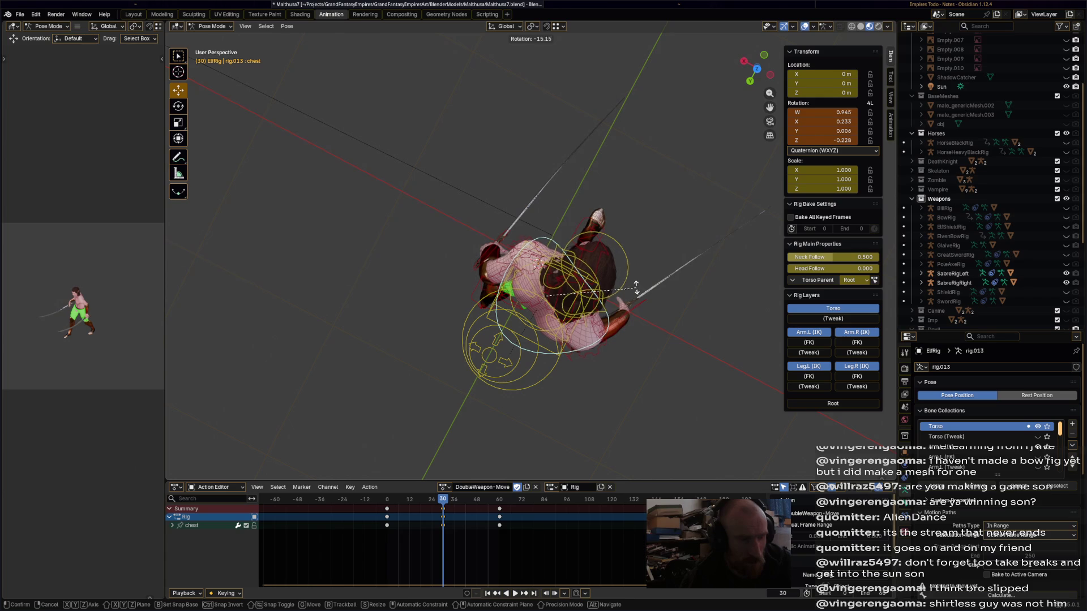
{"action": "left_click", "coordinate": [638, 291]}
{"action": "mouse_move", "coordinate": [637, 291]}
{"action": "middle_mouse_down"}
{"action": "mouse_move", "coordinate": [665, 216]}
{"action": "mouse_move", "coordinate": [629, 216]}
{"action": "mouse_move", "coordinate": [658, 242]}
{"action": "mouse_move", "coordinate": [616, 243]}
{"action": "mouse_move", "coordinate": [626, 254]}
{"action": "middle_mouse_up"}
{"action": "key", "text": "r"}
{"action": "right_click", "coordinate": [626, 264]}
{"action": "left_click_drag", "start_coordinate": [391, 505], "coordinate": [387, 503]}
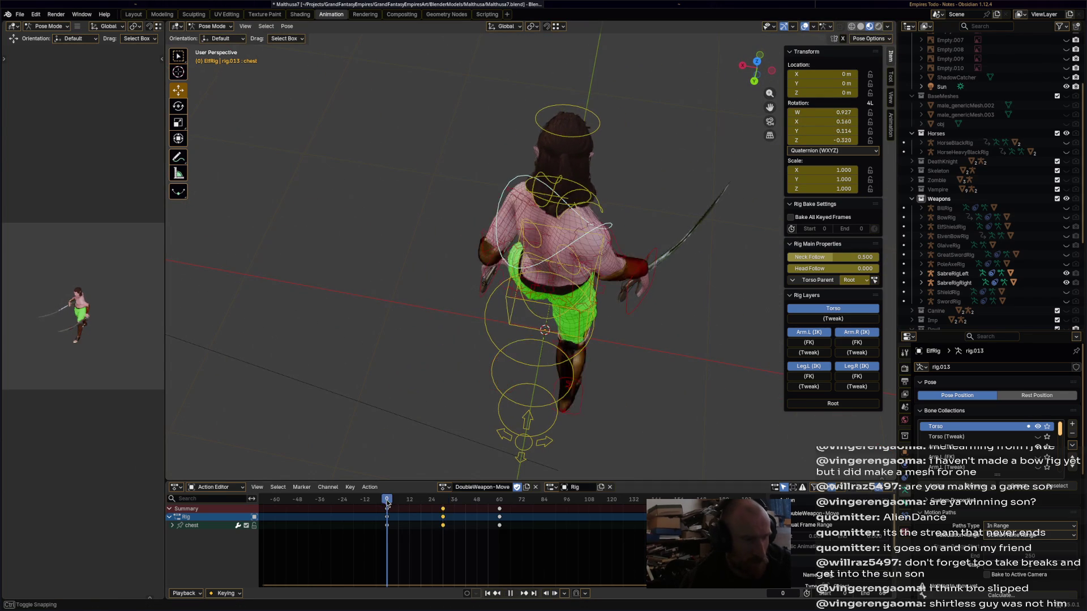
{"action": "mouse_move", "coordinate": [574, 335]}
{"action": "middle_mouse_down"}
{"action": "mouse_move", "coordinate": [622, 327]}
{"action": "mouse_move", "coordinate": [639, 246]}
{"action": "mouse_move", "coordinate": [607, 260]}
{"action": "mouse_move", "coordinate": [615, 235]}
{"action": "middle_mouse_up"}
{"action": "key", "text": "r"}
{"action": "left_click", "coordinate": [634, 311]}
{"action": "key", "text": "r"}
{"action": "left_click", "coordinate": [616, 233]}
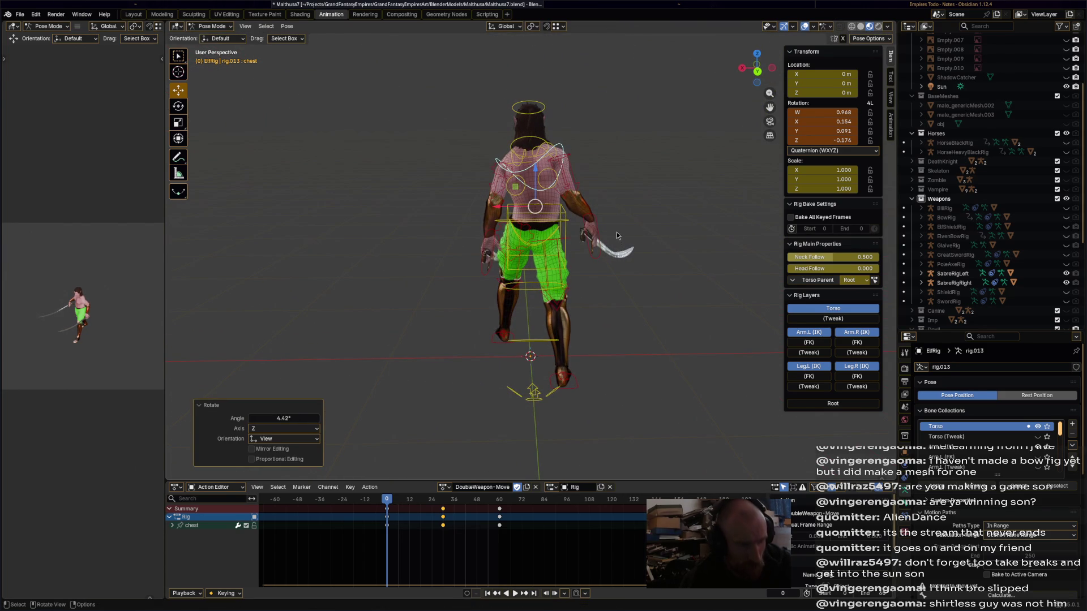
Paste the copied start-pose keys at frame 60 and return to frame 0.
{"action": "left_click", "coordinate": [453, 495]}
{"action": "left_click_drag", "start_coordinate": [497, 501], "coordinate": [501, 503]}
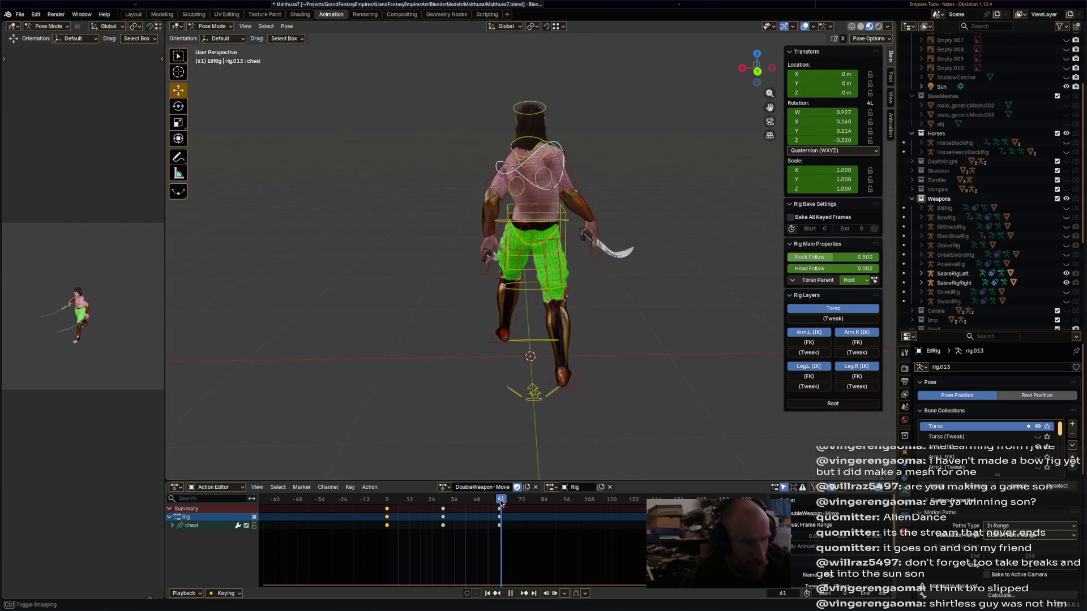
{"action": "key", "text": "ctrl+v"}
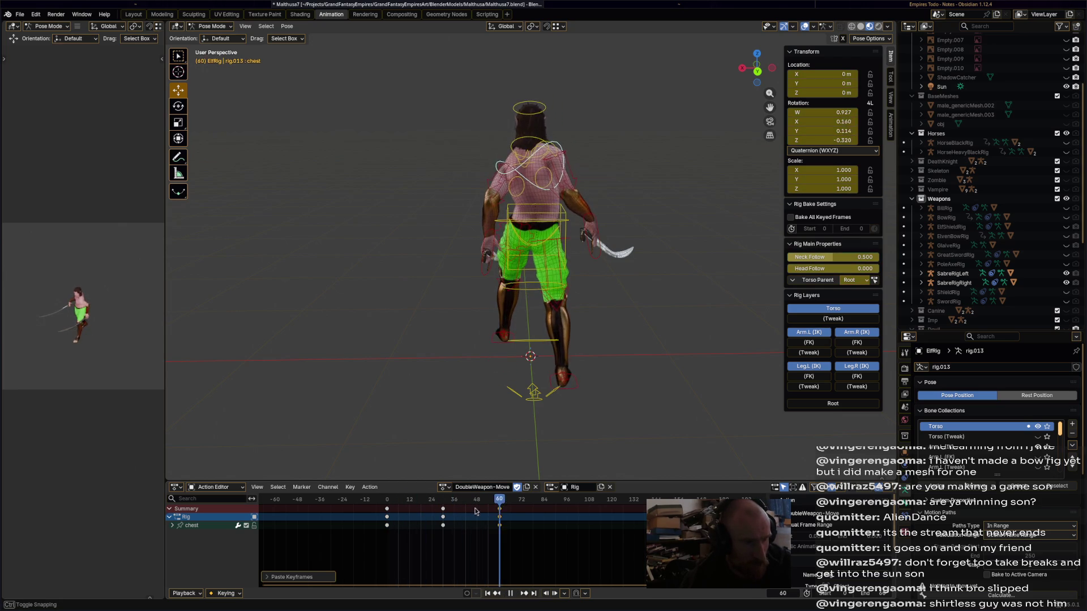
{"action": "left_click_drag", "start_coordinate": [399, 512], "coordinate": [388, 512]}
Move and rotate the left hand IK control at frame 0.
{"action": "left_click", "coordinate": [489, 272]}
{"action": "mouse_move", "coordinate": [489, 273]}
{"action": "middle_mouse_down"}
{"action": "mouse_move", "coordinate": [562, 311]}
{"action": "mouse_move", "coordinate": [603, 304]}
{"action": "mouse_move", "coordinate": [484, 315]}
{"action": "middle_mouse_up"}
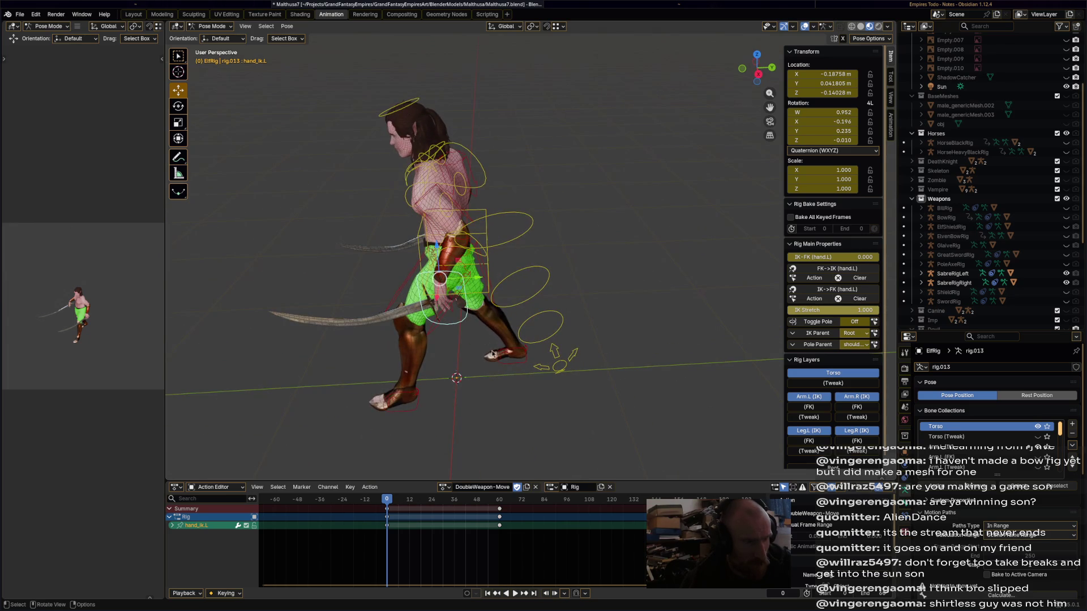
{"action": "middle_click_drag", "start_coordinate": [495, 358], "coordinate": [517, 259]}
{"action": "mouse_move", "coordinate": [481, 239]}
{"action": "left_mouse_down"}
{"action": "mouse_move", "coordinate": [521, 218]}
{"action": "mouse_move", "coordinate": [514, 242]}
{"action": "left_mouse_up"}
{"action": "key", "text": "r"}
{"action": "left_click", "coordinate": [523, 216]}
Shift the left hand IK control further at frame 0.
{"action": "middle_click_drag", "start_coordinate": [514, 243], "coordinate": [629, 248]}
{"action": "key", "text": "r"}
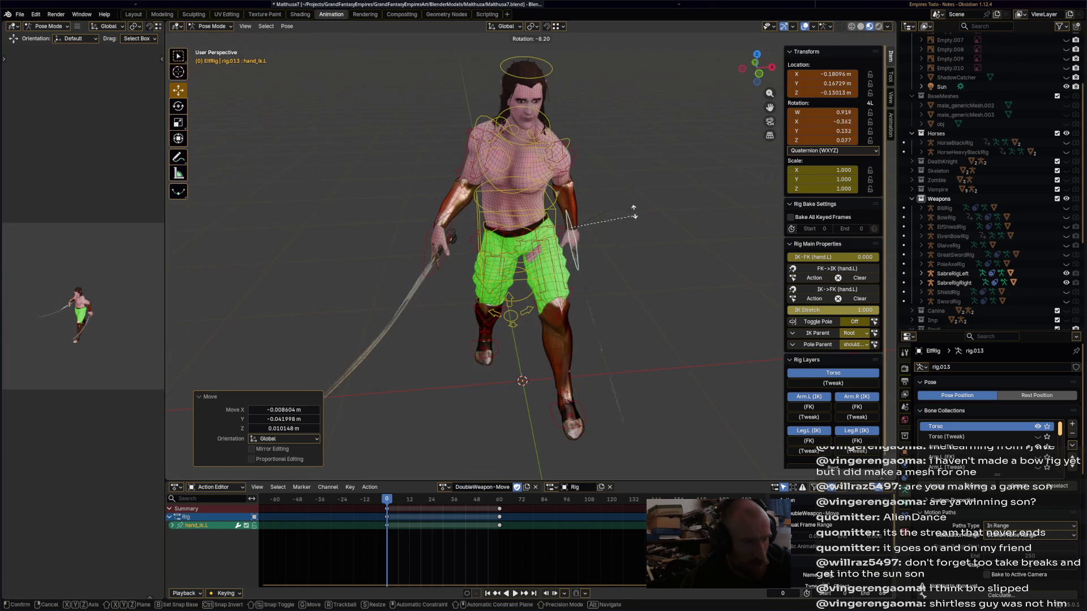
{"action": "right_click", "coordinate": [608, 221]}
{"action": "left_click_drag", "start_coordinate": [575, 238], "coordinate": [560, 246]}
{"action": "mouse_move", "coordinate": [560, 247]}
{"action": "middle_mouse_down"}
{"action": "mouse_move", "coordinate": [553, 306]}
{"action": "mouse_move", "coordinate": [562, 313]}
{"action": "middle_mouse_up"}
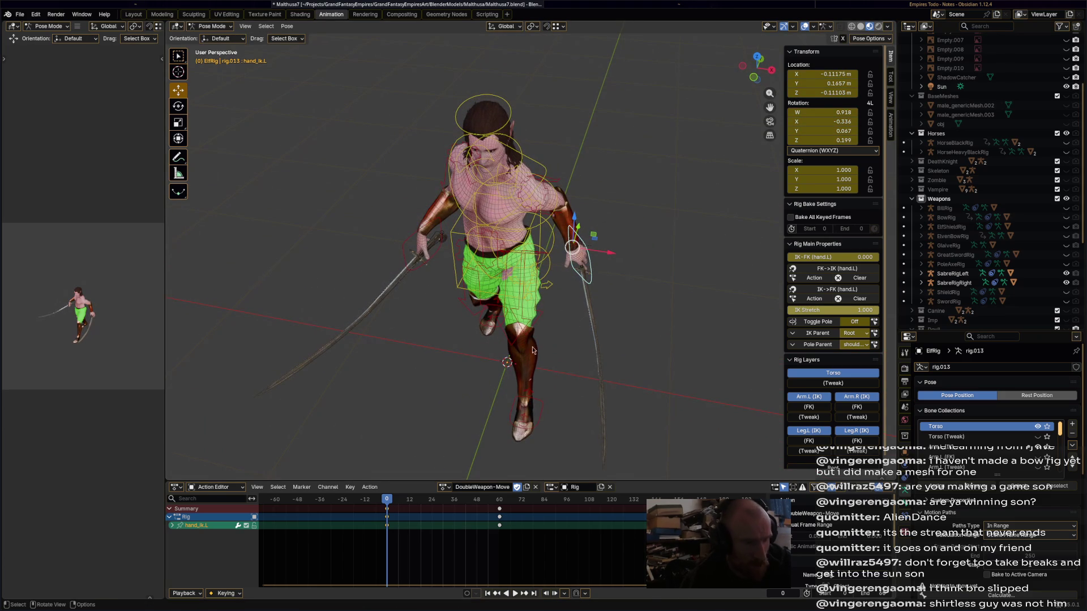
At frame 30, move and rotate the left hand with its sabre, then key it.
{"action": "left_click_drag", "start_coordinate": [431, 505], "coordinate": [445, 506]}
{"action": "middle_click_drag", "start_coordinate": [571, 416], "coordinate": [498, 391]}
{"action": "key", "text": "g"}
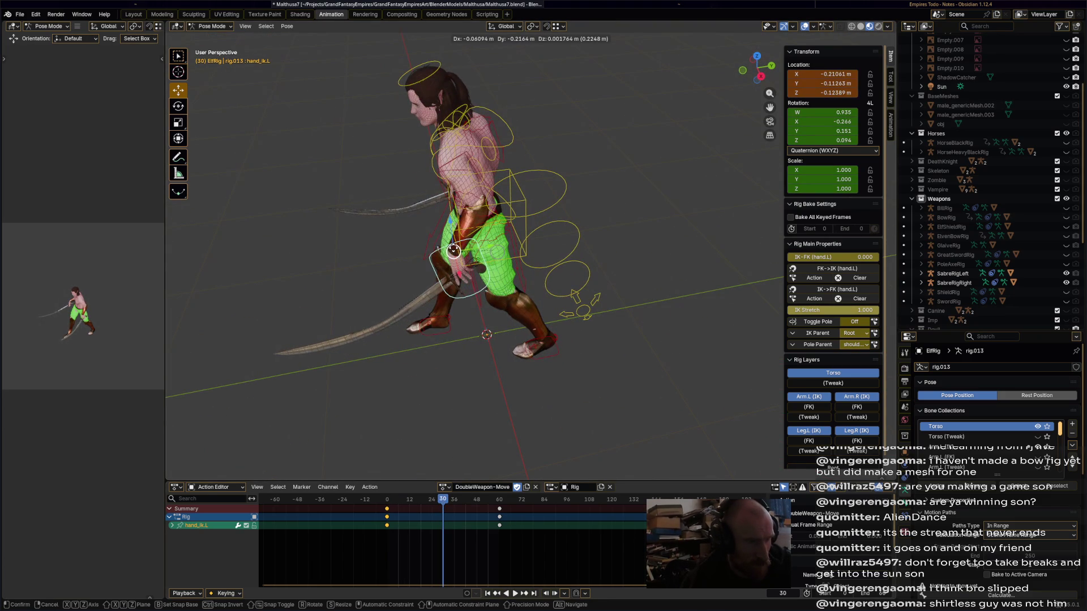
{"action": "left_click", "coordinate": [453, 251]}
{"action": "key", "text": "r"}
{"action": "left_click", "coordinate": [518, 260]}
{"action": "key", "text": "r"}
{"action": "left_click", "coordinate": [518, 261]}
{"action": "key", "text": "i"}
Paste the copied keyframes into the action and play it back to review.
{"action": "mouse_move", "coordinate": [442, 332]}
{"action": "middle_mouse_down"}
{"action": "mouse_move", "coordinate": [476, 362]}
{"action": "mouse_move", "coordinate": [564, 511]}
{"action": "middle_mouse_up"}
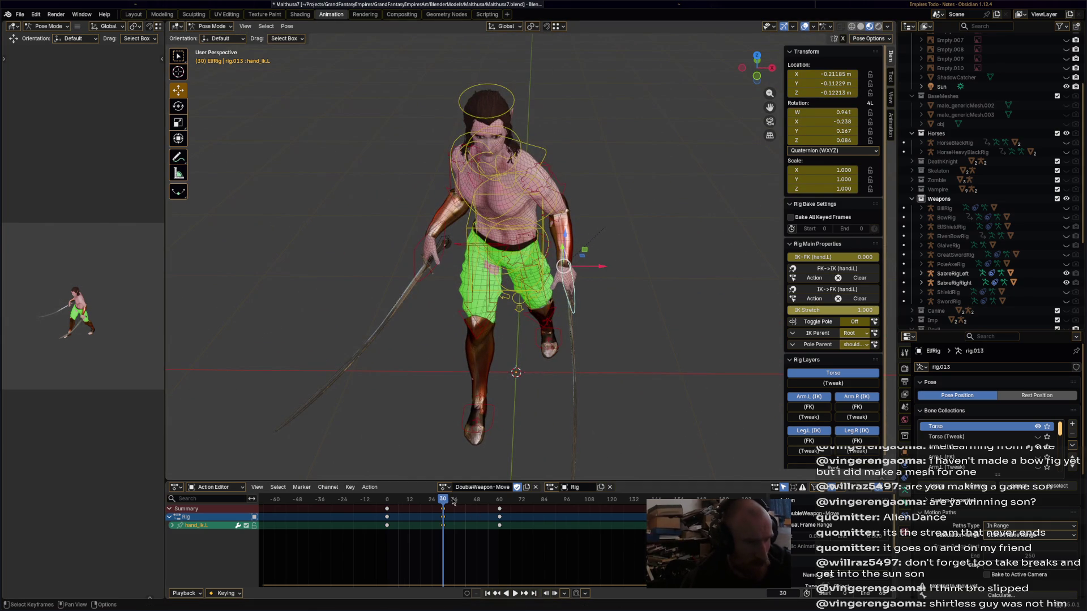
{"action": "left_click", "coordinate": [389, 513]}
{"action": "right_click", "coordinate": [387, 513]}
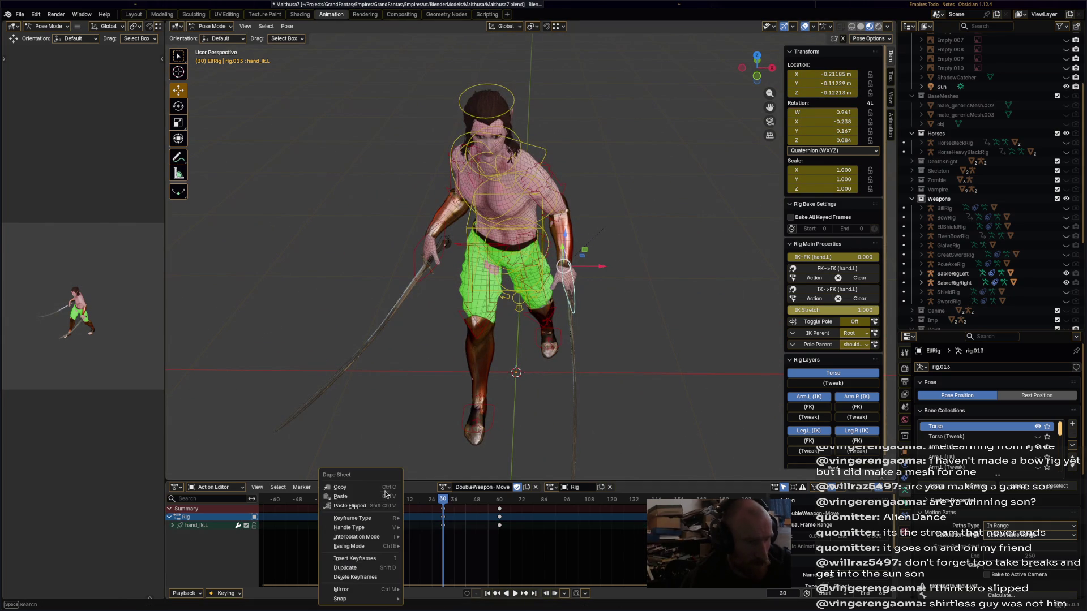
{"action": "left_click", "coordinate": [385, 496]}
{"action": "key", "text": "space"}
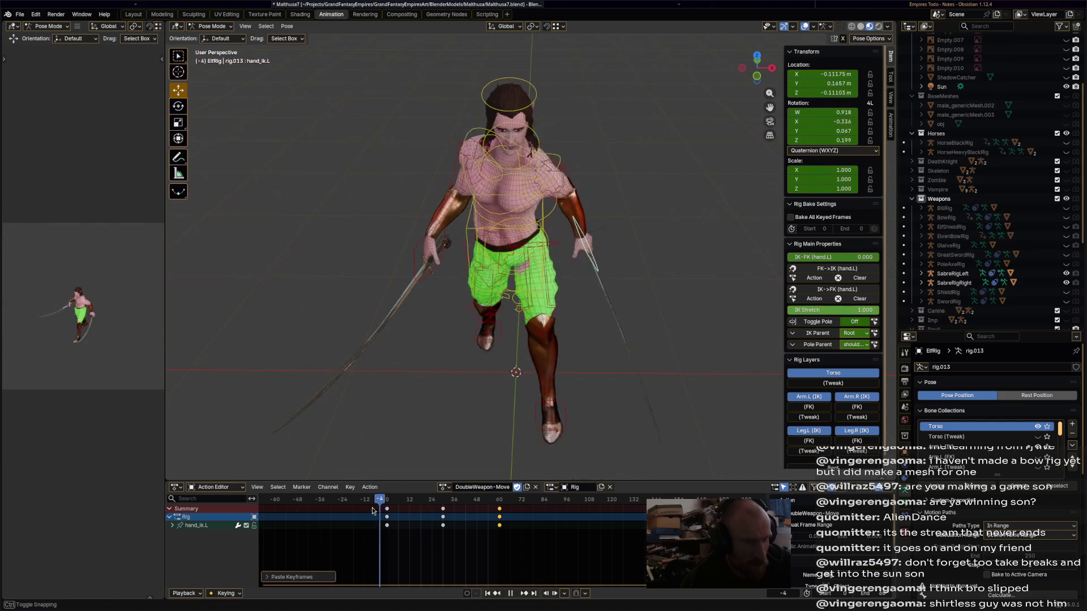
{"action": "key", "text": "Escape"}
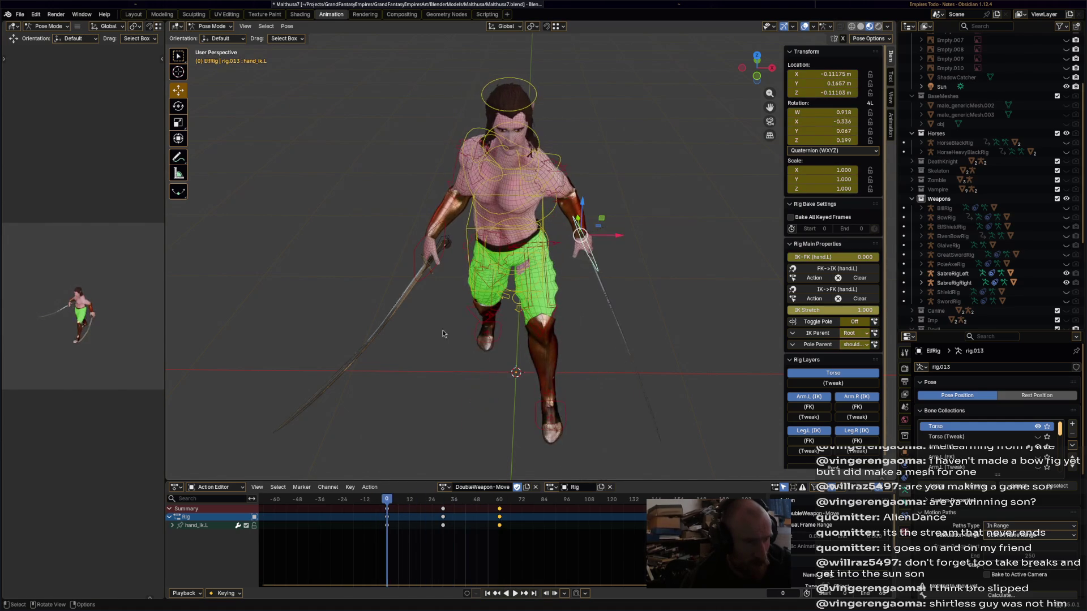
{"action": "left_click", "coordinate": [433, 276]}
{"action": "middle_click_drag", "start_coordinate": [433, 276], "coordinate": [510, 300]}
{"action": "middle_click_drag", "start_coordinate": [537, 360], "coordinate": [518, 379]}
Move, rotate and key the right hand at frame 0, then paste that pose at frame 60.
{"action": "key", "text": "g"}
{"action": "left_click", "coordinate": [493, 323]}
{"action": "key", "text": "r"}
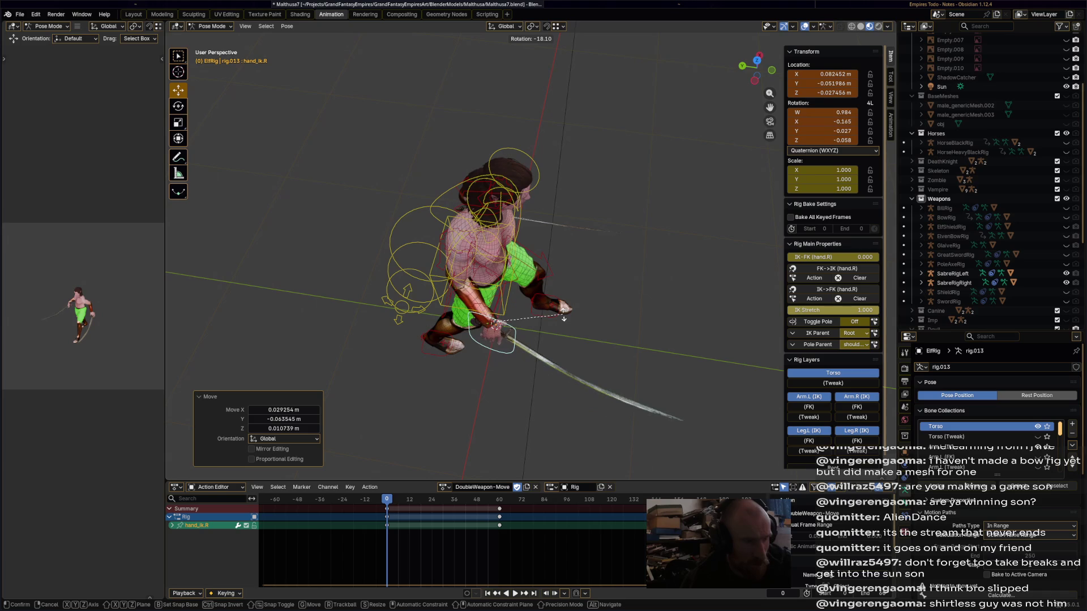
{"action": "left_click", "coordinate": [562, 315]}
{"action": "middle_click_drag", "start_coordinate": [562, 315], "coordinate": [617, 321]}
{"action": "key", "text": "i"}
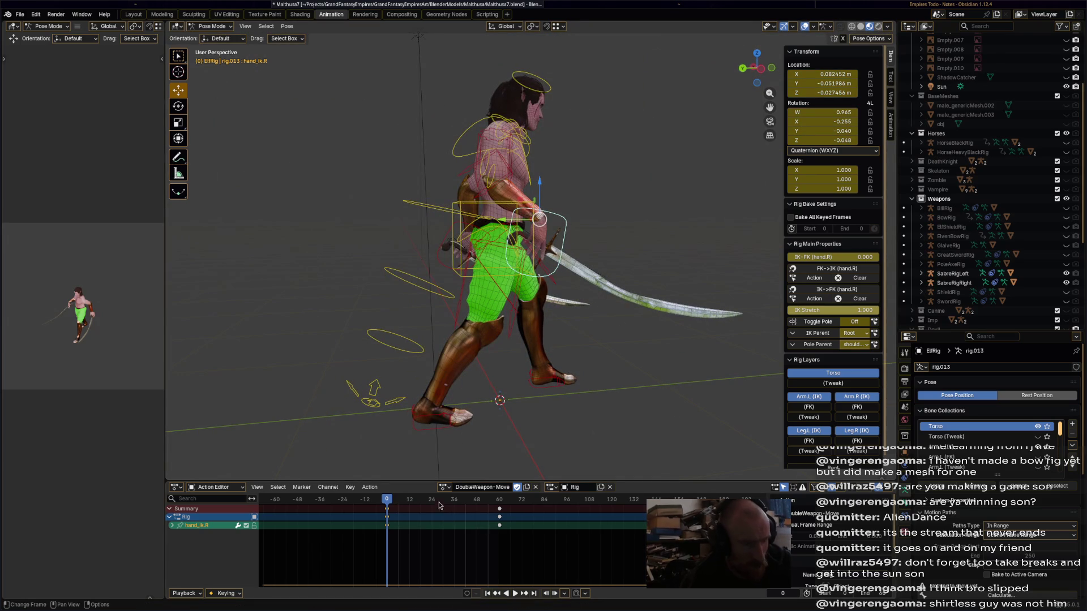
{"action": "mouse_move", "coordinate": [454, 501]}
{"action": "left_mouse_down"}
{"action": "mouse_move", "coordinate": [498, 504]}
{"action": "mouse_move", "coordinate": [443, 506]}
{"action": "left_mouse_up"}
{"action": "key", "text": "ctrl+v"}
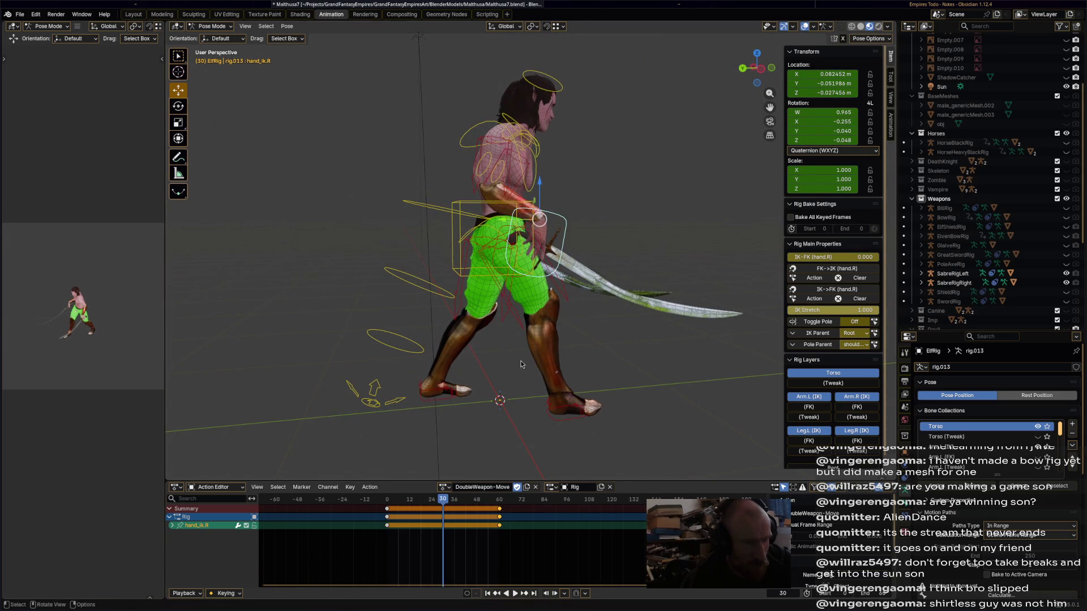
At frame 30, swing the right sabre downward, key it, and play back.
{"action": "middle_click_drag", "start_coordinate": [464, 295], "coordinate": [475, 266]}
{"action": "key", "text": "g"}
{"action": "key", "text": "r"}
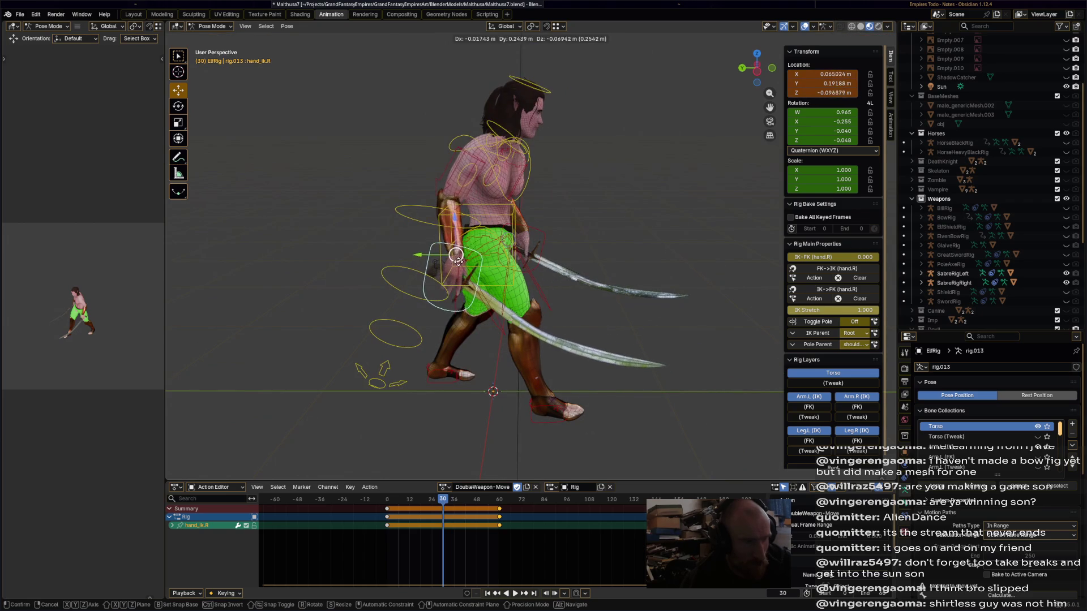
{"action": "left_click", "coordinate": [549, 308]}
{"action": "key", "text": "i"}
{"action": "key", "text": "space"}
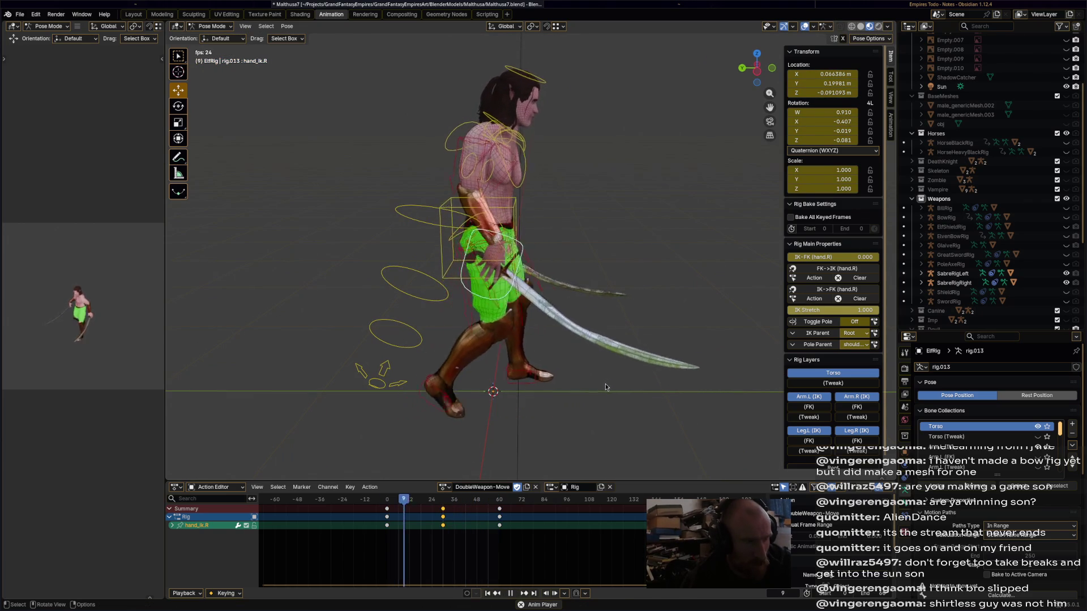
{"action": "key", "text": "space"}
Scrub between frames 0 and 60 to preview the right hand's swing.
{"action": "left_click", "coordinate": [389, 511]}
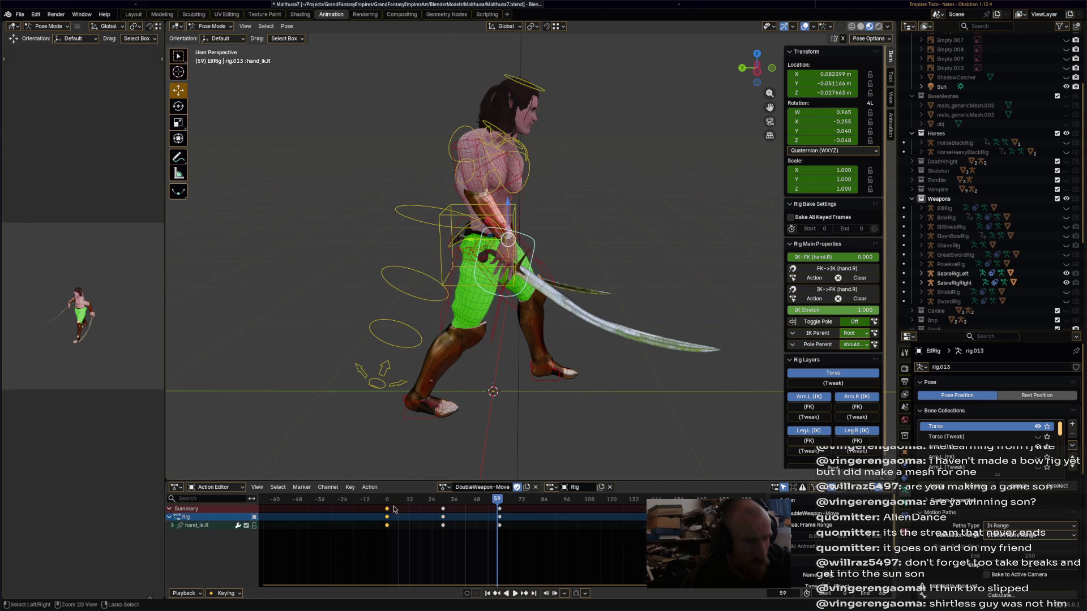
{"action": "left_click", "coordinate": [501, 504]}
{"action": "left_click_drag", "start_coordinate": [500, 503], "coordinate": [387, 511]}
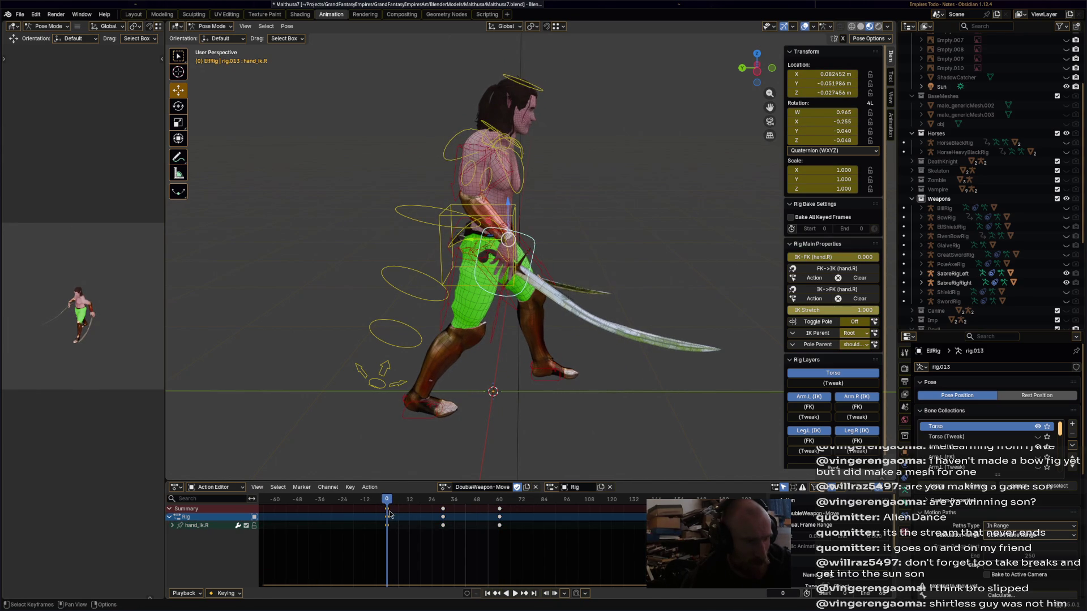
{"action": "mouse_move", "coordinate": [396, 502]}
{"action": "left_mouse_down"}
{"action": "mouse_move", "coordinate": [498, 504]}
{"action": "mouse_move", "coordinate": [389, 504]}
{"action": "mouse_move", "coordinate": [480, 509]}
{"action": "left_mouse_up"}
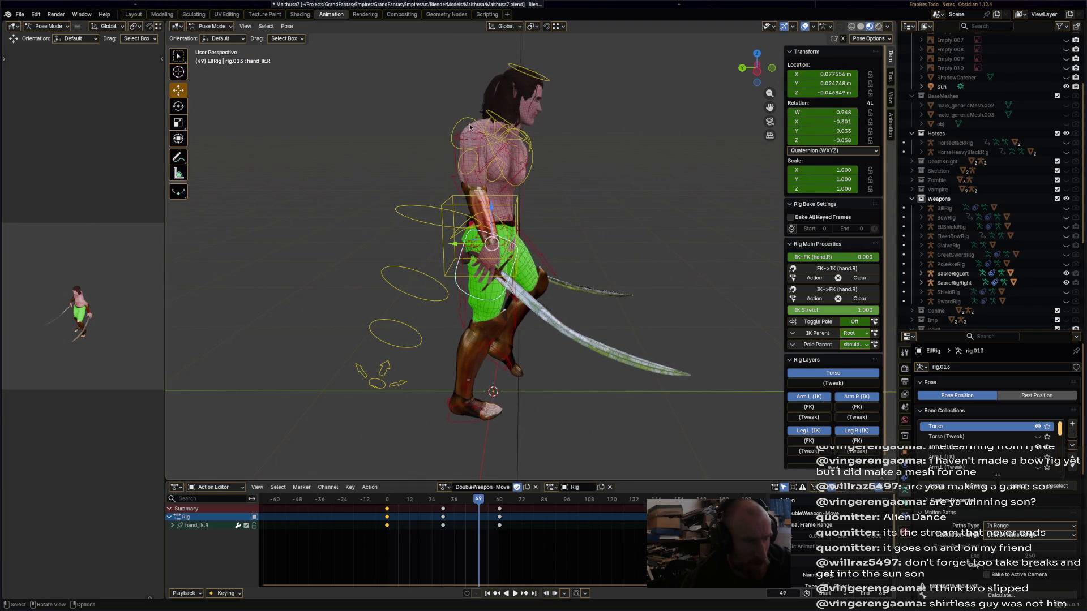
{"action": "left_click", "coordinate": [463, 160]}
{"action": "left_click", "coordinate": [390, 502]}
{"action": "left_click", "coordinate": [388, 510]}
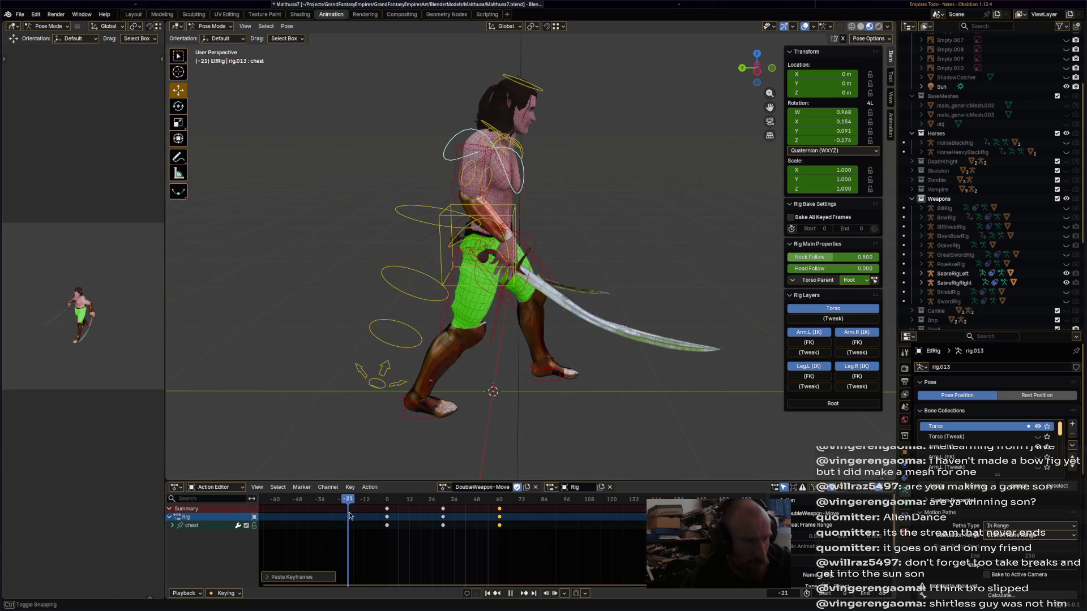
Play the animation, view it from the front, and tweak the chest rotation.
{"action": "key", "text": "space"}
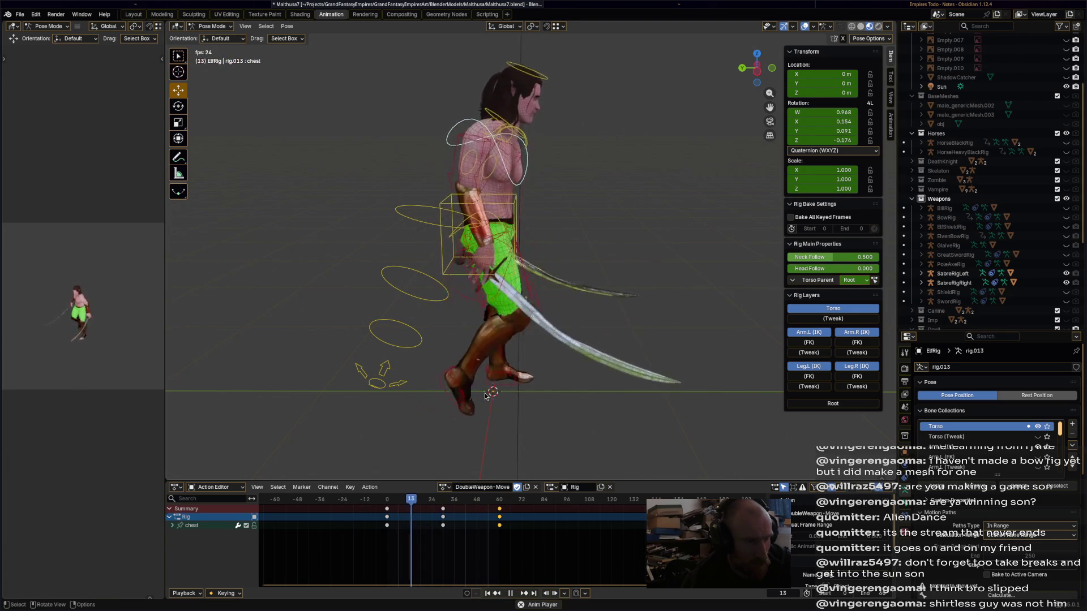
{"action": "mouse_move", "coordinate": [485, 396]}
{"action": "middle_mouse_down"}
{"action": "mouse_move", "coordinate": [376, 315]}
{"action": "mouse_move", "coordinate": [354, 321]}
{"action": "middle_mouse_up"}
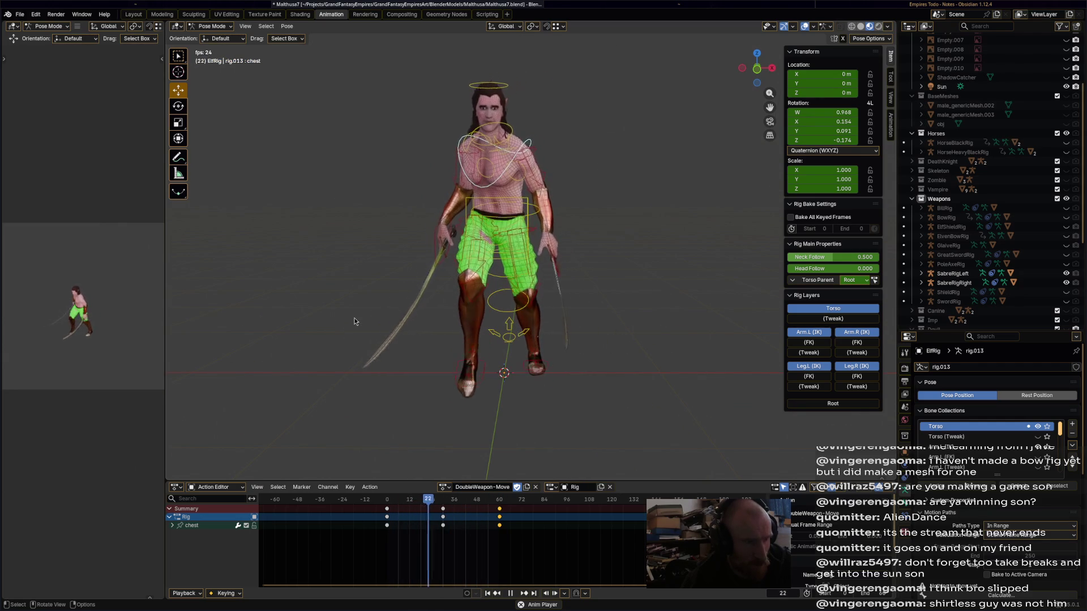
{"action": "left_click", "coordinate": [524, 197]}
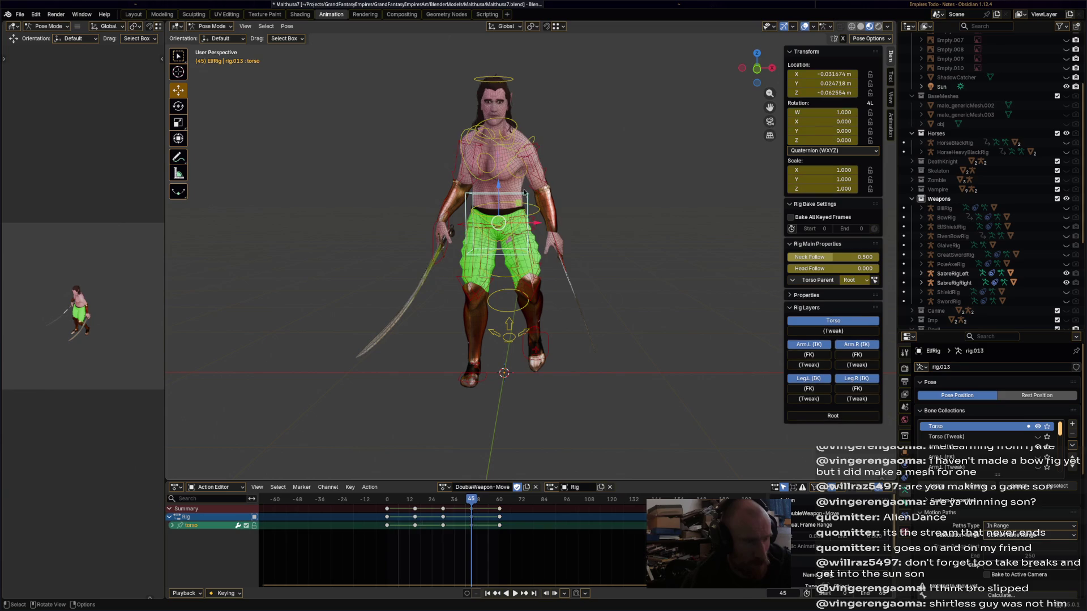
{"action": "left_click", "coordinate": [508, 161]}
{"action": "key", "text": "r"}
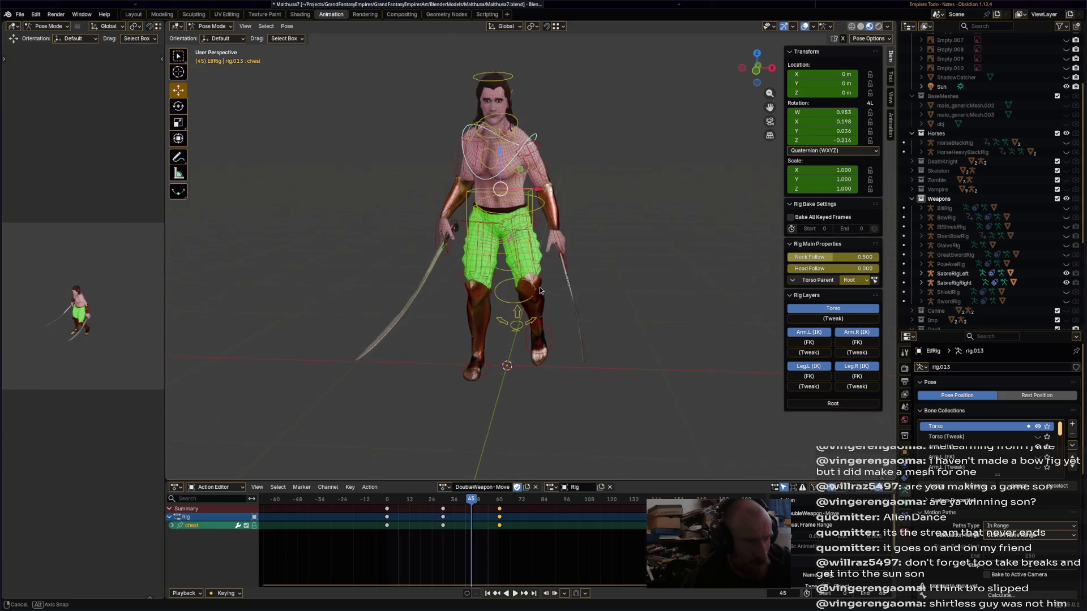
{"action": "left_click", "coordinate": [530, 277]}
{"action": "mouse_move", "coordinate": [530, 276]}
{"action": "middle_mouse_down"}
{"action": "mouse_move", "coordinate": [556, 297]}
{"action": "mouse_move", "coordinate": [545, 324]}
{"action": "mouse_move", "coordinate": [770, 325]}
{"action": "mouse_move", "coordinate": [602, 291]}
{"action": "mouse_move", "coordinate": [571, 295]}
{"action": "mouse_move", "coordinate": [571, 306]}
{"action": "middle_mouse_up"}
Replay the animation and stop it back at frame 0.
{"action": "key", "text": "space"}
{"action": "key", "text": "Escape"}
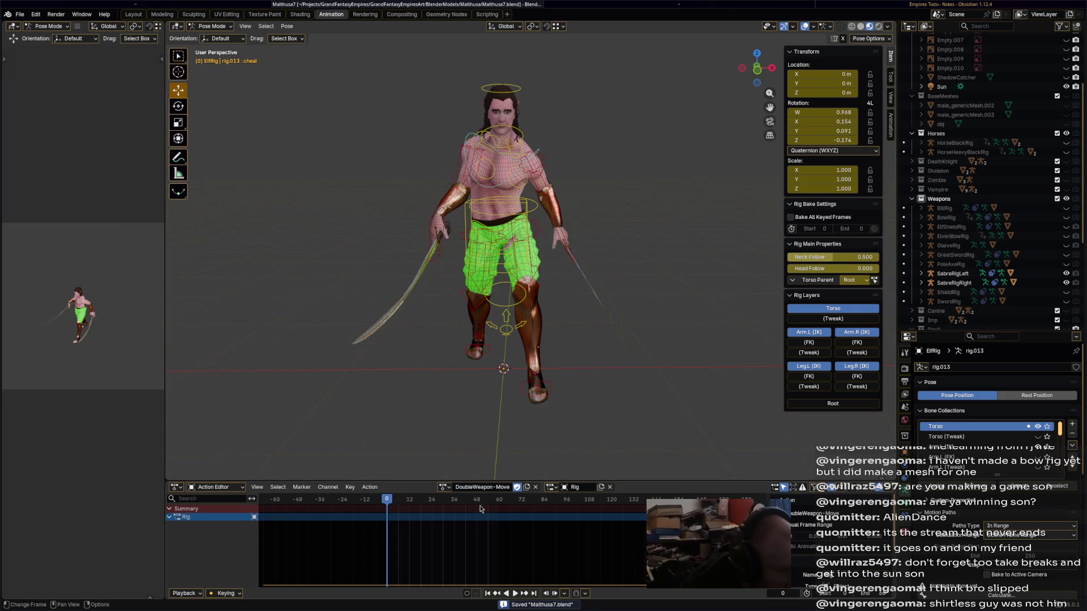
{"action": "left_click", "coordinate": [447, 488]}
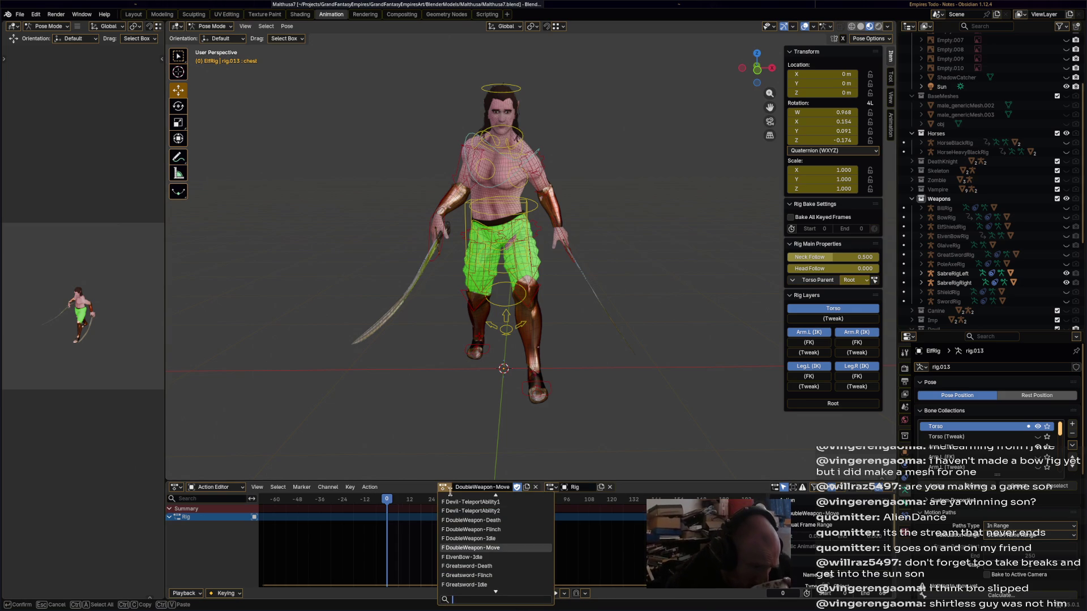
Base a new DoubleWeapon-MeleeAttack action on DoubleWeapon-Idle and save the file.
{"action": "left_click", "coordinate": [510, 537]}
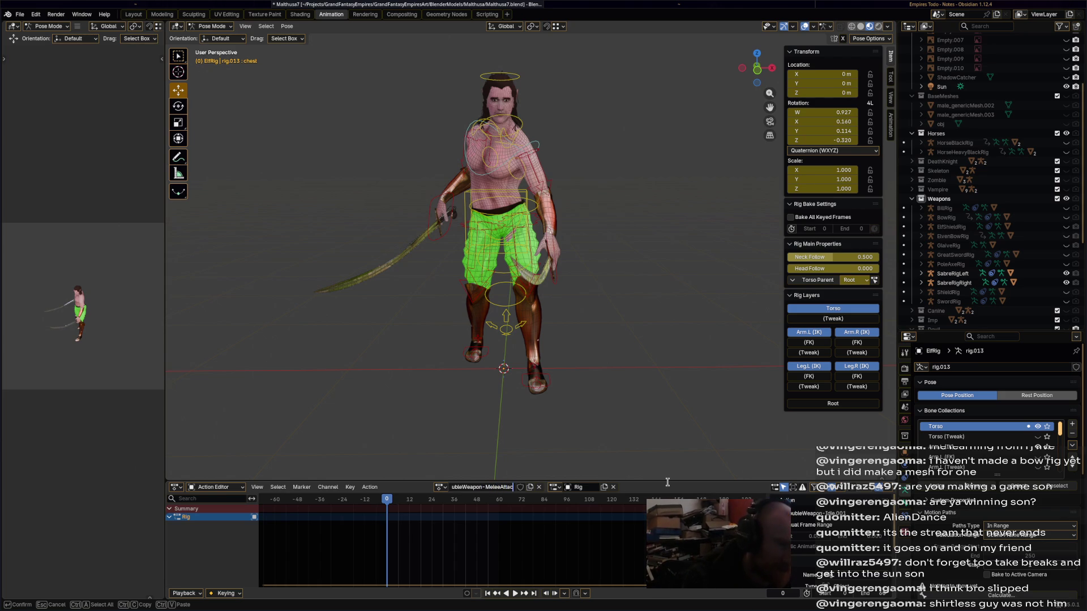
{"action": "key", "text": "Return"}
{"action": "key", "text": "ctrl+s"}
Select all bones and delete every keyframe after frame 0.
{"action": "mouse_move", "coordinate": [568, 342]}
{"action": "middle_mouse_down"}
{"action": "mouse_move", "coordinate": [672, 355]}
{"action": "mouse_move", "coordinate": [605, 353]}
{"action": "mouse_move", "coordinate": [495, 371]}
{"action": "mouse_move", "coordinate": [482, 384]}
{"action": "middle_mouse_up"}
{"action": "key", "text": "a"}
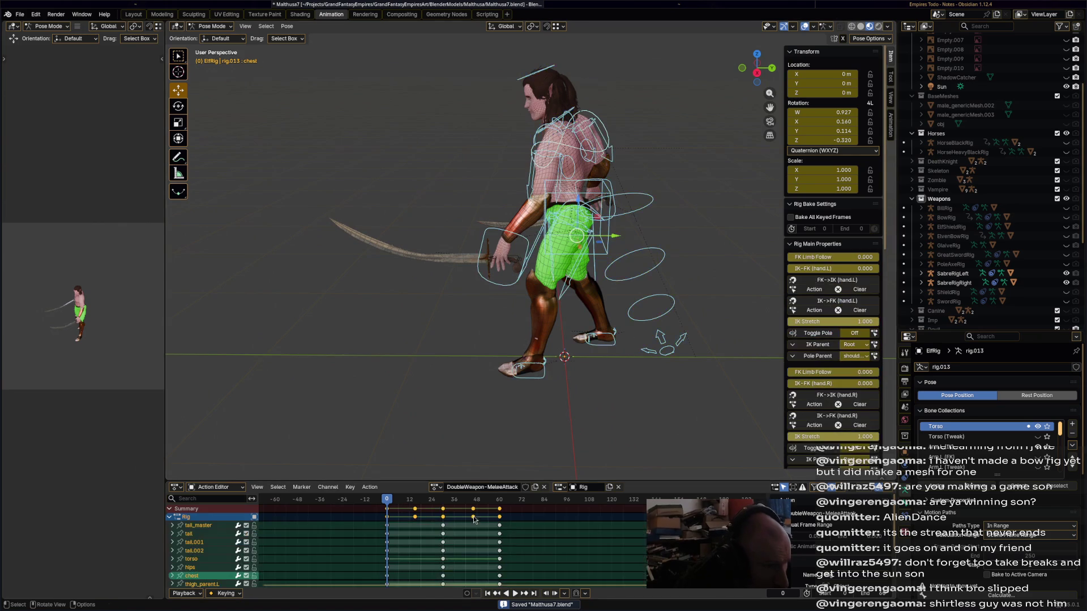
{"action": "left_click_drag", "start_coordinate": [405, 551], "coordinate": [583, 495]}
{"action": "key", "text": "x"}
{"action": "key", "text": "Return"}
{"action": "middle_click_drag", "start_coordinate": [560, 396], "coordinate": [561, 387]}
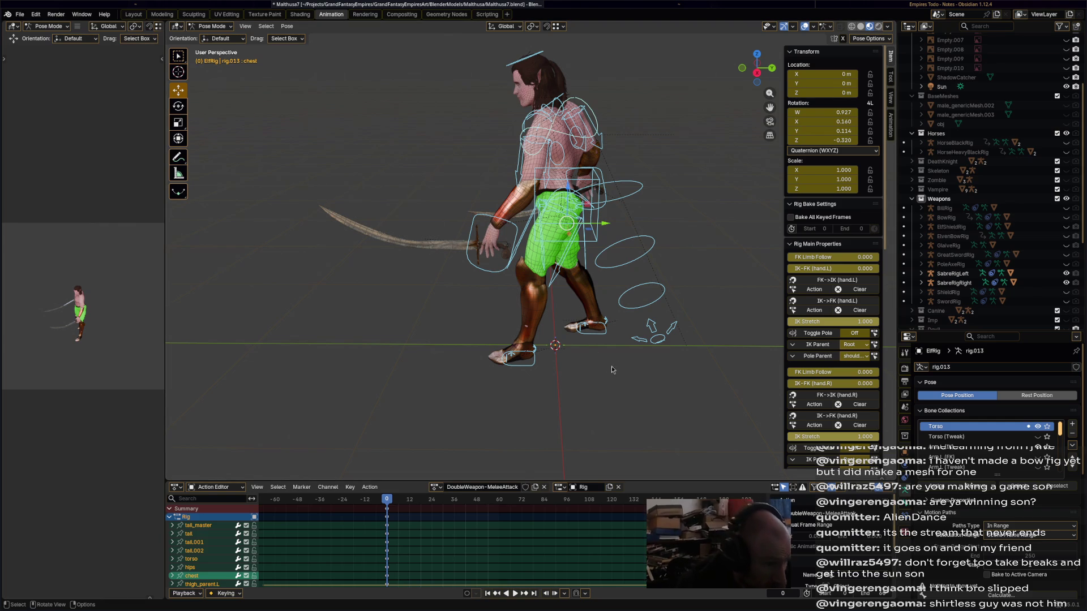
Go to frame 6 and lower the torso control while shifting it sideways.
{"action": "scroll", "coordinate": [603, 373], "scroll_direction": "up", "scroll_amount": 3}
{"action": "left_click_drag", "start_coordinate": [388, 505], "coordinate": [417, 506]}
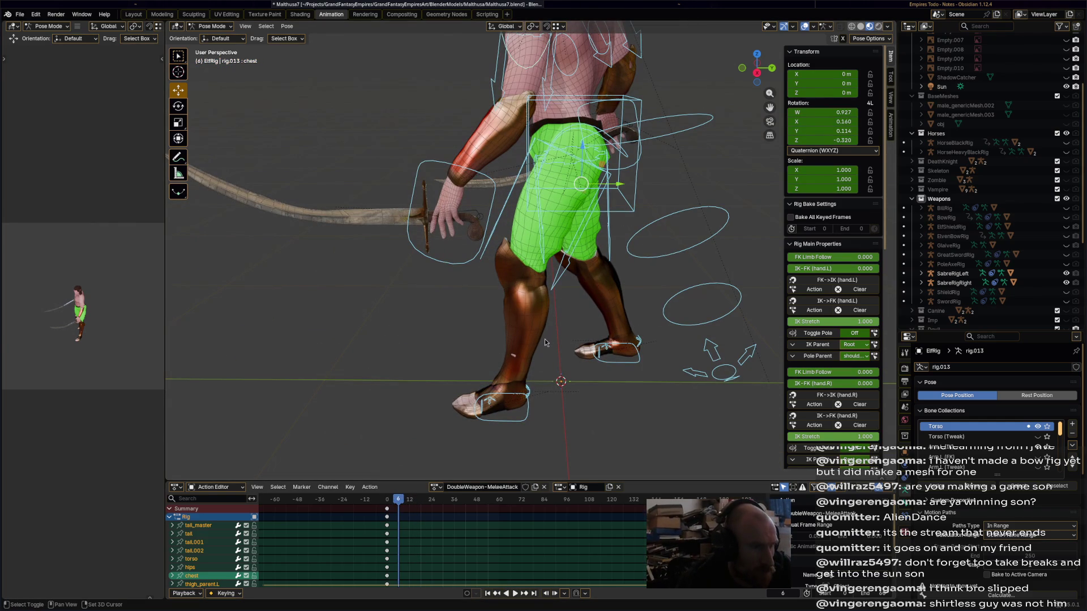
{"action": "middle_click_drag", "start_coordinate": [578, 349], "coordinate": [587, 234]}
{"action": "left_click", "coordinate": [589, 257]}
{"action": "left_click_drag", "start_coordinate": [553, 219], "coordinate": [436, 224]}
Move the left hand up and outward and pull the right hand back onto the hip.
{"action": "left_click", "coordinate": [490, 233]}
{"action": "middle_click_drag", "start_coordinate": [435, 223], "coordinate": [575, 268]}
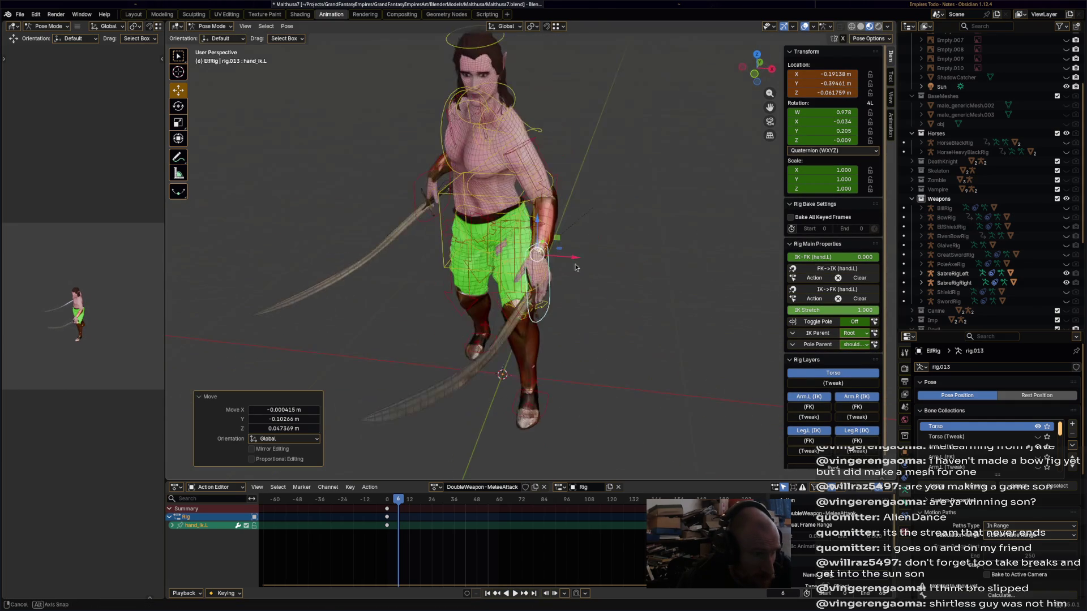
{"action": "left_click_drag", "start_coordinate": [539, 262], "coordinate": [498, 258]}
{"action": "middle_click_drag", "start_coordinate": [498, 258], "coordinate": [516, 248]}
{"action": "left_click", "coordinate": [482, 259]}
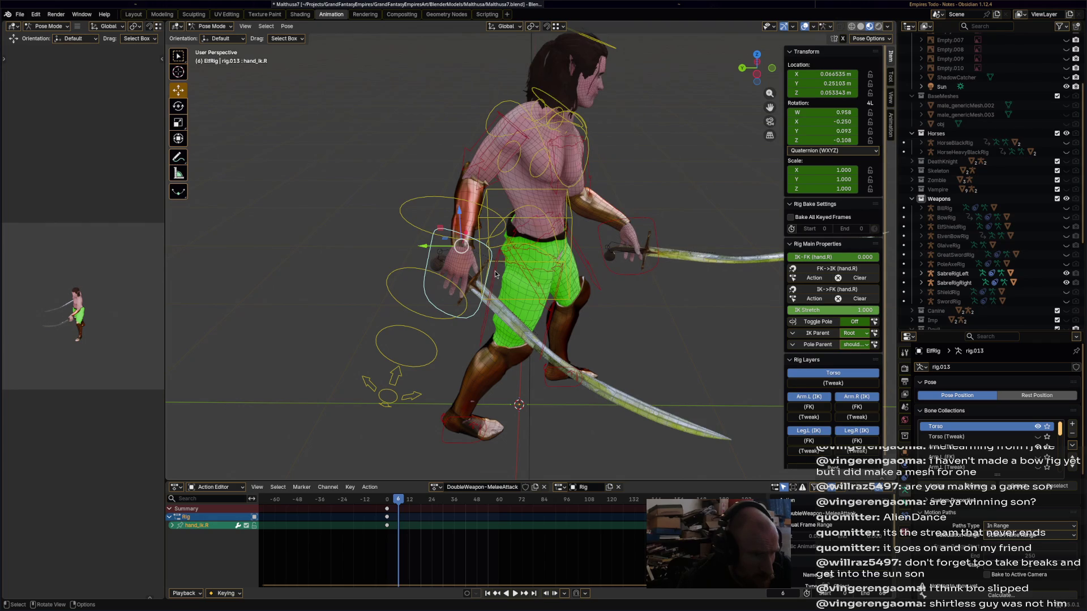
{"action": "mouse_move", "coordinate": [468, 248]}
{"action": "left_mouse_down"}
{"action": "mouse_move", "coordinate": [538, 238]}
{"action": "mouse_move", "coordinate": [521, 235]}
{"action": "mouse_move", "coordinate": [466, 174]}
{"action": "left_mouse_up"}
{"action": "middle_click_drag", "start_coordinate": [465, 173], "coordinate": [586, 149]}
Turn the head control slightly with a rotation.
{"action": "left_click", "coordinate": [622, 44]}
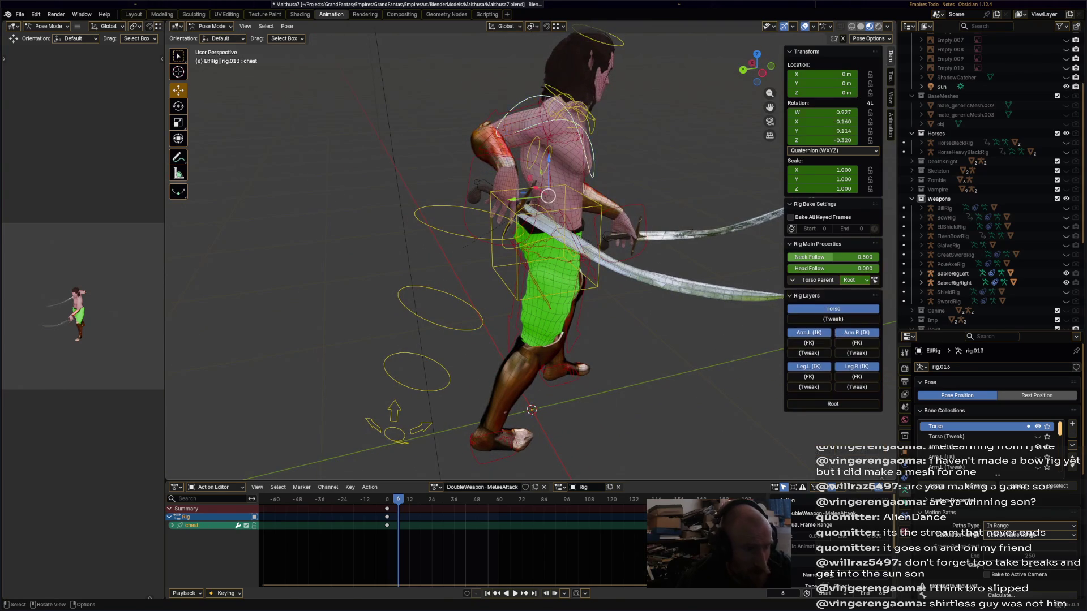
{"action": "key", "text": "r"}
{"action": "left_click", "coordinate": [645, 65]}
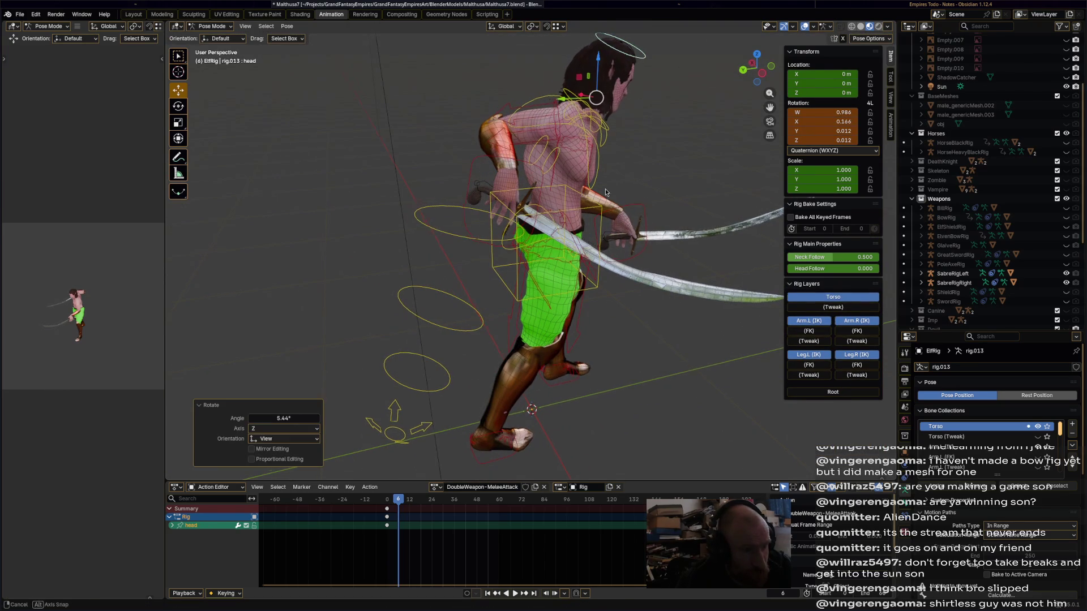
{"action": "middle_click_drag", "start_coordinate": [645, 64], "coordinate": [593, 269]}
Keyframe every bone at frame 6 and move the timeline to frame 12.
{"action": "key", "text": "a"}
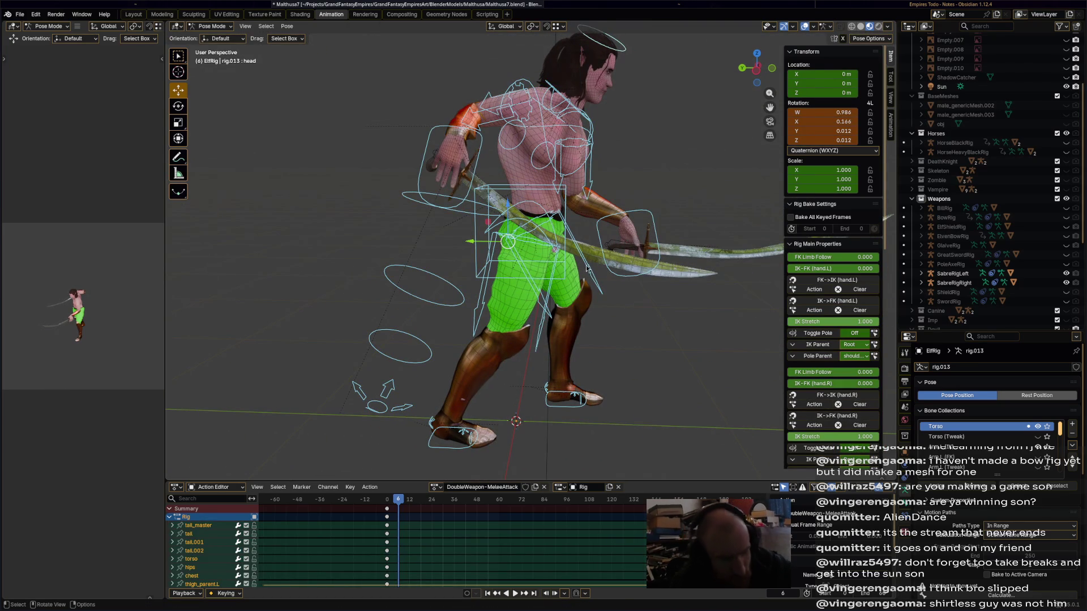
{"action": "key", "text": "i"}
{"action": "left_click_drag", "start_coordinate": [398, 500], "coordinate": [410, 501]}
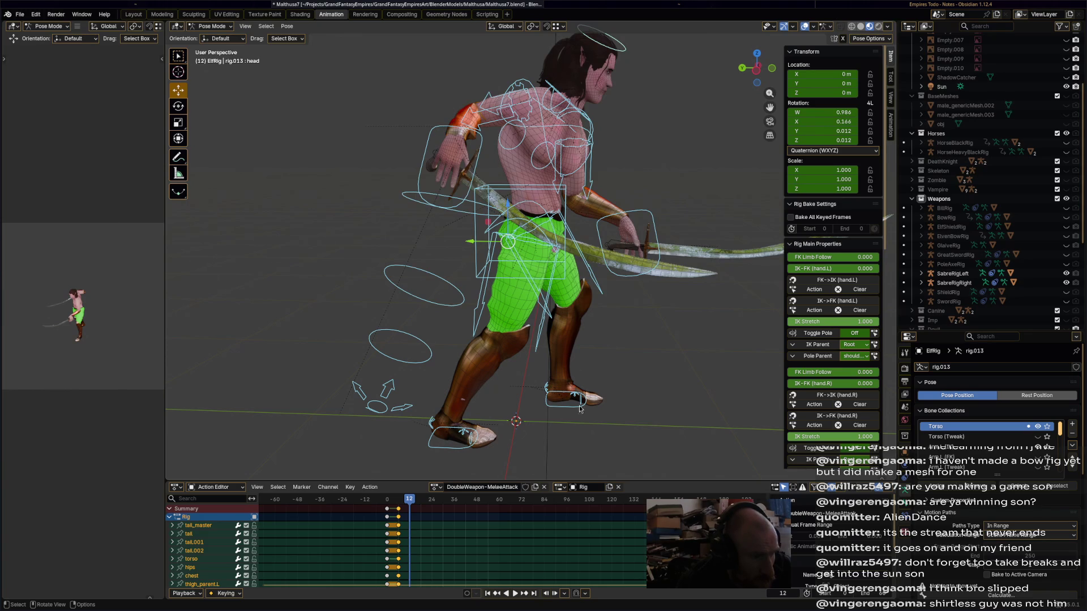
Reposition the right foot and rotate it 25.5°.
{"action": "left_click", "coordinate": [463, 451]}
{"action": "key", "text": "g"}
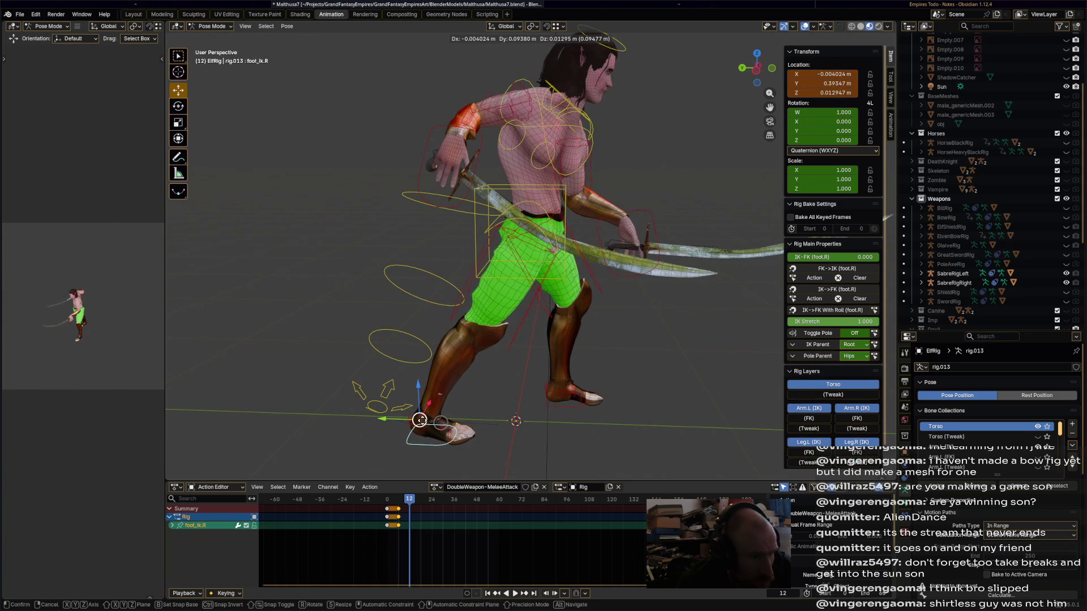
{"action": "left_click", "coordinate": [418, 421]}
{"action": "key", "text": "r"}
{"action": "left_click", "coordinate": [415, 419]}
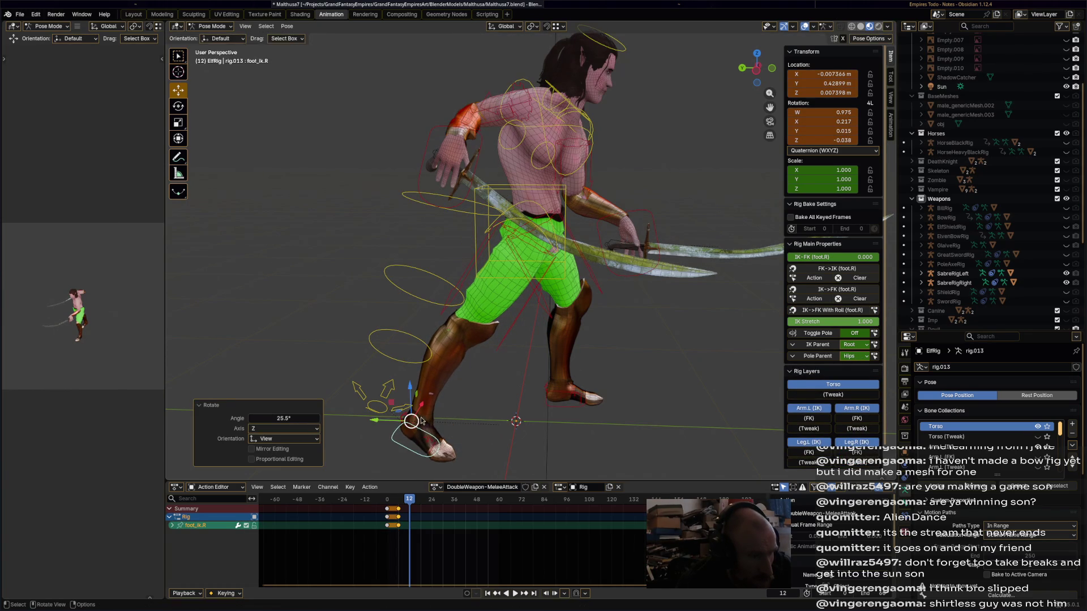
{"action": "key", "text": "g"}
{"action": "left_click", "coordinate": [419, 412]}
Change the torso height, moving it only along Z.
{"action": "left_click", "coordinate": [511, 217]}
{"action": "key", "text": "g"}
{"action": "key", "text": "z"}
{"action": "left_click", "coordinate": [510, 217]}
{"action": "mouse_move", "coordinate": [511, 218]}
{"action": "middle_mouse_down"}
{"action": "mouse_move", "coordinate": [614, 281]}
{"action": "mouse_move", "coordinate": [616, 327]}
{"action": "mouse_move", "coordinate": [589, 294]}
{"action": "mouse_move", "coordinate": [560, 304]}
{"action": "mouse_move", "coordinate": [567, 266]}
{"action": "mouse_move", "coordinate": [658, 208]}
{"action": "middle_mouse_up"}
Rotate the chest control to 11.4°.
{"action": "left_click", "coordinate": [589, 243]}
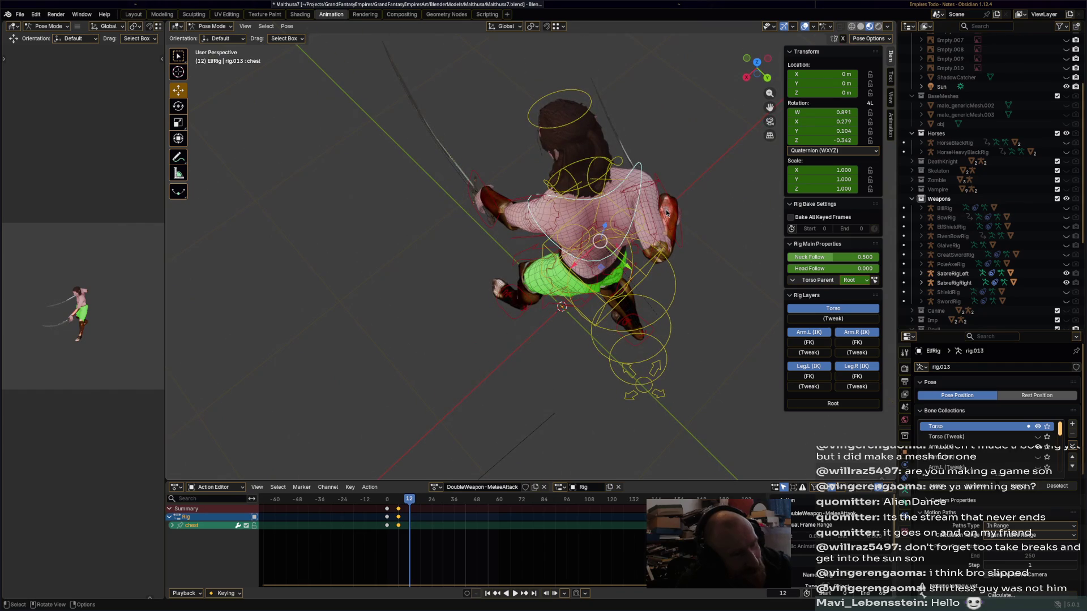
{"action": "key", "text": "r"}
{"action": "left_click", "coordinate": [663, 283]}
{"action": "mouse_move", "coordinate": [663, 283]}
{"action": "middle_mouse_down"}
{"action": "mouse_move", "coordinate": [674, 215]}
{"action": "mouse_move", "coordinate": [674, 243]}
{"action": "middle_mouse_up"}
{"action": "key", "text": "r"}
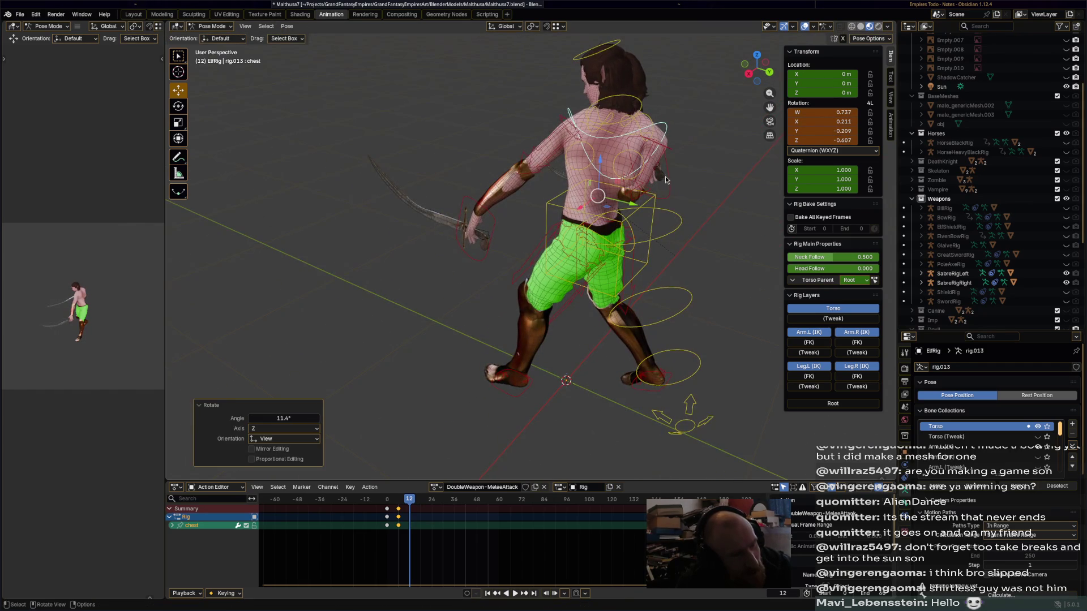
{"action": "left_click", "coordinate": [613, 257]}
Turn the hips bone to about -15°.
{"action": "left_click", "coordinate": [613, 257]}
{"action": "mouse_move", "coordinate": [613, 257]}
{"action": "middle_mouse_down"}
{"action": "mouse_move", "coordinate": [646, 256]}
{"action": "mouse_move", "coordinate": [623, 229]}
{"action": "mouse_move", "coordinate": [625, 192]}
{"action": "middle_mouse_up"}
{"action": "key", "text": "r"}
{"action": "left_click", "coordinate": [623, 229]}
{"action": "key", "text": "r"}
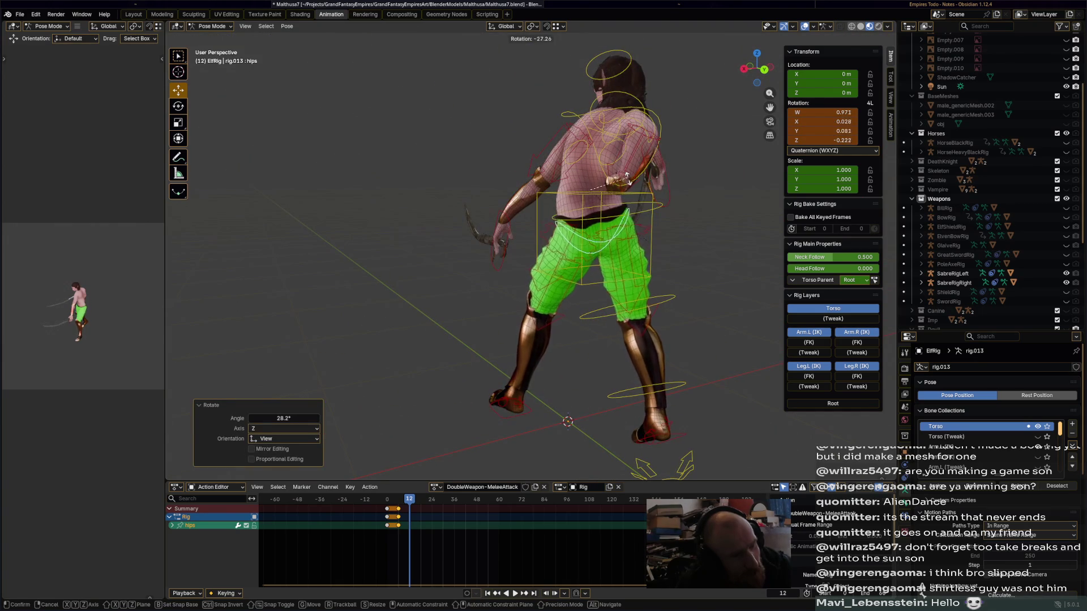
{"action": "left_click", "coordinate": [629, 190]}
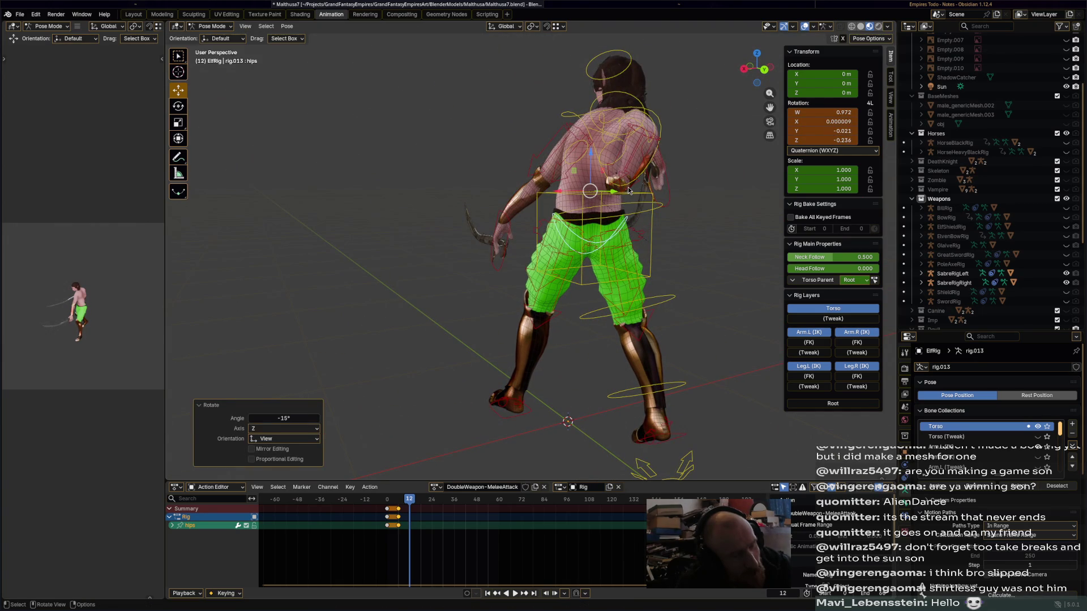
Pull the right hand IK control down and to the left.
{"action": "left_click", "coordinate": [670, 205]}
{"action": "middle_click_drag", "start_coordinate": [670, 205], "coordinate": [552, 258]}
{"action": "left_click_drag", "start_coordinate": [481, 276], "coordinate": [509, 249]}
{"action": "middle_click_drag", "start_coordinate": [510, 249], "coordinate": [526, 239]}
{"action": "left_click_drag", "start_coordinate": [526, 238], "coordinate": [461, 309]}
{"action": "mouse_move", "coordinate": [462, 309]}
{"action": "middle_mouse_down"}
{"action": "mouse_move", "coordinate": [547, 316]}
{"action": "mouse_move", "coordinate": [612, 351]}
{"action": "middle_mouse_up"}
Rotate and reposition the right hand IK control.
{"action": "key", "text": "r"}
{"action": "left_click", "coordinate": [702, 381]}
{"action": "middle_click_drag", "start_coordinate": [702, 381], "coordinate": [635, 243]}
{"action": "key", "text": "g"}
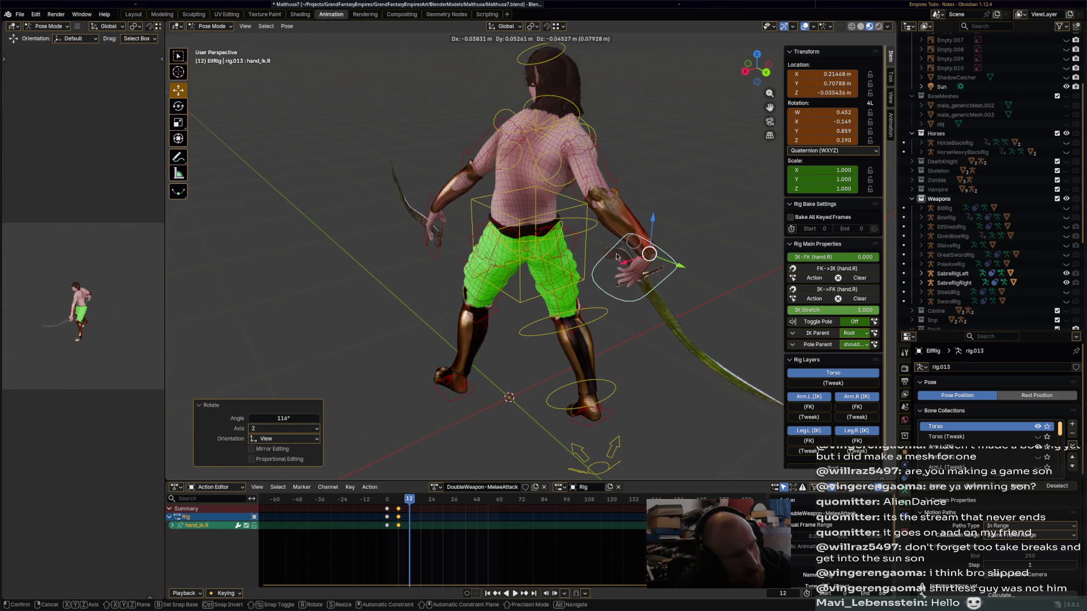
{"action": "left_click", "coordinate": [654, 262]}
Raise the left hand IK control overhead and give it an initial rotation.
{"action": "left_click", "coordinate": [439, 219]}
{"action": "key", "text": "g"}
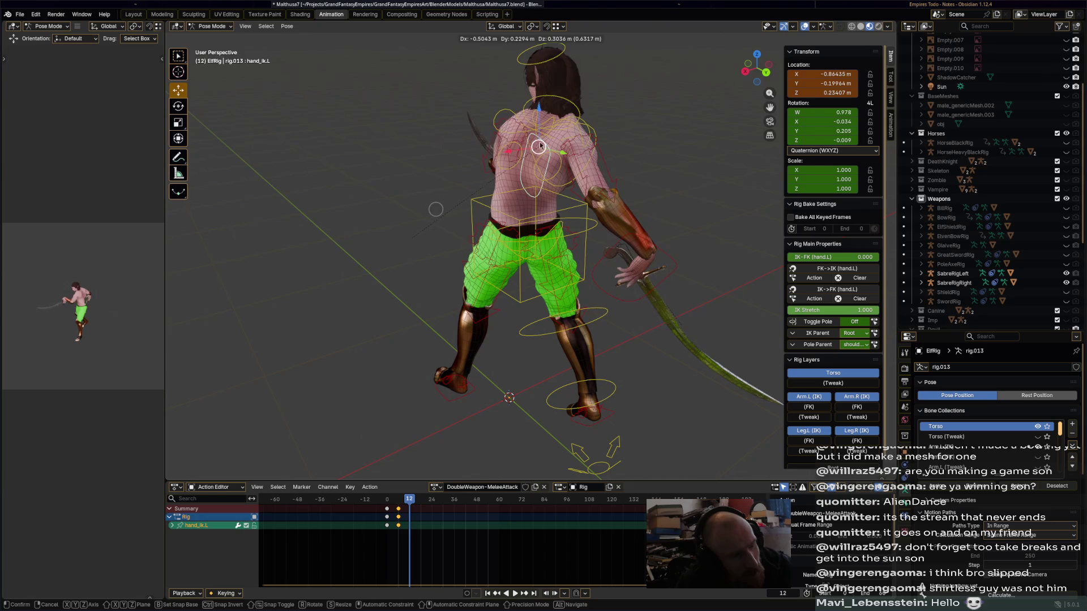
{"action": "left_click", "coordinate": [433, 216]}
{"action": "mouse_move", "coordinate": [433, 215]}
{"action": "middle_mouse_down"}
{"action": "mouse_move", "coordinate": [430, 318]}
{"action": "mouse_move", "coordinate": [470, 161]}
{"action": "middle_mouse_up"}
{"action": "key", "text": "r"}
{"action": "left_click", "coordinate": [431, 316]}
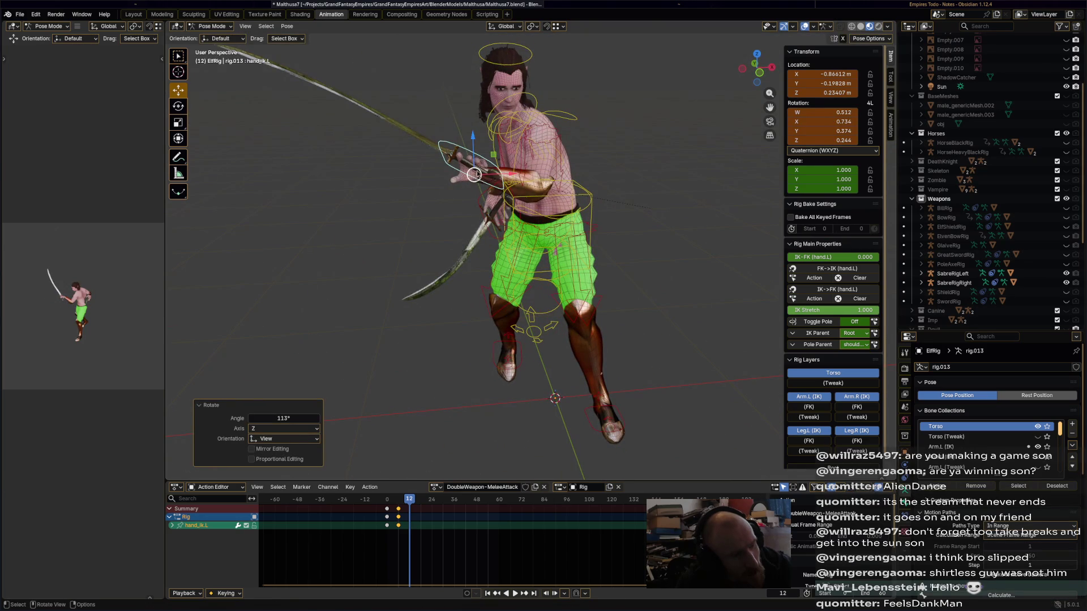
{"action": "key", "text": "g"}
{"action": "left_click", "coordinate": [453, 99]}
{"action": "mouse_move", "coordinate": [453, 100]}
{"action": "middle_mouse_down"}
{"action": "mouse_move", "coordinate": [602, 115]}
{"action": "mouse_move", "coordinate": [396, 221]}
{"action": "mouse_move", "coordinate": [559, 174]}
{"action": "middle_mouse_up"}
Rotate the left hand to 107° and shift its position.
{"action": "key", "text": "r"}
{"action": "left_click", "coordinate": [578, 141]}
{"action": "key", "text": "r"}
{"action": "left_click", "coordinate": [385, 227]}
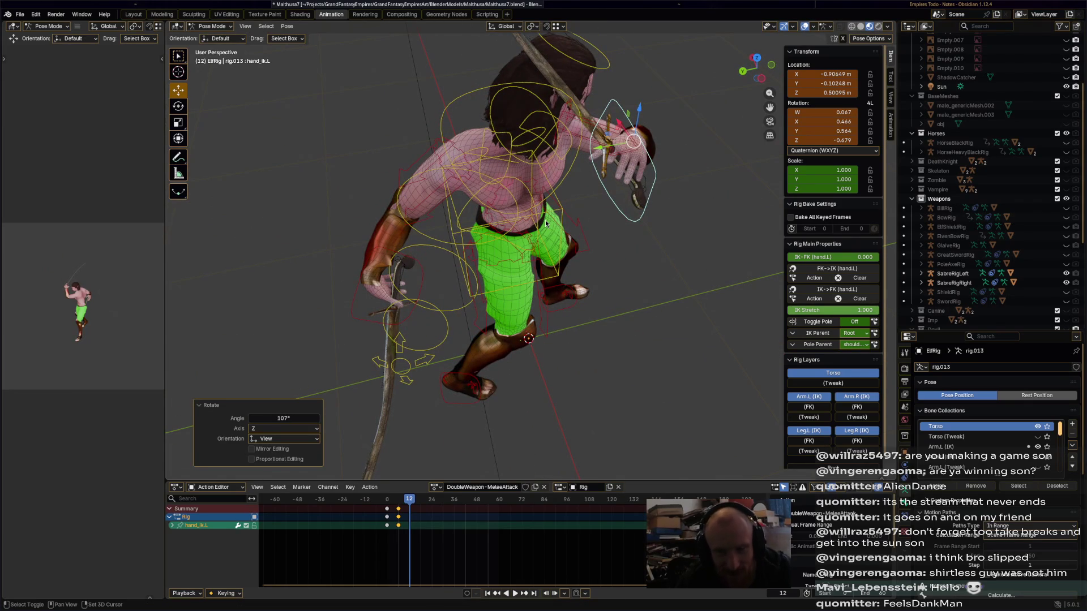
{"action": "key", "text": "g"}
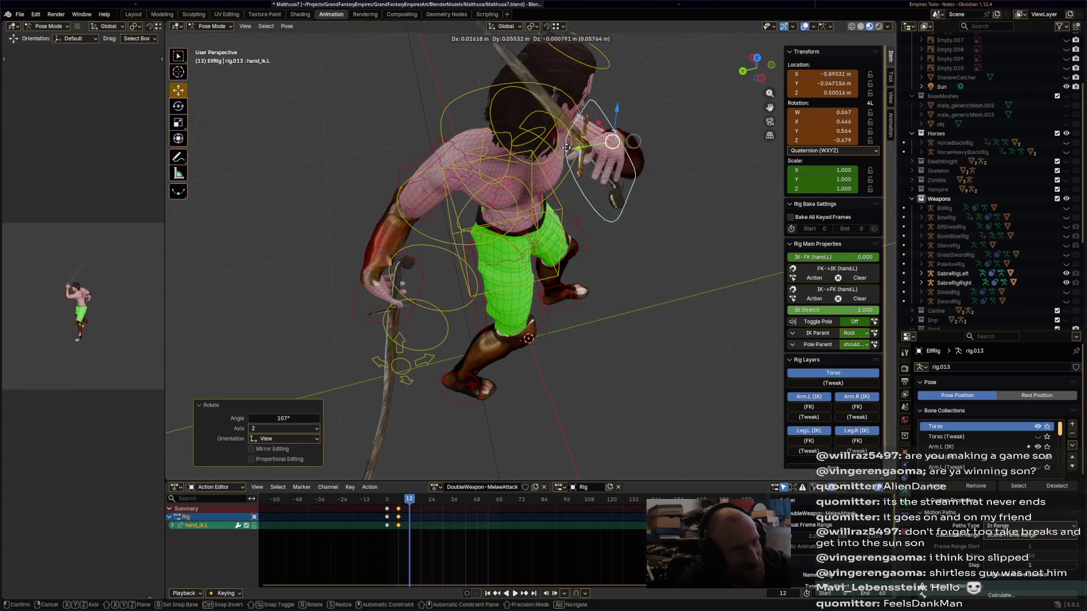
{"action": "left_click", "coordinate": [603, 154]}
{"action": "mouse_move", "coordinate": [603, 154]}
{"action": "middle_mouse_down"}
{"action": "mouse_move", "coordinate": [480, 147]}
{"action": "mouse_move", "coordinate": [511, 193]}
{"action": "middle_mouse_up"}
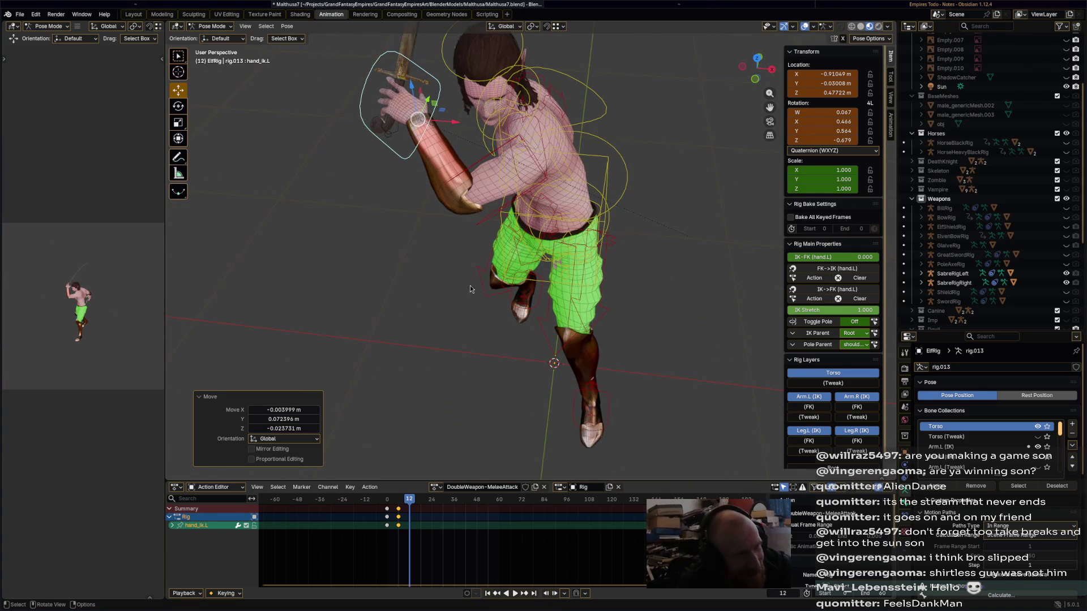
{"action": "mouse_move", "coordinate": [482, 308]}
{"action": "middle_mouse_down"}
{"action": "mouse_move", "coordinate": [517, 318]}
{"action": "mouse_move", "coordinate": [561, 177]}
{"action": "mouse_move", "coordinate": [652, 158]}
{"action": "mouse_move", "coordinate": [566, 142]}
{"action": "mouse_move", "coordinate": [421, 170]}
{"action": "mouse_move", "coordinate": [497, 114]}
{"action": "middle_mouse_up"}
Refine the left hand with a -37.9° rotation and further moves.
{"action": "key", "text": "r"}
{"action": "left_click", "coordinate": [566, 170]}
{"action": "key", "text": "r"}
{"action": "left_click", "coordinate": [642, 123]}
{"action": "key", "text": "g"}
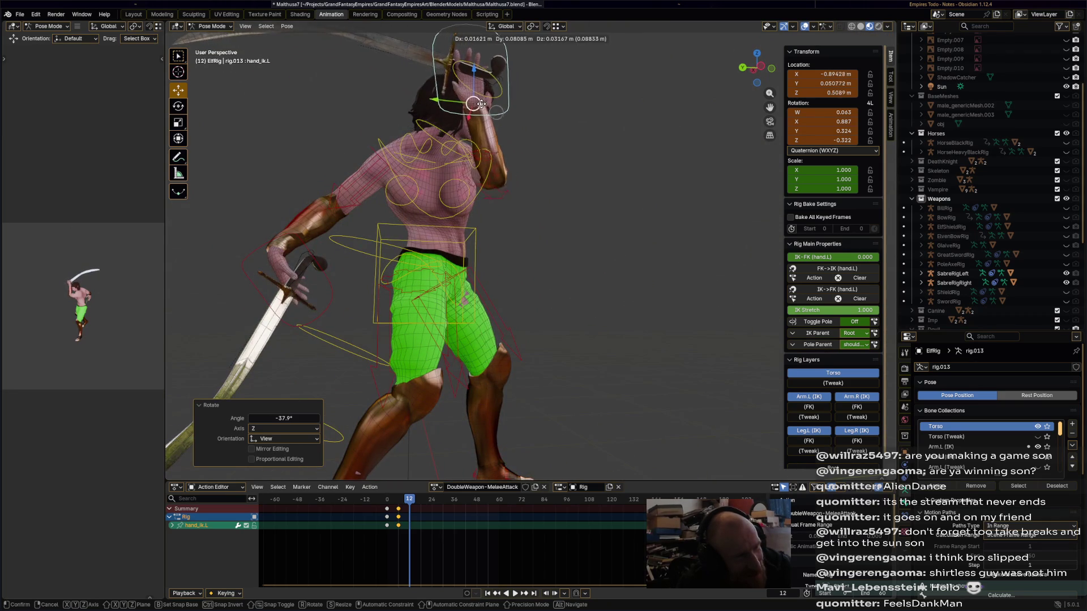
{"action": "left_click", "coordinate": [498, 113]}
{"action": "middle_click_drag", "start_coordinate": [498, 114], "coordinate": [566, 99]}
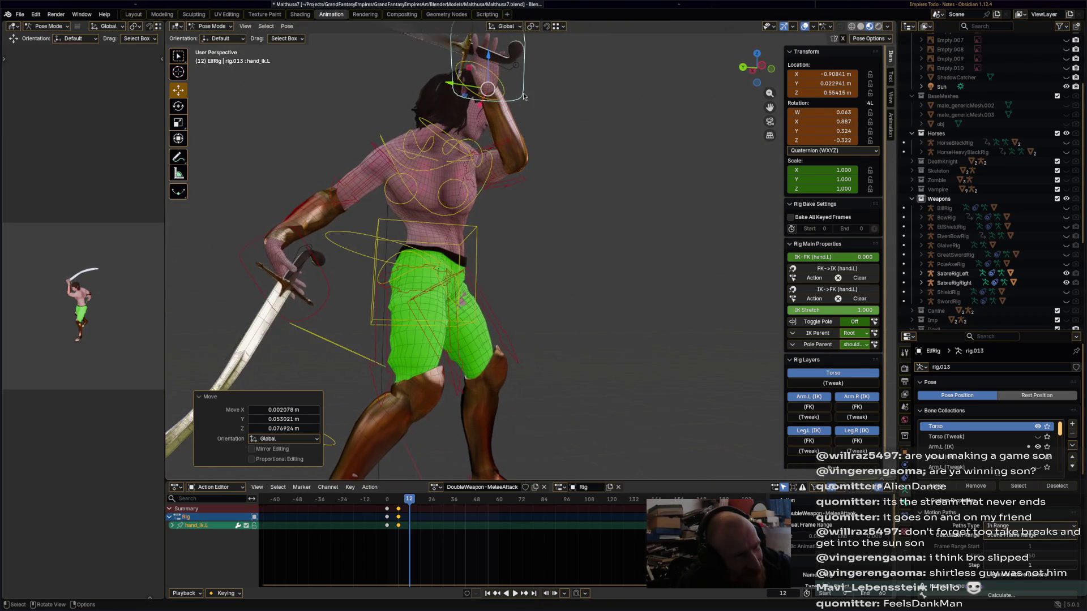
{"action": "key", "text": "r"}
{"action": "left_click", "coordinate": [544, 85]}
{"action": "key", "text": "g"}
{"action": "left_click", "coordinate": [498, 147]}
Rotate the left hand -48.2°, then 14.7°, and nudge it into place.
{"action": "mouse_move", "coordinate": [498, 148]}
{"action": "middle_mouse_down"}
{"action": "mouse_move", "coordinate": [462, 159]}
{"action": "mouse_move", "coordinate": [335, 138]}
{"action": "mouse_move", "coordinate": [352, 177]}
{"action": "mouse_move", "coordinate": [294, 169]}
{"action": "mouse_move", "coordinate": [430, 153]}
{"action": "middle_mouse_up"}
{"action": "key", "text": "r"}
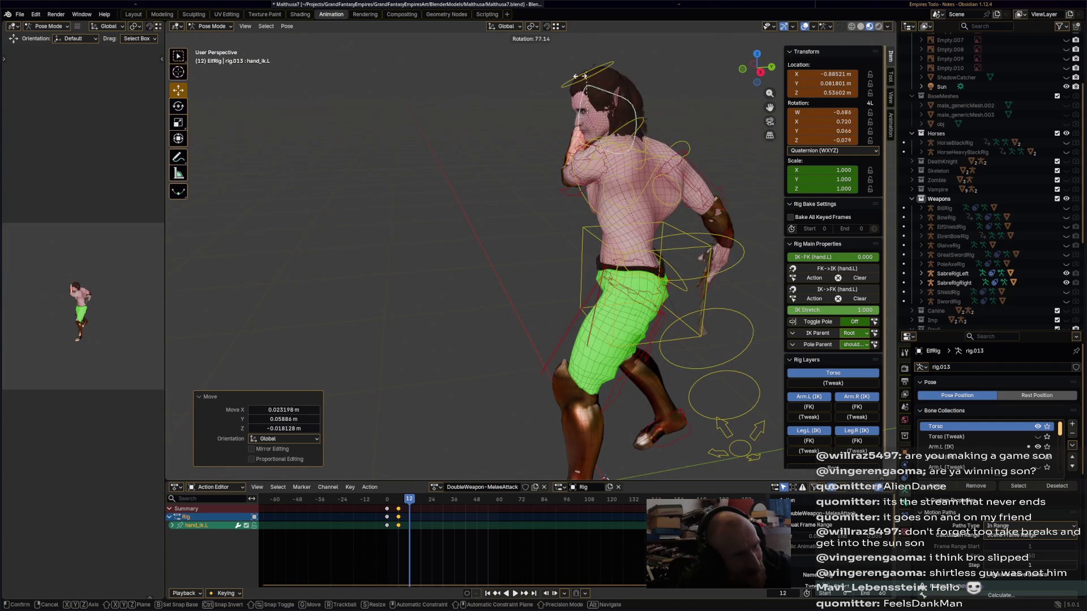
{"action": "left_click", "coordinate": [564, 136]}
{"action": "key", "text": "r"}
{"action": "left_click", "coordinate": [582, 126]}
{"action": "key", "text": "g"}
{"action": "left_click", "coordinate": [574, 116]}
{"action": "mouse_move", "coordinate": [574, 116]}
{"action": "middle_mouse_down"}
{"action": "mouse_move", "coordinate": [672, 168]}
{"action": "mouse_move", "coordinate": [623, 227]}
{"action": "middle_mouse_up"}
Twist the chest further and finish the left hand at a 15.9° rotation.
{"action": "left_click", "coordinate": [668, 164]}
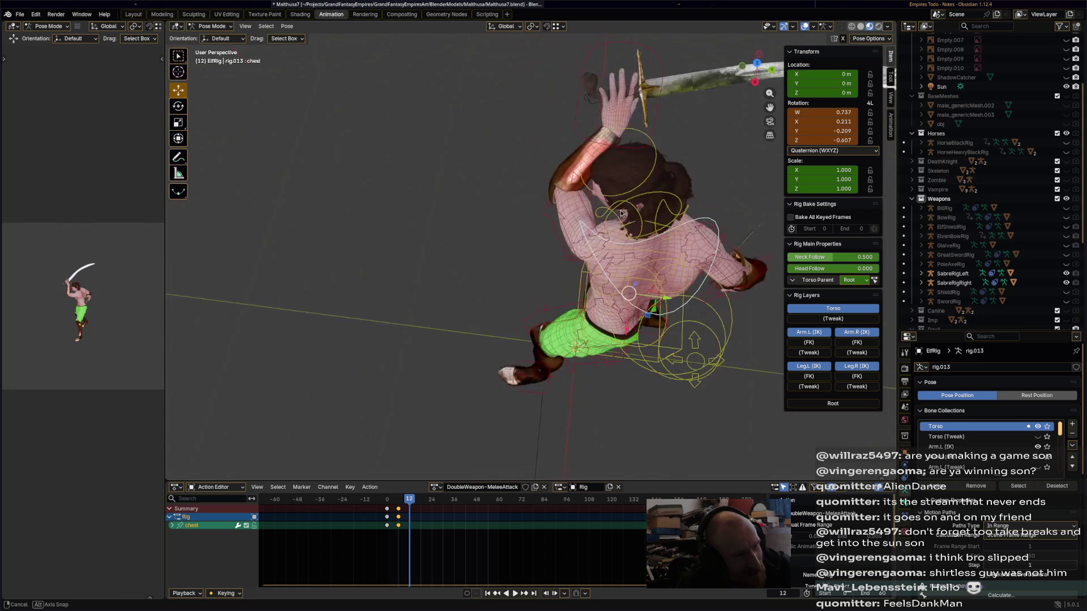
{"action": "key", "text": "r"}
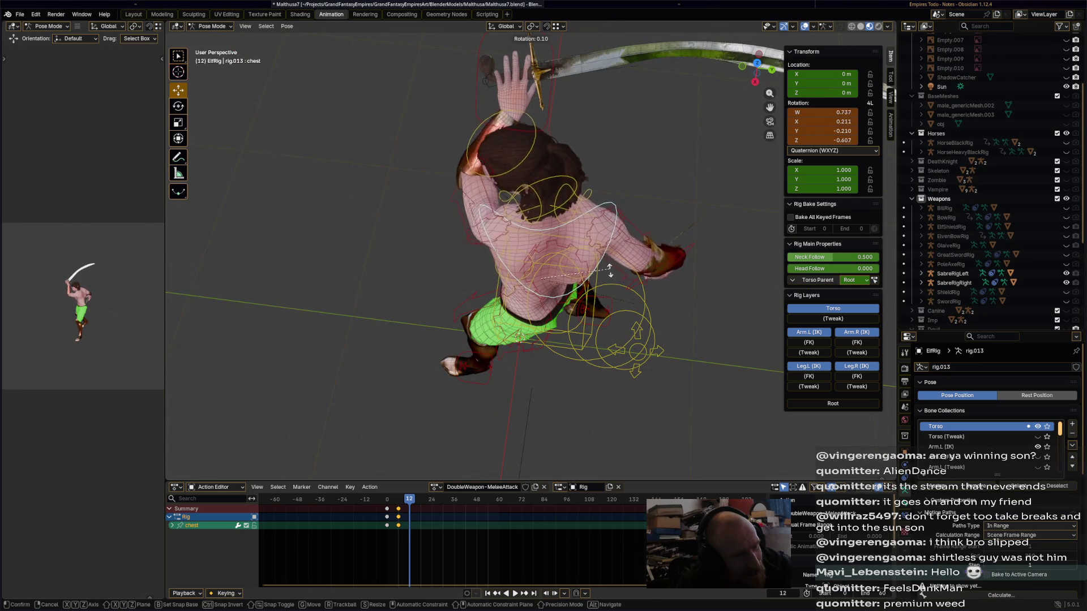
{"action": "left_click", "coordinate": [611, 207]}
{"action": "left_click", "coordinate": [542, 112]}
{"action": "left_click_drag", "start_coordinate": [541, 111], "coordinate": [546, 99]}
{"action": "mouse_move", "coordinate": [547, 99]}
{"action": "middle_mouse_down"}
{"action": "mouse_move", "coordinate": [670, 165]}
{"action": "mouse_move", "coordinate": [656, 202]}
{"action": "mouse_move", "coordinate": [623, 193]}
{"action": "mouse_move", "coordinate": [698, 182]}
{"action": "mouse_move", "coordinate": [639, 253]}
{"action": "mouse_move", "coordinate": [722, 260]}
{"action": "middle_mouse_up"}
{"action": "key", "text": "r"}
{"action": "left_click", "coordinate": [610, 189]}
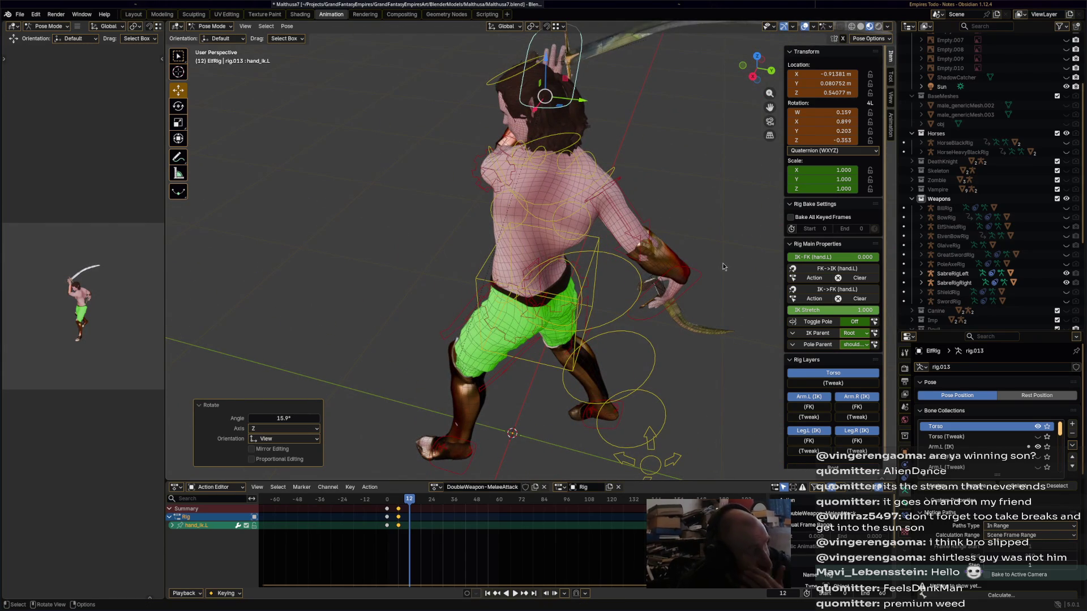
Keyframe all bones at frame 12 and jump to frame 24.
{"action": "key", "text": "a"}
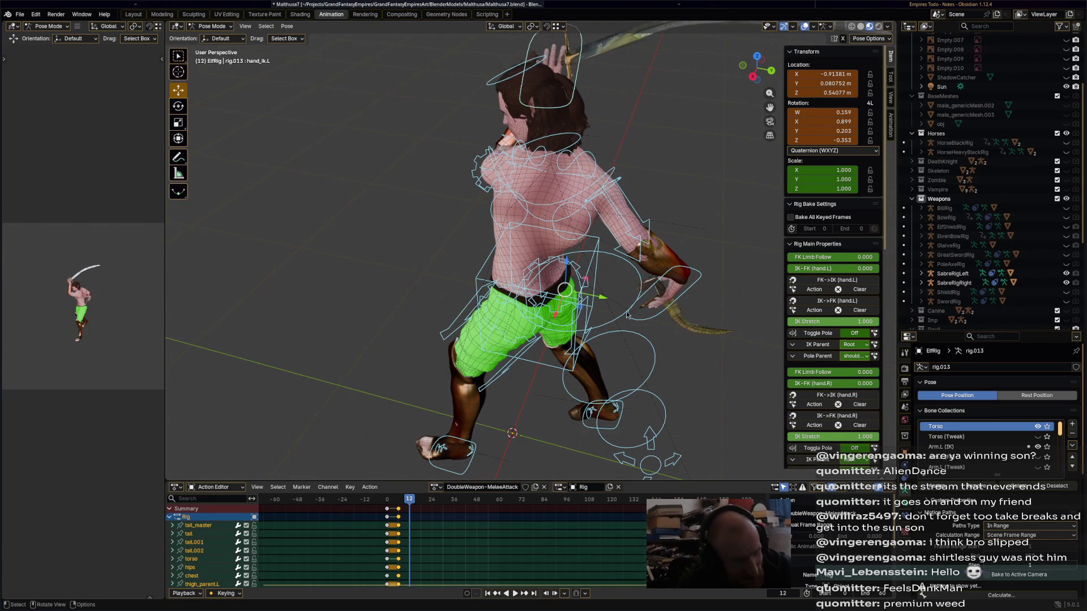
{"action": "key", "text": "i"}
{"action": "left_click", "coordinate": [429, 501]}
At frame 24, rotate the hips to -24.8° and twist the chest -27°.
{"action": "key", "text": "r"}
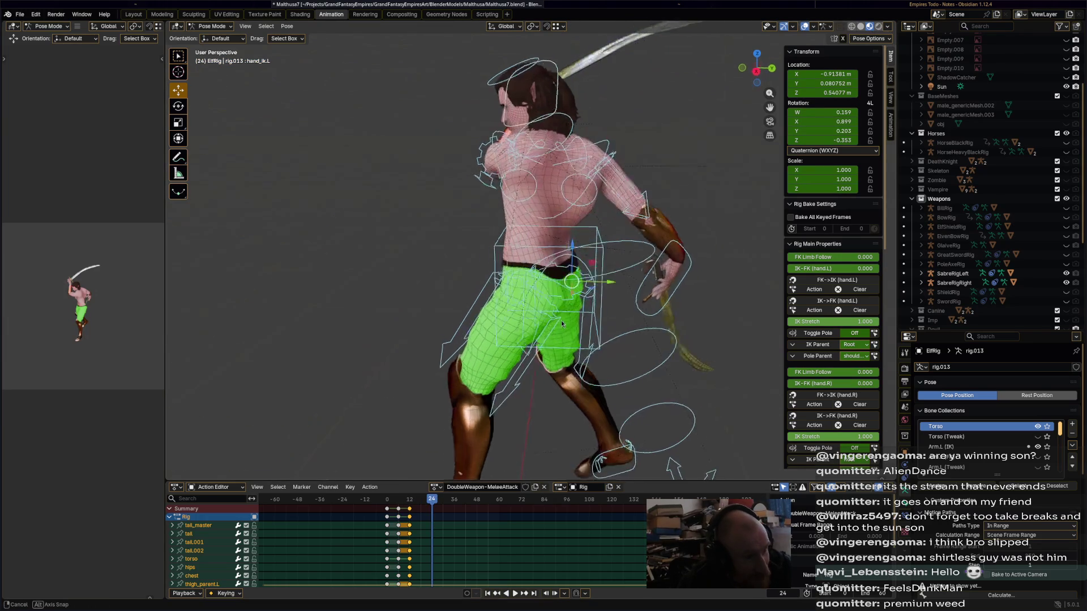
{"action": "left_click", "coordinate": [596, 276]}
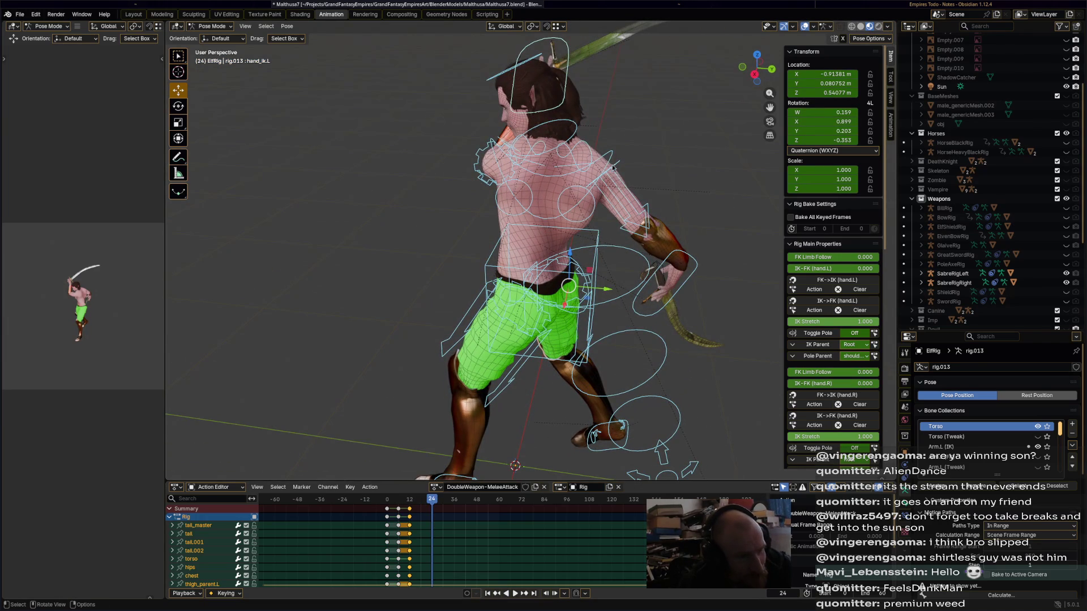
{"action": "left_click", "coordinate": [566, 294]}
{"action": "key", "text": "r"}
{"action": "left_click", "coordinate": [573, 308]}
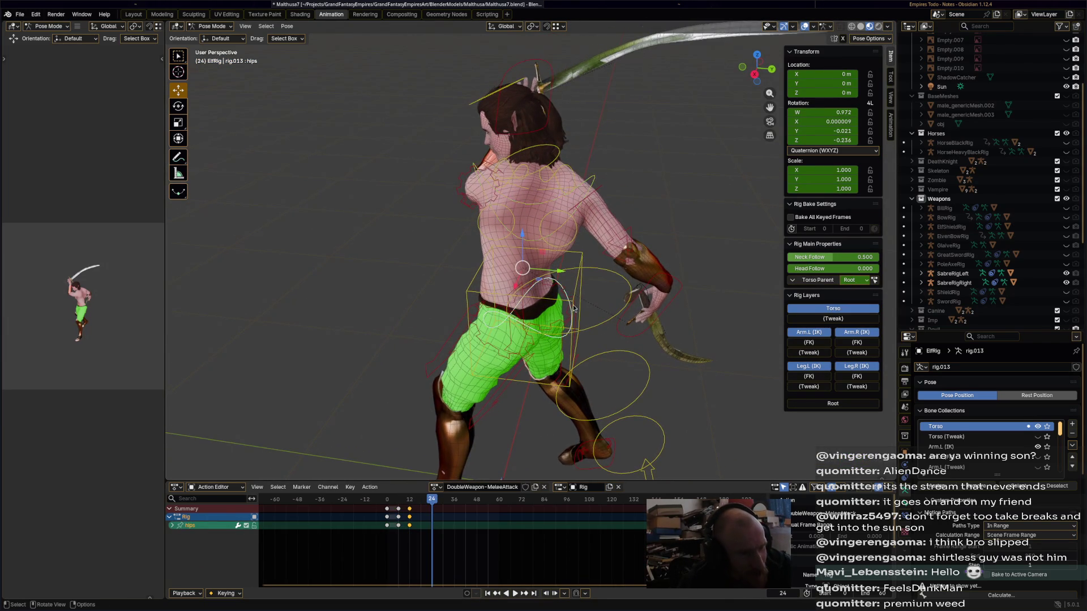
{"action": "middle_click_drag", "start_coordinate": [572, 283], "coordinate": [594, 210]}
{"action": "key", "text": "r"}
{"action": "left_click", "coordinate": [568, 292]}
{"action": "left_click", "coordinate": [555, 204]}
{"action": "key", "text": "r"}
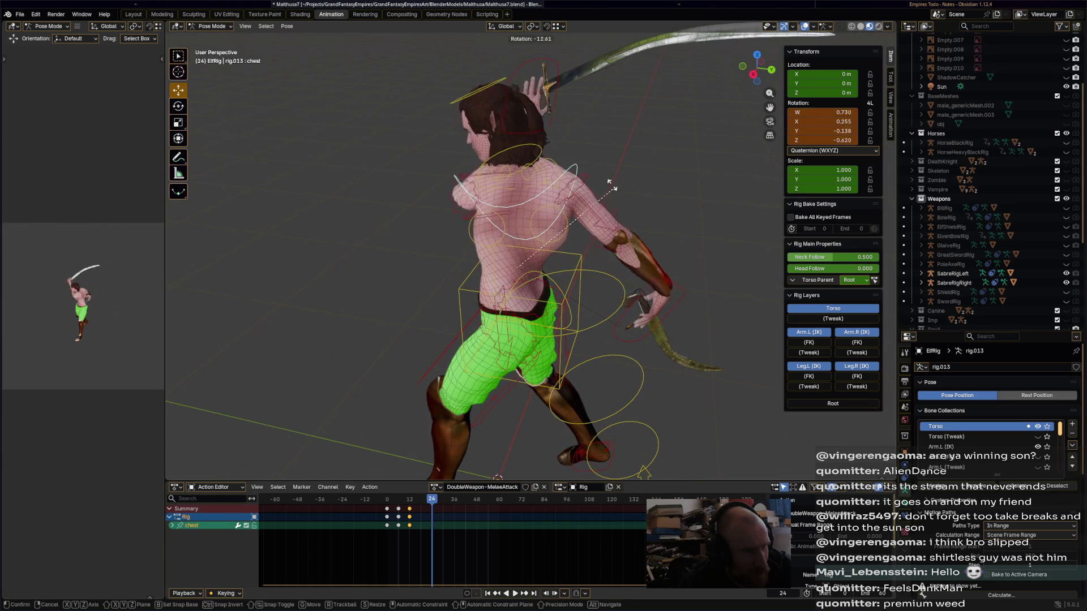
{"action": "left_click", "coordinate": [560, 138]}
Reposition the left hand IK control, save Malthusa7.blend, and open Firefox.
{"action": "left_click", "coordinate": [548, 129]}
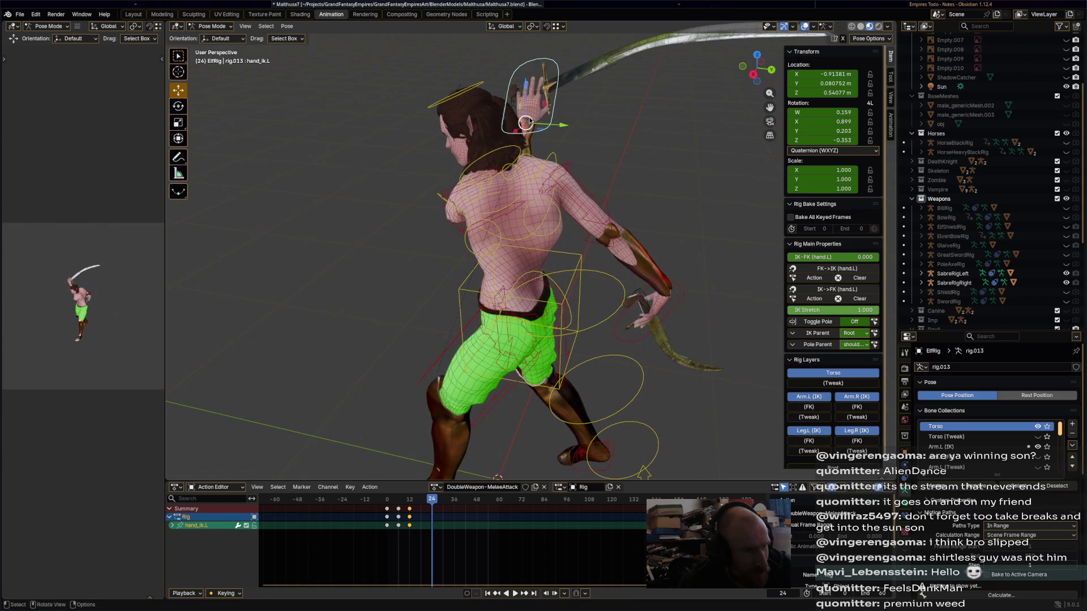
{"action": "key", "text": "g"}
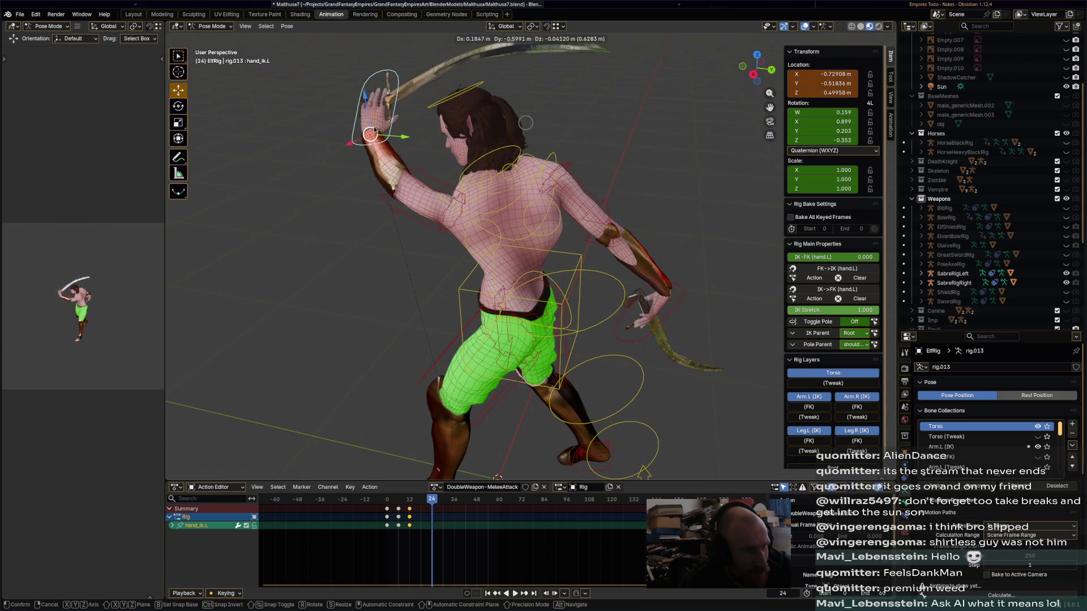
{"action": "left_click", "coordinate": [371, 107]}
{"action": "key", "text": "r"}
{"action": "key", "text": "Escape"}
{"action": "key", "text": "g"}
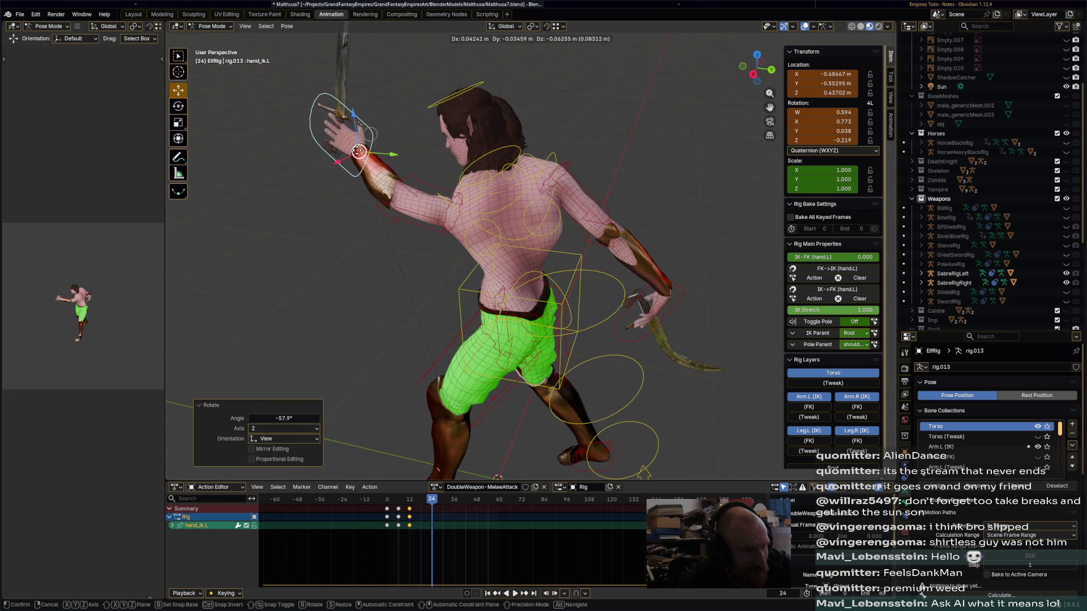
{"action": "left_click", "coordinate": [403, 230]}
{"action": "key", "text": "ctrl+s"}
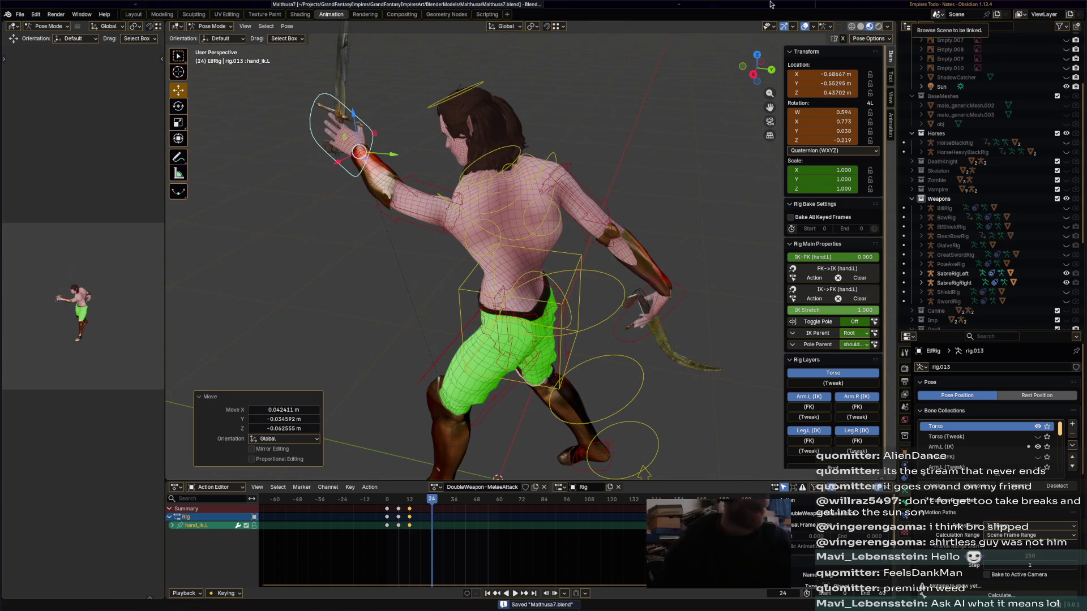
{"action": "key", "text": "super+b"}
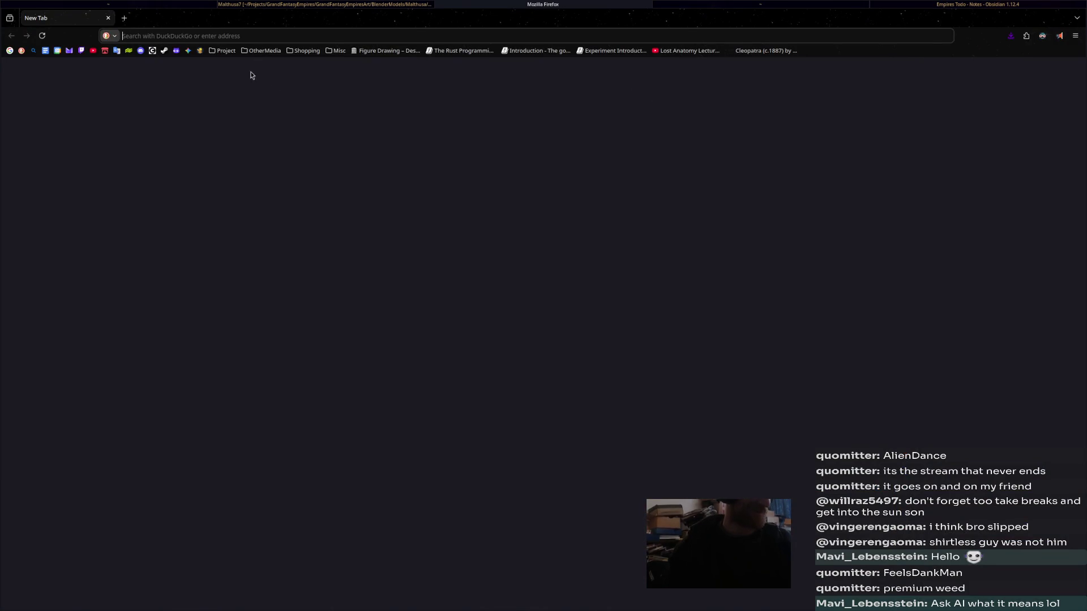
Open Lumo and send the question 'what does FeelsDankMan mean'.
{"action": "left_click", "coordinate": [179, 53]}
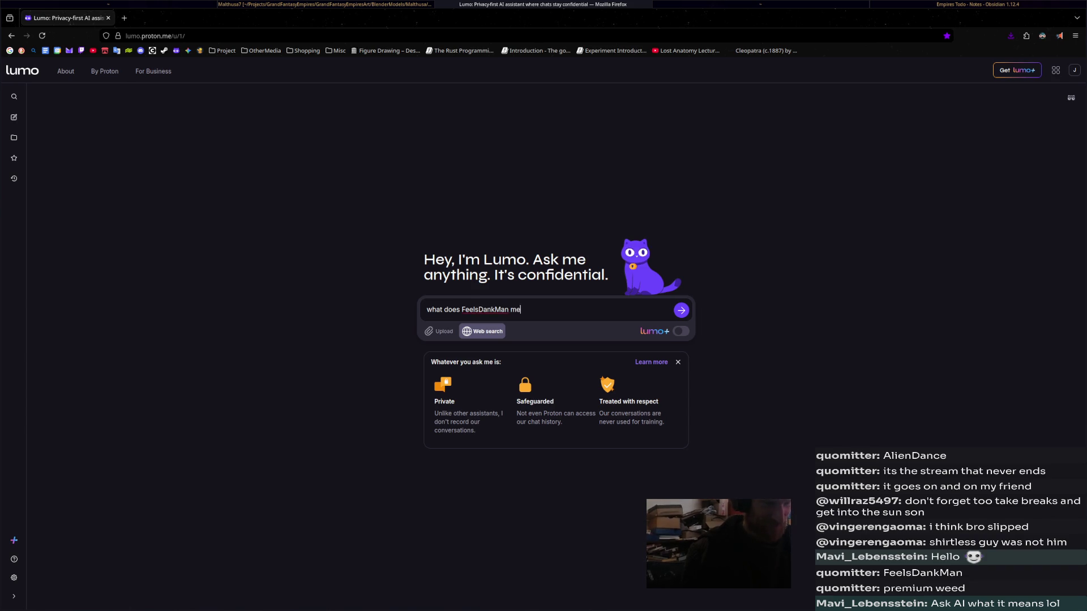
{"action": "type", "text": "ean"}
{"action": "key", "text": "Return"}
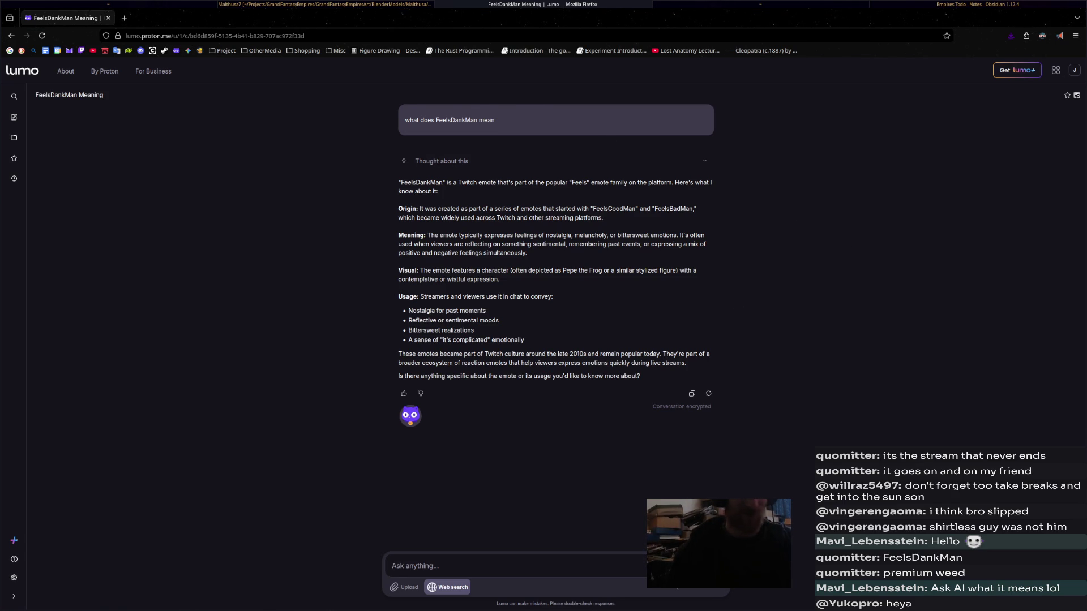
Switch from Firefox back to the Blender window.
{"action": "left_click", "coordinate": [600, 7]}
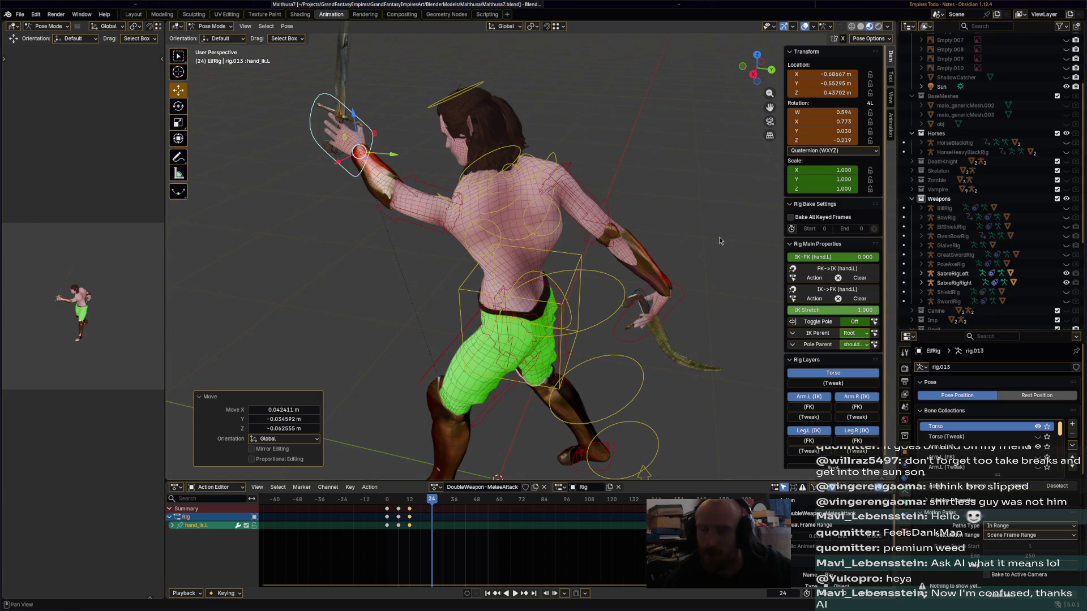
At frame 24, select only the right-hand IK control, then move and rotate it.
{"action": "mouse_move", "coordinate": [611, 226]}
{"action": "middle_mouse_down"}
{"action": "mouse_move", "coordinate": [663, 207]}
{"action": "mouse_move", "coordinate": [674, 188]}
{"action": "middle_mouse_up"}
{"action": "left_click", "coordinate": [723, 271], "text": "shift"}
{"action": "middle_click_drag", "start_coordinate": [723, 271], "coordinate": [389, 283]}
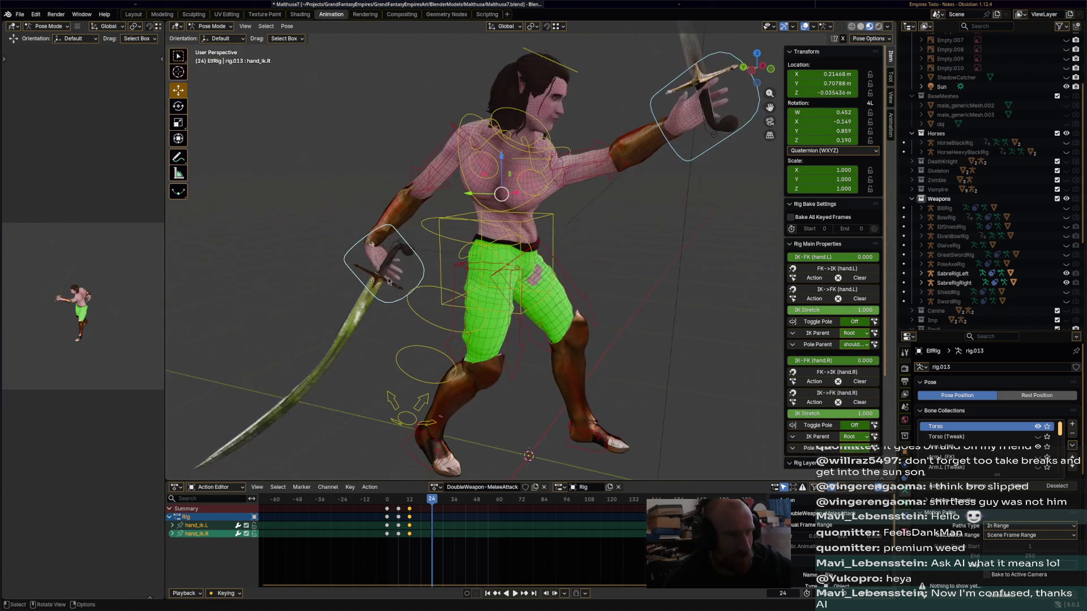
{"action": "mouse_move", "coordinate": [452, 328]}
{"action": "middle_mouse_down"}
{"action": "mouse_move", "coordinate": [572, 284]}
{"action": "mouse_move", "coordinate": [626, 287]}
{"action": "mouse_move", "coordinate": [453, 288]}
{"action": "middle_mouse_up"}
{"action": "left_click", "coordinate": [576, 294]}
{"action": "left_click", "coordinate": [453, 276]}
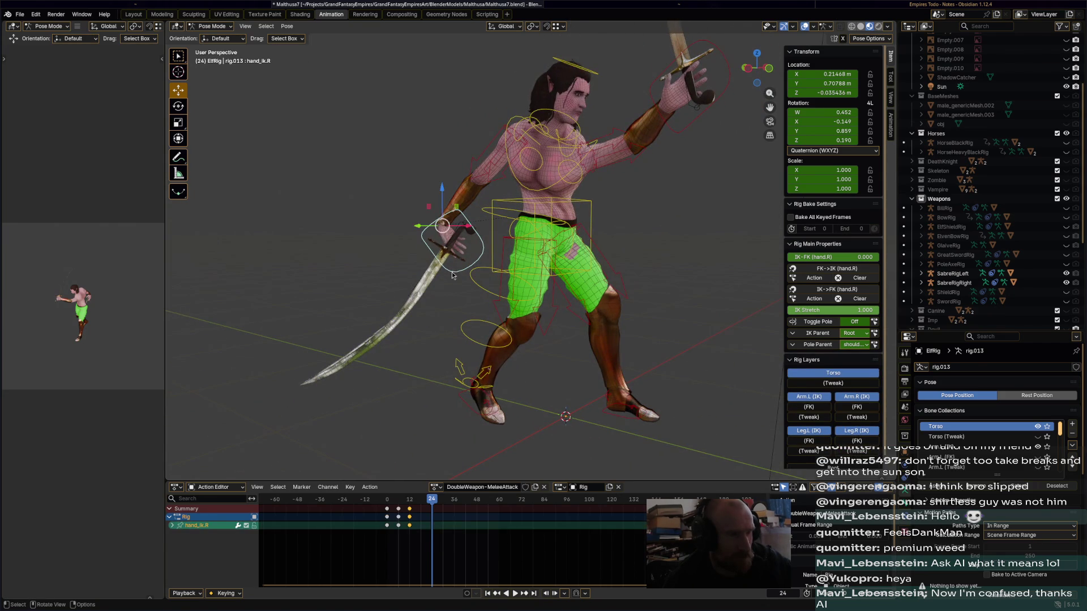
{"action": "key", "text": "g"}
{"action": "left_click", "coordinate": [436, 222]}
{"action": "key", "text": "r"}
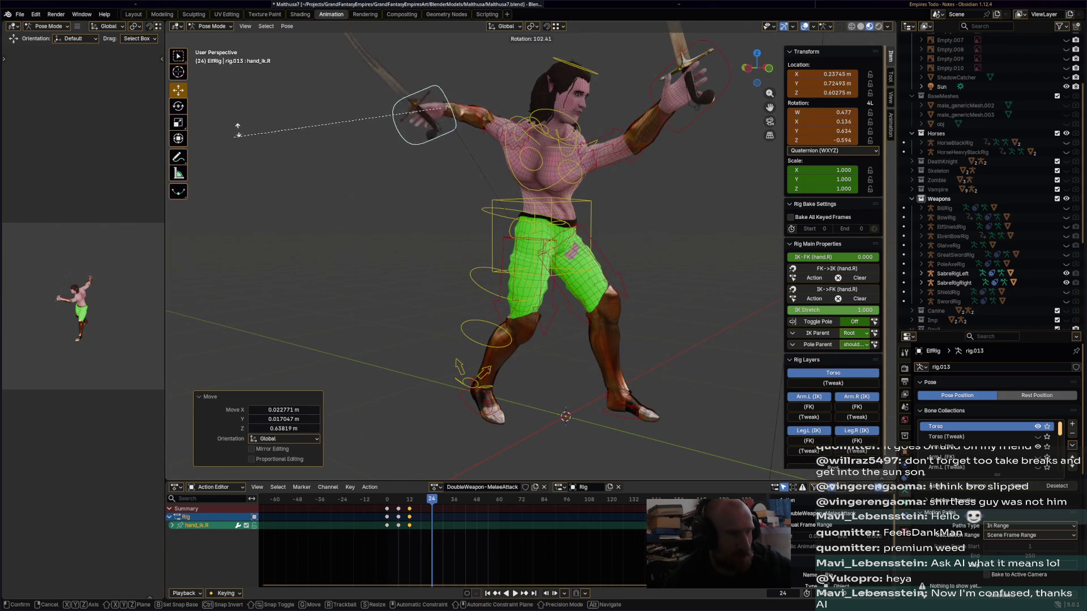
{"action": "left_click", "coordinate": [428, 219]}
Refine the right hand's position and rotation, raising it while checking from above and behind.
{"action": "mouse_move", "coordinate": [429, 220]}
{"action": "middle_mouse_down"}
{"action": "mouse_move", "coordinate": [500, 218]}
{"action": "mouse_move", "coordinate": [660, 284]}
{"action": "middle_mouse_up"}
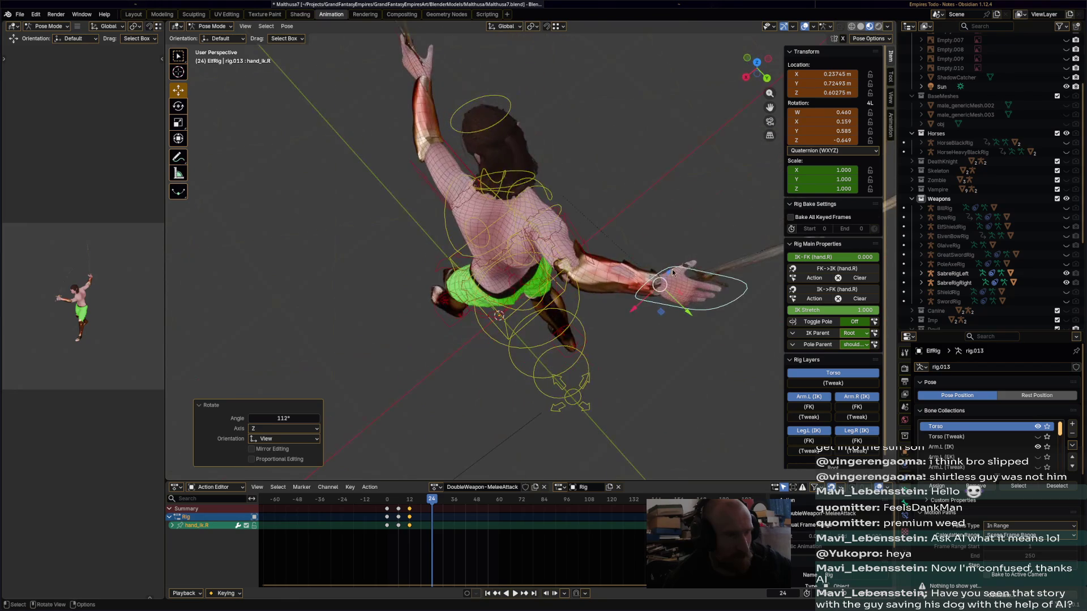
{"action": "key", "text": "g"}
{"action": "left_click", "coordinate": [612, 238]}
{"action": "mouse_move", "coordinate": [611, 238]}
{"action": "middle_mouse_down"}
{"action": "mouse_move", "coordinate": [657, 190]}
{"action": "mouse_move", "coordinate": [572, 215]}
{"action": "mouse_move", "coordinate": [526, 206]}
{"action": "middle_mouse_up"}
{"action": "key", "text": "g"}
{"action": "left_click", "coordinate": [665, 179]}
{"action": "key", "text": "r"}
{"action": "left_click", "coordinate": [519, 200]}
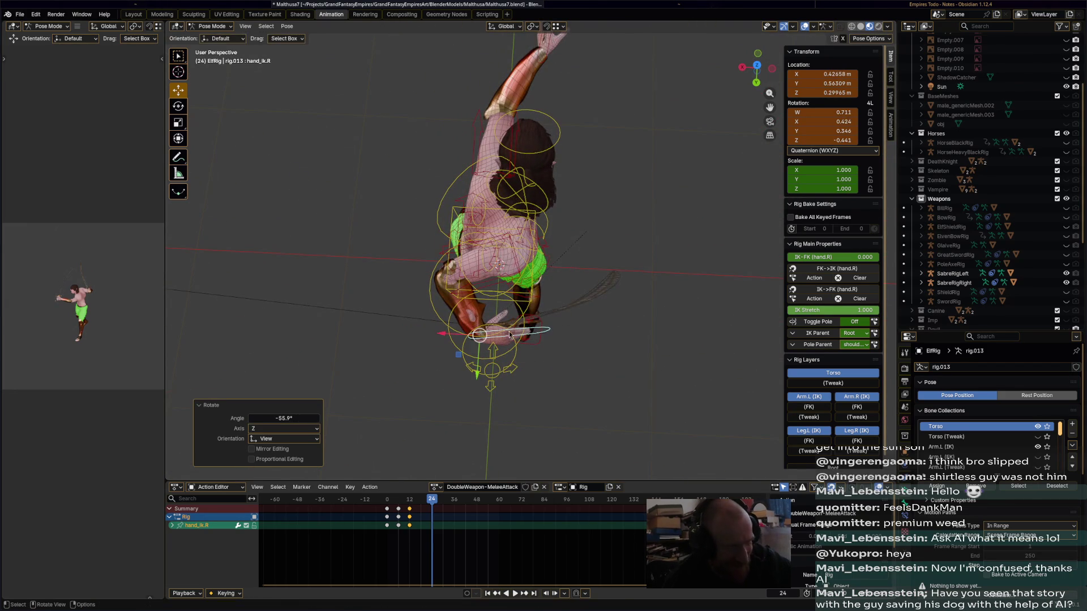
{"action": "key", "text": "g"}
{"action": "left_click", "coordinate": [583, 339]}
{"action": "mouse_move", "coordinate": [583, 339]}
{"action": "middle_mouse_down"}
{"action": "mouse_move", "coordinate": [633, 279]}
{"action": "mouse_move", "coordinate": [614, 181]}
{"action": "middle_mouse_up"}
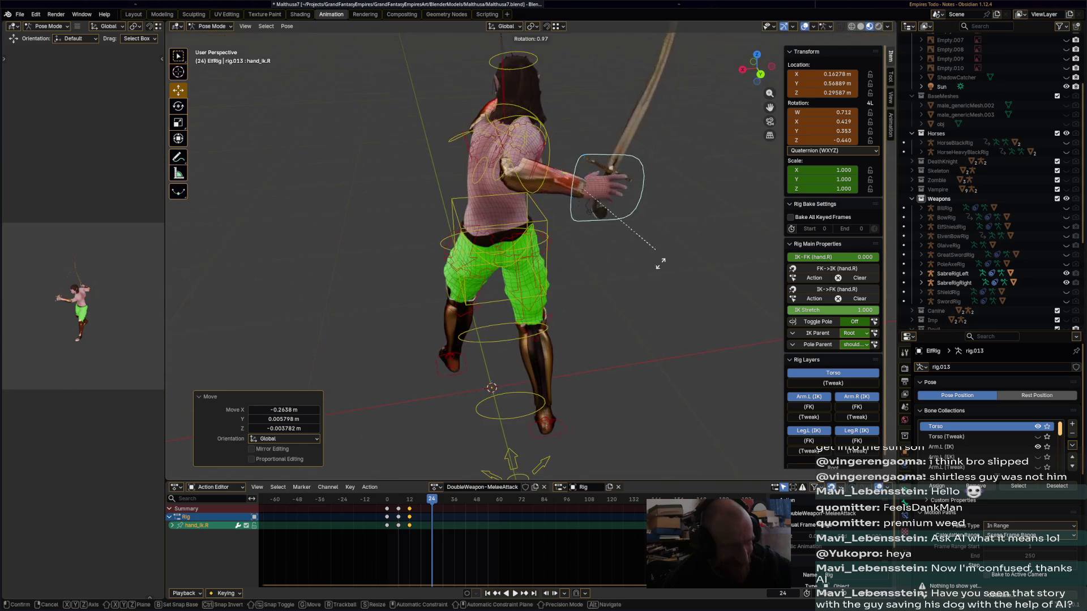
{"action": "key", "text": "r"}
{"action": "left_click", "coordinate": [624, 308]}
{"action": "key", "text": "g"}
{"action": "left_click", "coordinate": [572, 209]}
{"action": "mouse_move", "coordinate": [572, 209]}
{"action": "middle_mouse_down"}
{"action": "mouse_move", "coordinate": [515, 241]}
{"action": "mouse_move", "coordinate": [571, 244]}
{"action": "mouse_move", "coordinate": [612, 223]}
{"action": "mouse_move", "coordinate": [625, 170]}
{"action": "middle_mouse_up"}
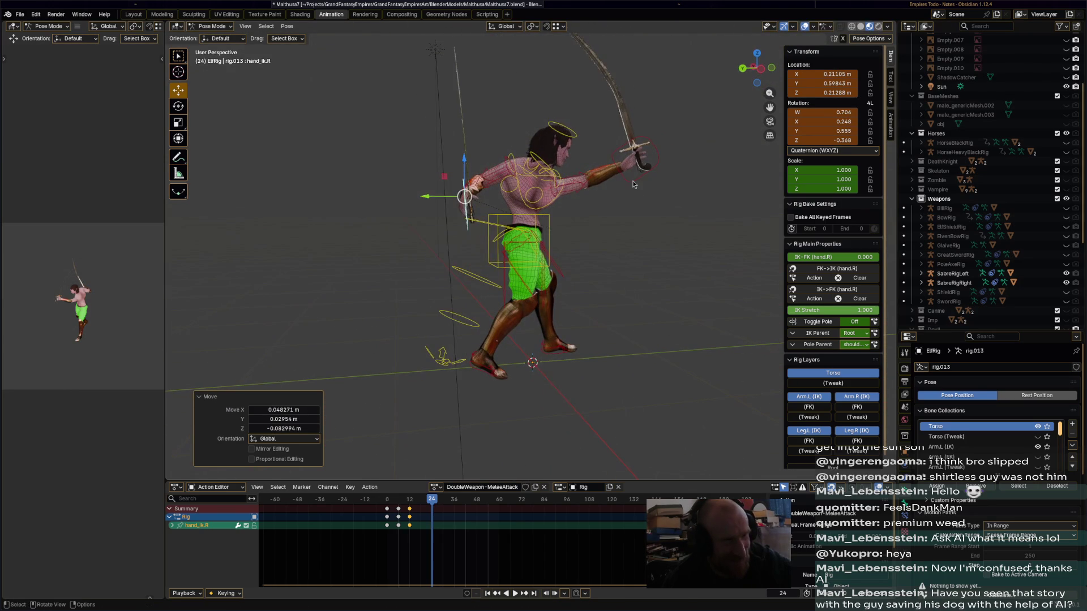
Move the left-hand IK control and rotate it 52.9°.
{"action": "left_click", "coordinate": [628, 165]}
{"action": "key", "text": "g"}
{"action": "left_click", "coordinate": [605, 181]}
{"action": "key", "text": "r"}
{"action": "left_click", "coordinate": [618, 258]}
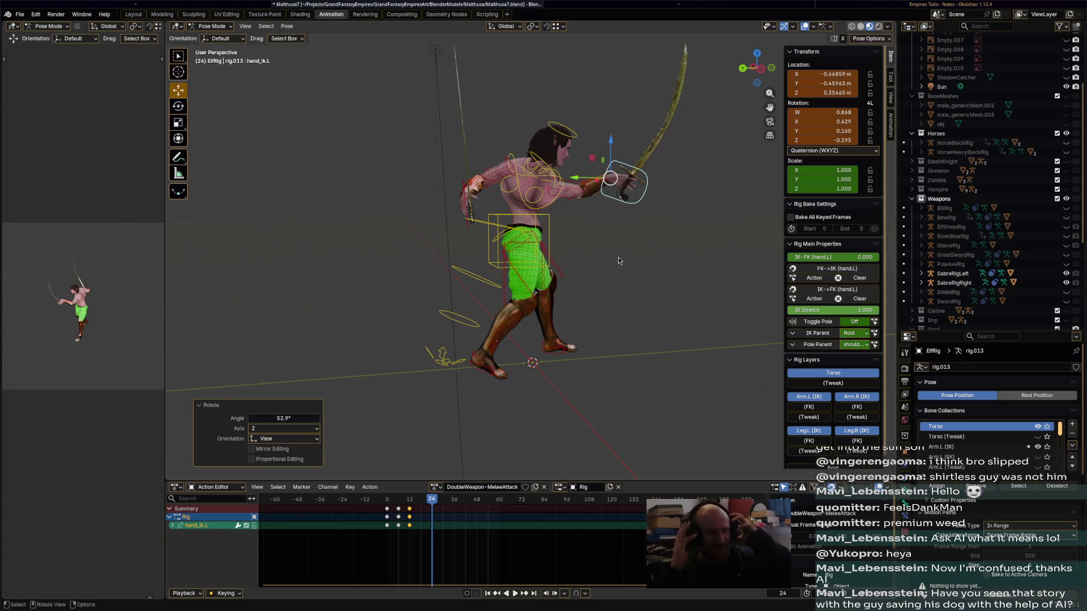
Rotate the hips control 42.7° at frame 24, then orbit to check side, front-left and rear-right views.
{"action": "mouse_move", "coordinate": [669, 279]}
{"action": "middle_mouse_down"}
{"action": "mouse_move", "coordinate": [662, 300]}
{"action": "mouse_move", "coordinate": [698, 333]}
{"action": "mouse_move", "coordinate": [707, 297]}
{"action": "mouse_move", "coordinate": [539, 308]}
{"action": "middle_mouse_up"}
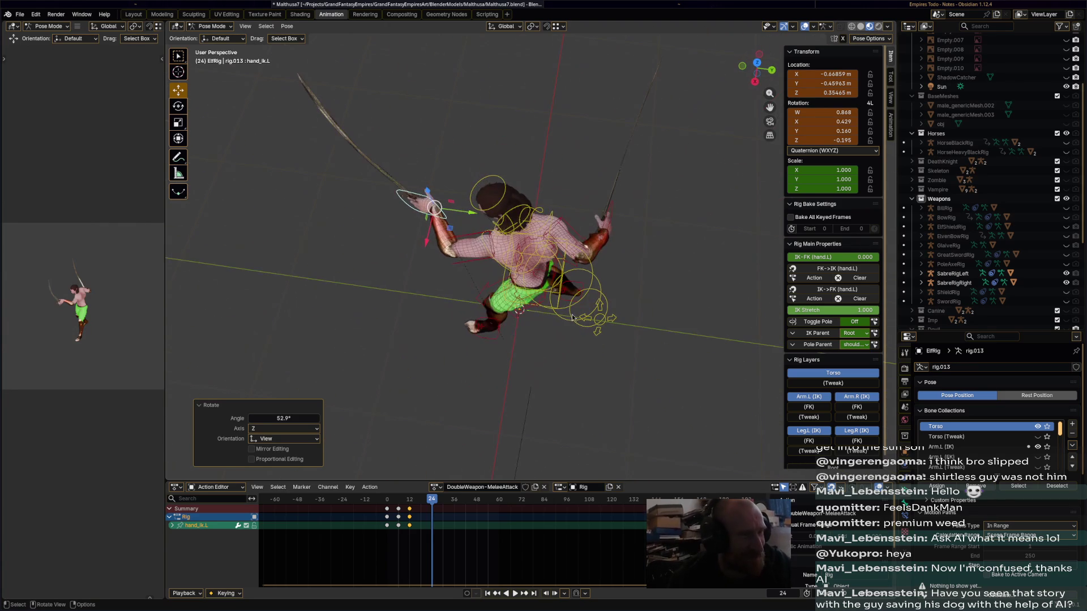
{"action": "left_click", "coordinate": [558, 281]}
{"action": "scroll", "coordinate": [558, 280], "scroll_direction": "up", "scroll_amount": 3}
{"action": "key", "text": "r"}
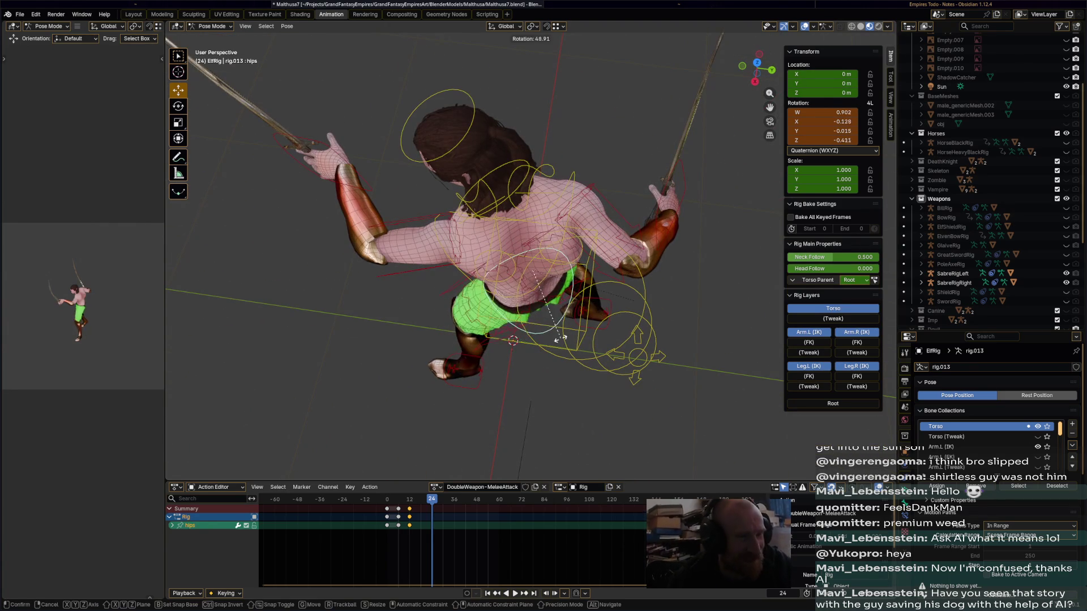
{"action": "left_click", "coordinate": [581, 332]}
{"action": "middle_click_drag", "start_coordinate": [580, 331], "coordinate": [601, 246]}
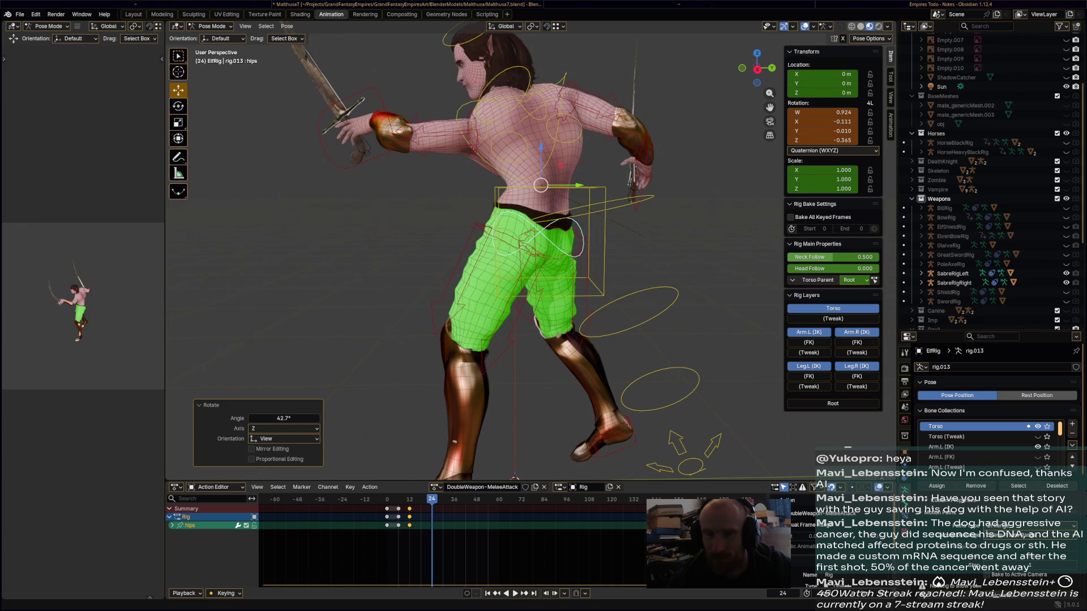
{"action": "middle_click_drag", "start_coordinate": [595, 274], "coordinate": [767, 246]}
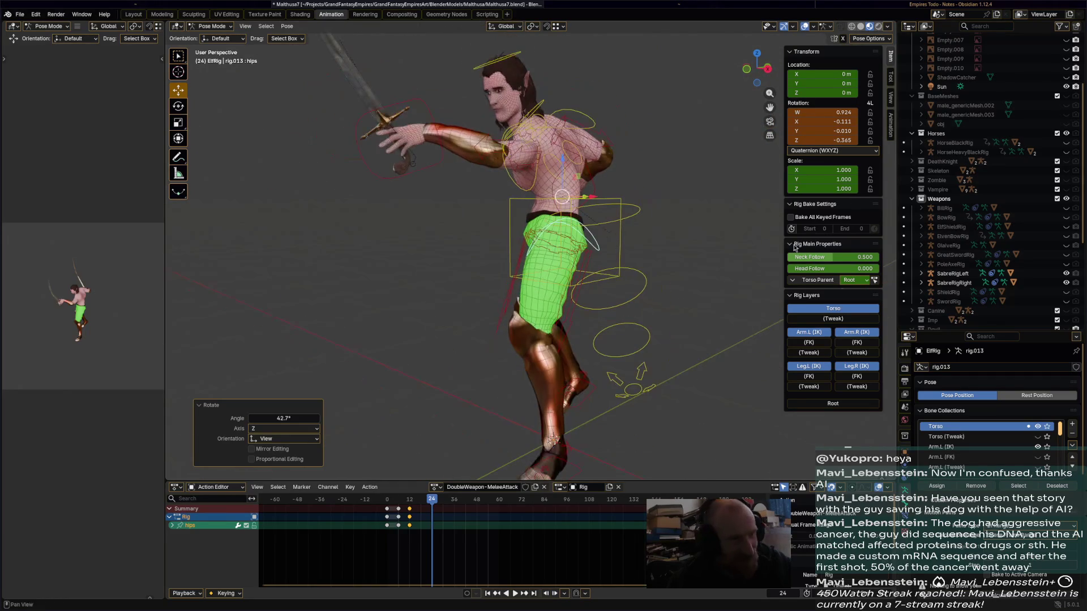
{"action": "middle_click_drag", "start_coordinate": [595, 261], "coordinate": [549, 269]}
Select all bones, play the attack action, scrub the timeline and stop at frame 35.
{"action": "key", "text": "a"}
{"action": "key", "text": "space"}
{"action": "left_click", "coordinate": [394, 504]}
{"action": "mouse_move", "coordinate": [394, 504]}
{"action": "left_mouse_down"}
{"action": "mouse_move", "coordinate": [439, 503]}
{"action": "mouse_move", "coordinate": [425, 501]}
{"action": "left_mouse_up"}
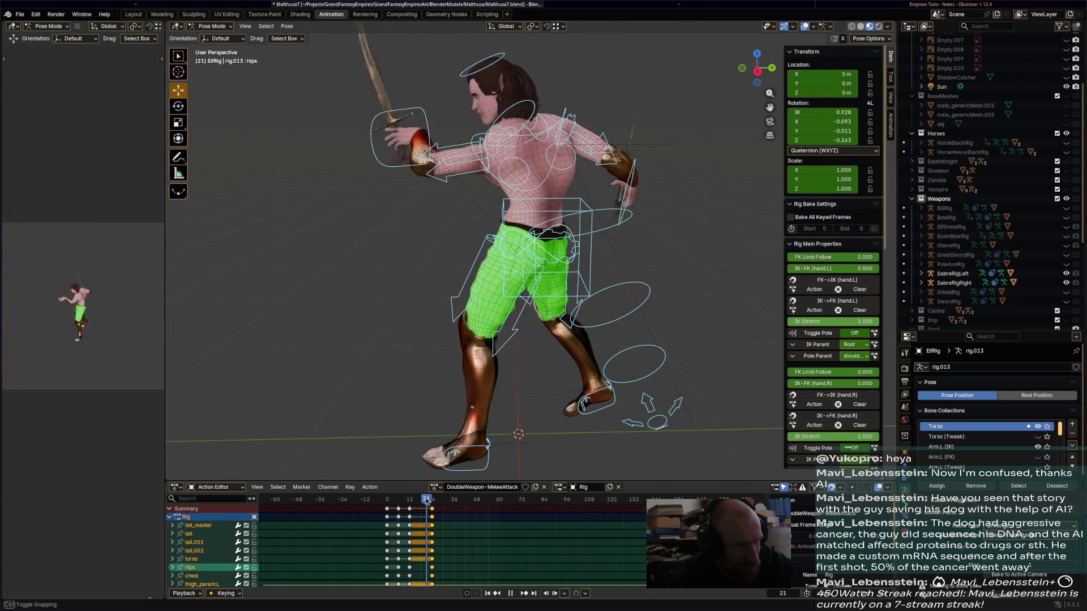
{"action": "key", "text": "space"}
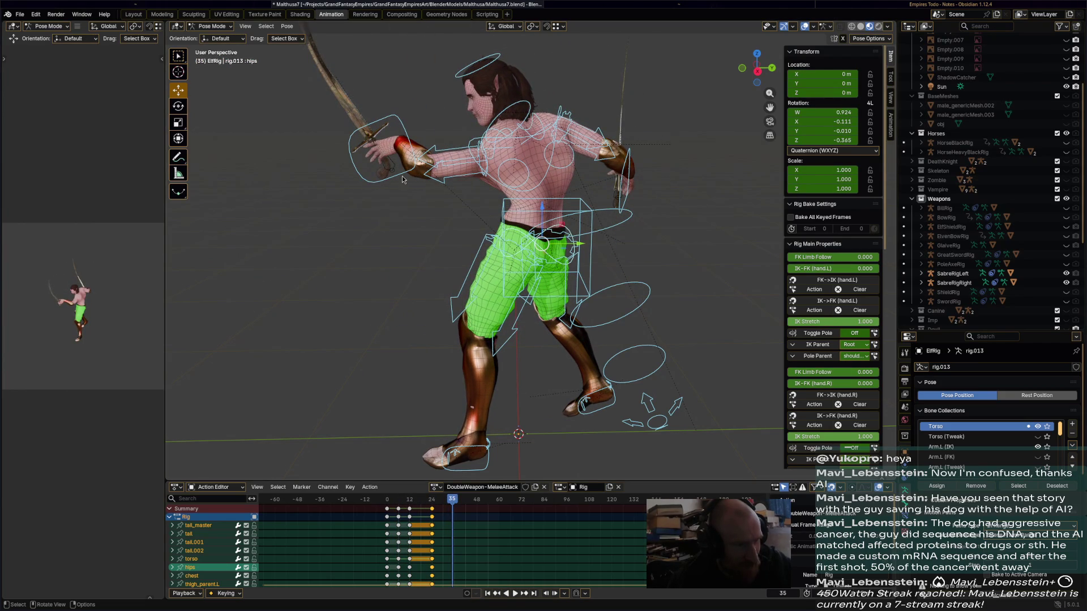
At frame 35, rotate the torso control and then the hips control.
{"action": "left_click", "coordinate": [566, 226]}
{"action": "middle_click_drag", "start_coordinate": [566, 226], "coordinate": [576, 293]}
{"action": "middle_click_drag", "start_coordinate": [624, 262], "coordinate": [583, 286]}
{"action": "key", "text": "r"}
{"action": "left_click", "coordinate": [589, 226]}
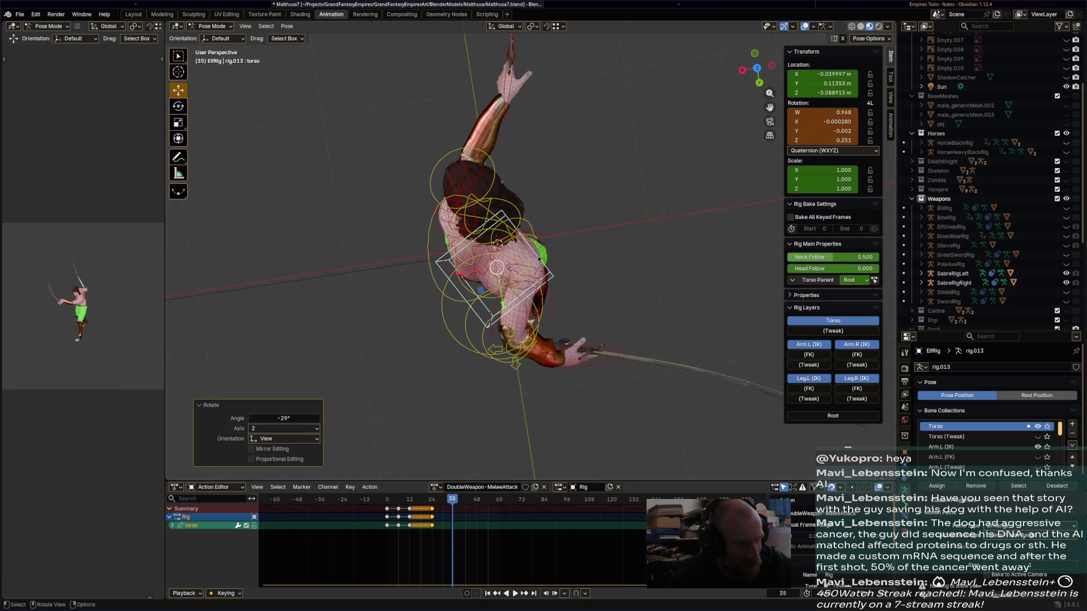
{"action": "left_click", "coordinate": [535, 265]}
{"action": "key", "text": "r"}
{"action": "left_click", "coordinate": [552, 238]}
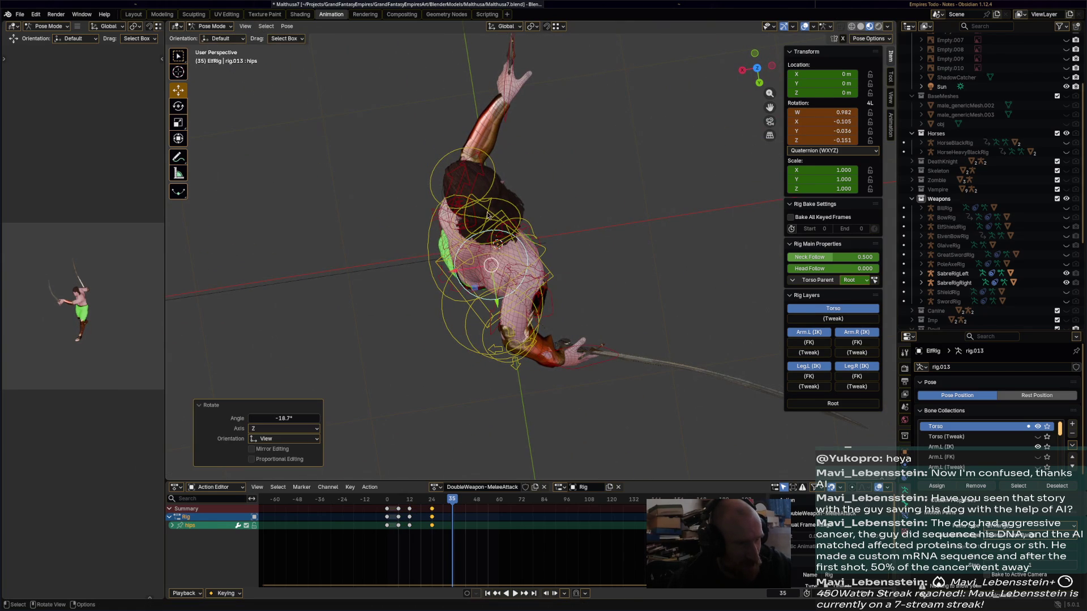
Rotate the chest bone -58.9° and pull the left-hand IK control down beside the hips.
{"action": "left_click", "coordinate": [508, 218]}
{"action": "left_click", "coordinate": [541, 249]}
{"action": "key", "text": "r"}
{"action": "left_click", "coordinate": [494, 177]}
{"action": "mouse_move", "coordinate": [589, 237]}
{"action": "middle_mouse_down"}
{"action": "mouse_move", "coordinate": [592, 191]}
{"action": "mouse_move", "coordinate": [556, 184]}
{"action": "mouse_move", "coordinate": [583, 271]}
{"action": "mouse_move", "coordinate": [619, 135]}
{"action": "mouse_move", "coordinate": [600, 142]}
{"action": "middle_mouse_up"}
{"action": "left_click", "coordinate": [583, 291]}
{"action": "mouse_move", "coordinate": [408, 170]}
{"action": "left_mouse_down"}
{"action": "mouse_move", "coordinate": [396, 311]}
{"action": "mouse_move", "coordinate": [506, 388]}
{"action": "mouse_move", "coordinate": [548, 310]}
{"action": "left_mouse_up"}
Rotate the left-hand IK control and nudge it up and right.
{"action": "key", "text": "r"}
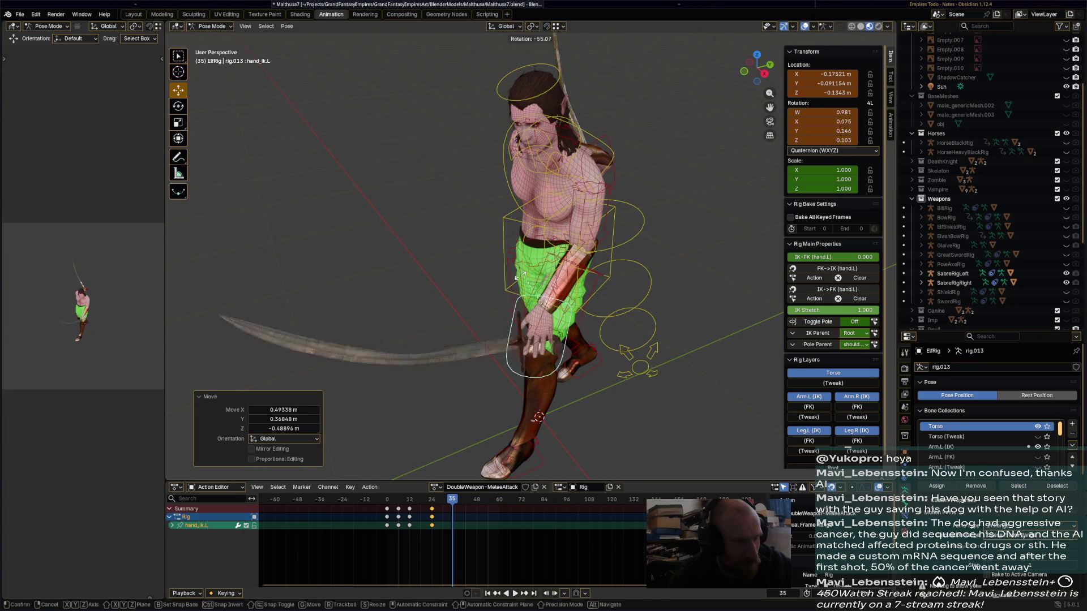
{"action": "left_click", "coordinate": [509, 317]}
{"action": "middle_click_drag", "start_coordinate": [509, 317], "coordinate": [462, 238]}
{"action": "left_click_drag", "start_coordinate": [463, 238], "coordinate": [445, 239]}
{"action": "mouse_move", "coordinate": [444, 239]}
{"action": "middle_mouse_down"}
{"action": "mouse_move", "coordinate": [605, 317]}
{"action": "mouse_move", "coordinate": [602, 327]}
{"action": "middle_mouse_up"}
{"action": "left_click_drag", "start_coordinate": [602, 327], "coordinate": [642, 295]}
Turn the head control 48.7°.
{"action": "left_click", "coordinate": [615, 146]}
{"action": "mouse_move", "coordinate": [615, 145]}
{"action": "middle_mouse_down"}
{"action": "mouse_move", "coordinate": [623, 317]}
{"action": "mouse_move", "coordinate": [650, 204]}
{"action": "middle_mouse_up"}
{"action": "key", "text": "r"}
{"action": "left_click", "coordinate": [615, 253]}
Raise the right-hand IK control high above the shoulder and rotate it repeatedly.
{"action": "left_click", "coordinate": [628, 340]}
{"action": "mouse_move", "coordinate": [650, 204]}
{"action": "left_mouse_down"}
{"action": "mouse_move", "coordinate": [637, 51]}
{"action": "mouse_move", "coordinate": [600, 36]}
{"action": "left_mouse_up"}
{"action": "mouse_move", "coordinate": [600, 35]}
{"action": "middle_mouse_down"}
{"action": "mouse_move", "coordinate": [510, 128]}
{"action": "mouse_move", "coordinate": [570, 270]}
{"action": "mouse_move", "coordinate": [544, 177]}
{"action": "middle_mouse_up"}
{"action": "key", "text": "r"}
{"action": "left_click", "coordinate": [416, 180]}
{"action": "mouse_move", "coordinate": [416, 180]}
{"action": "middle_mouse_down"}
{"action": "mouse_move", "coordinate": [634, 149]}
{"action": "mouse_move", "coordinate": [591, 104]}
{"action": "middle_mouse_up"}
{"action": "key", "text": "r"}
{"action": "left_click", "coordinate": [550, 166]}
{"action": "middle_click_drag", "start_coordinate": [550, 166], "coordinate": [606, 137]}
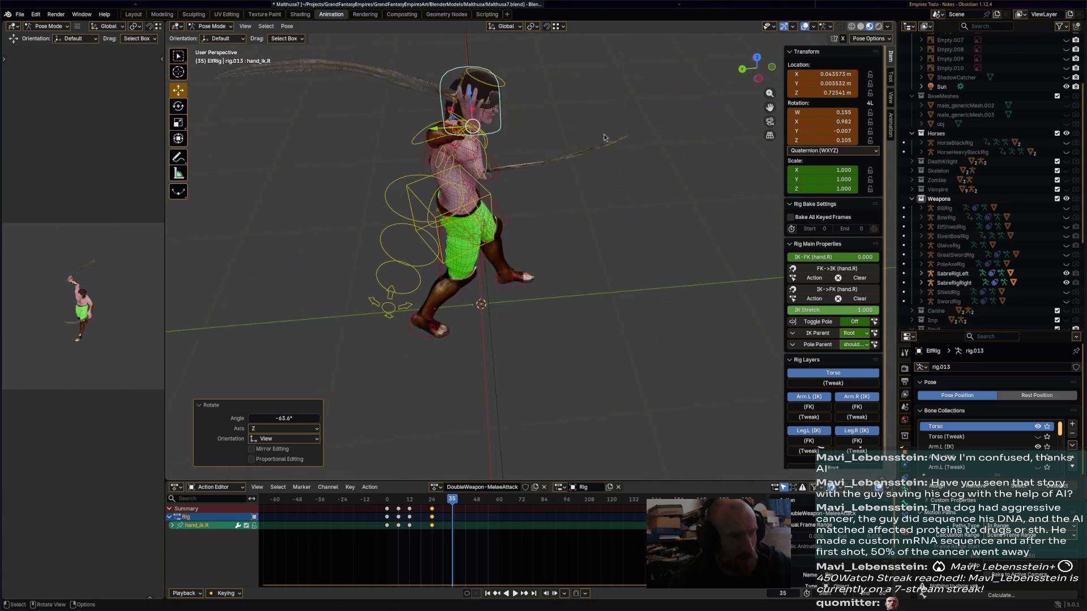
{"action": "mouse_move", "coordinate": [472, 126]}
{"action": "left_mouse_down"}
{"action": "mouse_move", "coordinate": [521, 51]}
{"action": "mouse_move", "coordinate": [538, 57]}
{"action": "mouse_move", "coordinate": [559, 95]}
{"action": "left_mouse_up"}
{"action": "key", "text": "r"}
{"action": "left_click", "coordinate": [552, 90]}
{"action": "mouse_move", "coordinate": [552, 91]}
{"action": "middle_mouse_down"}
{"action": "mouse_move", "coordinate": [513, 112]}
{"action": "mouse_move", "coordinate": [468, 108]}
{"action": "mouse_move", "coordinate": [599, 128]}
{"action": "middle_mouse_up"}
{"action": "key", "text": "r"}
{"action": "left_click", "coordinate": [537, 135]}
Keep adjusting the raised right hand's position and rotation from rear and high angles.
{"action": "key", "text": "g"}
{"action": "left_click", "coordinate": [535, 116]}
{"action": "middle_click_drag", "start_coordinate": [535, 116], "coordinate": [506, 144]}
{"action": "key", "text": "r"}
{"action": "left_click", "coordinate": [504, 150]}
{"action": "key", "text": "g"}
{"action": "left_click", "coordinate": [431, 168]}
{"action": "mouse_move", "coordinate": [432, 169]}
{"action": "middle_mouse_down"}
{"action": "mouse_move", "coordinate": [444, 214]}
{"action": "mouse_move", "coordinate": [352, 113]}
{"action": "mouse_move", "coordinate": [417, 111]}
{"action": "middle_mouse_up"}
{"action": "key", "text": "r"}
{"action": "left_click", "coordinate": [436, 201]}
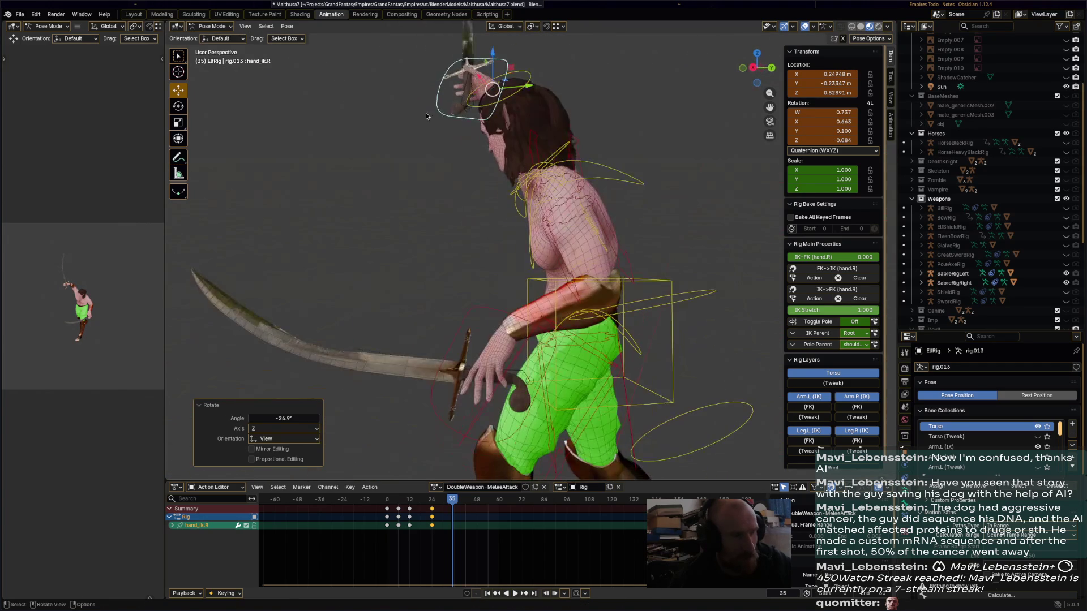
{"action": "key", "text": "g"}
{"action": "left_click", "coordinate": [491, 94]}
{"action": "middle_click_drag", "start_coordinate": [491, 93], "coordinate": [567, 121]}
{"action": "key", "text": "r"}
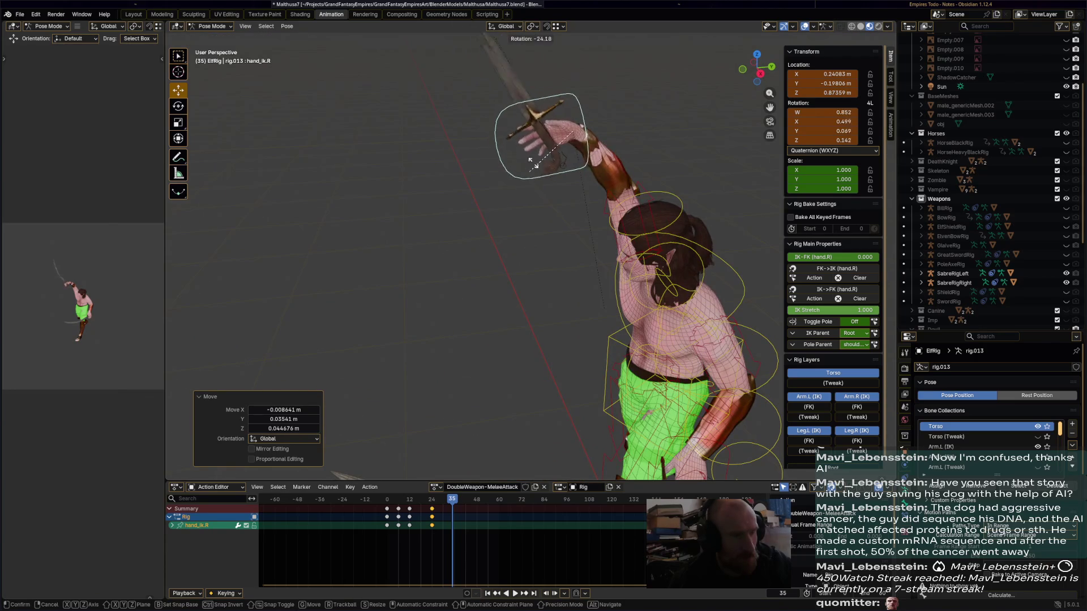
{"action": "left_click", "coordinate": [561, 148]}
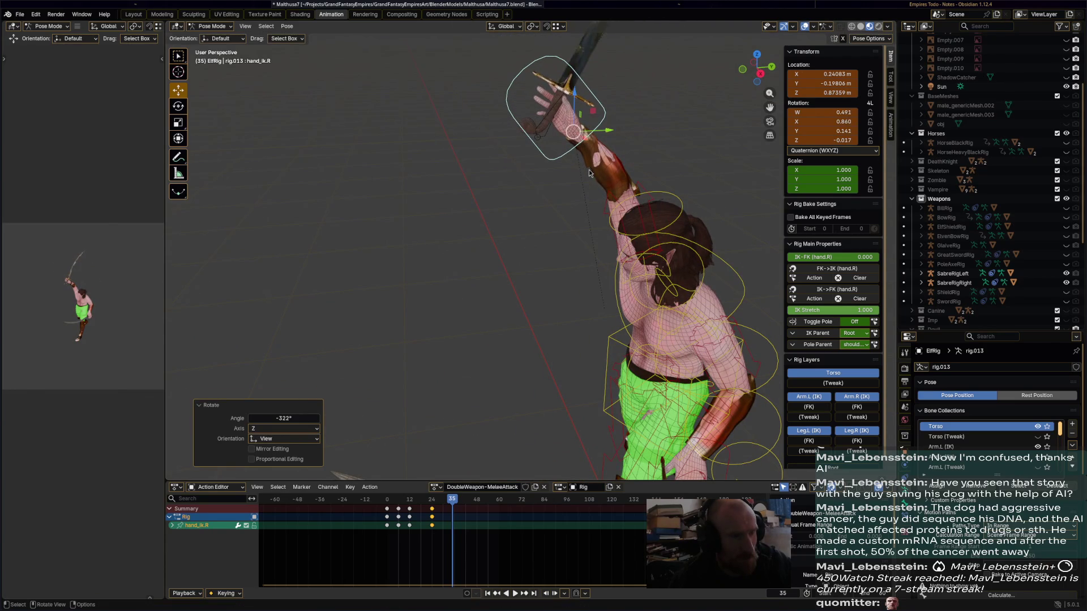
Check the raised arm from around, then reposition the right hand and rotate it -24°.
{"action": "mouse_move", "coordinate": [582, 158]}
{"action": "middle_mouse_down"}
{"action": "mouse_move", "coordinate": [578, 182]}
{"action": "mouse_move", "coordinate": [541, 200]}
{"action": "middle_mouse_up"}
{"action": "scroll", "coordinate": [453, 137], "scroll_direction": "up", "scroll_amount": 5}
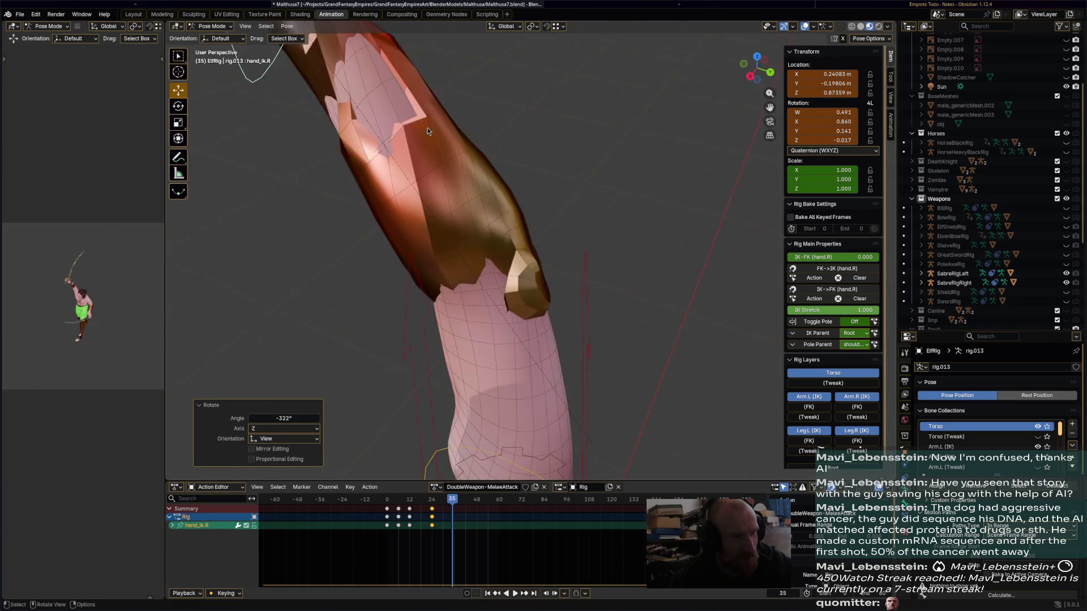
{"action": "scroll", "coordinate": [483, 242], "scroll_direction": "down", "scroll_amount": 3}
{"action": "middle_click_drag", "start_coordinate": [484, 242], "coordinate": [652, 96]}
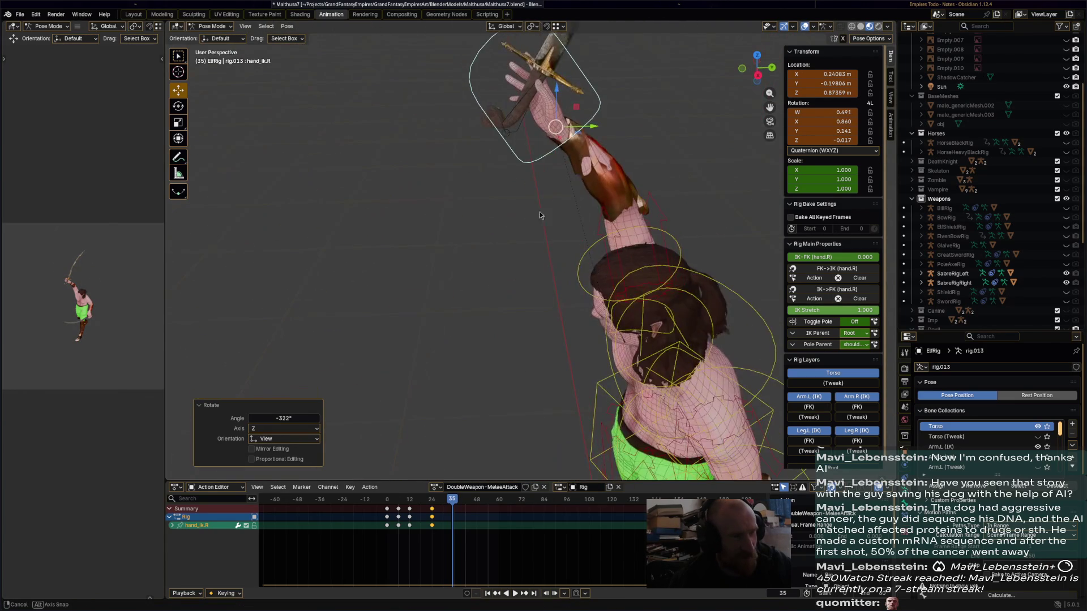
{"action": "scroll", "coordinate": [651, 96], "scroll_direction": "up", "scroll_amount": 2}
{"action": "scroll", "coordinate": [595, 164], "scroll_direction": "down", "scroll_amount": 4}
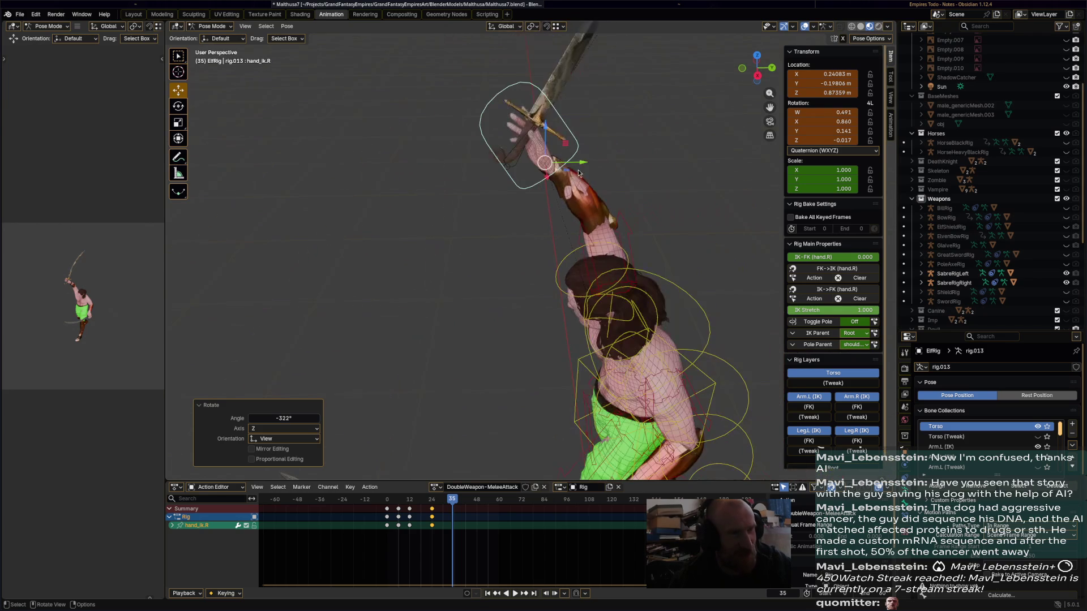
{"action": "key", "text": "g"}
{"action": "left_click", "coordinate": [539, 154]}
{"action": "mouse_move", "coordinate": [539, 154]}
{"action": "middle_mouse_down"}
{"action": "mouse_move", "coordinate": [615, 141]}
{"action": "mouse_move", "coordinate": [484, 121]}
{"action": "middle_mouse_up"}
{"action": "key", "text": "r"}
{"action": "left_click", "coordinate": [431, 149]}
Insert a keyframe for the pose at frame 35 and deselect the right hand.
{"action": "middle_click_drag", "start_coordinate": [430, 149], "coordinate": [430, 175]}
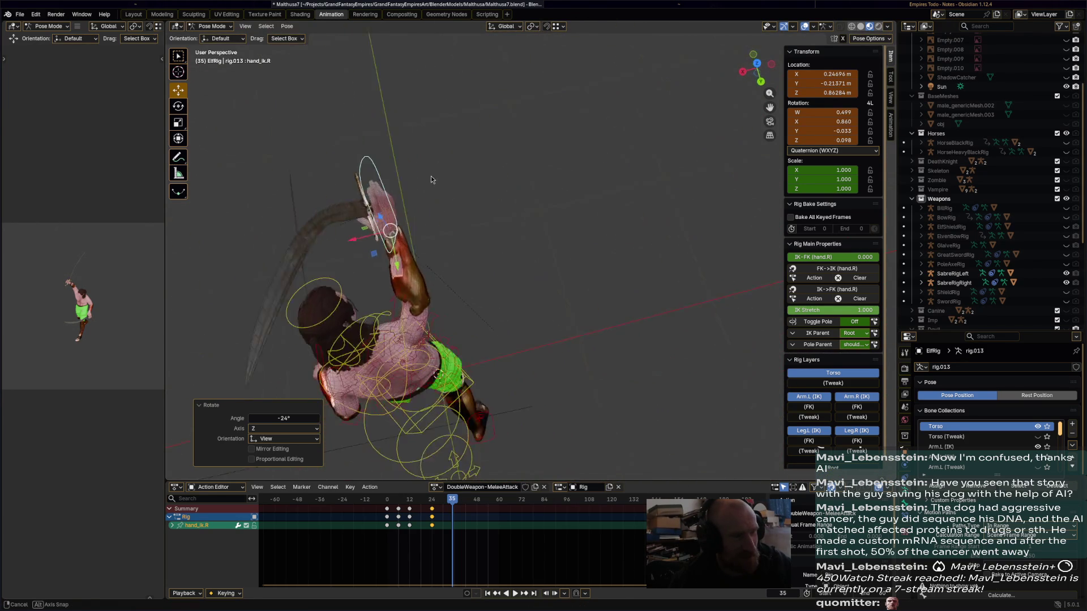
{"action": "scroll", "coordinate": [382, 247], "scroll_direction": "up", "scroll_amount": 4}
{"action": "mouse_move", "coordinate": [382, 248]}
{"action": "middle_mouse_down", "text": "shift"}
{"action": "mouse_move", "coordinate": [471, 249]}
{"action": "mouse_move", "coordinate": [411, 252]}
{"action": "mouse_move", "coordinate": [507, 210]}
{"action": "middle_mouse_up", "text": "shift"}
{"action": "scroll", "coordinate": [470, 249], "scroll_direction": "up", "scroll_amount": 4}
{"action": "scroll", "coordinate": [507, 210], "scroll_direction": "down", "scroll_amount": 6}
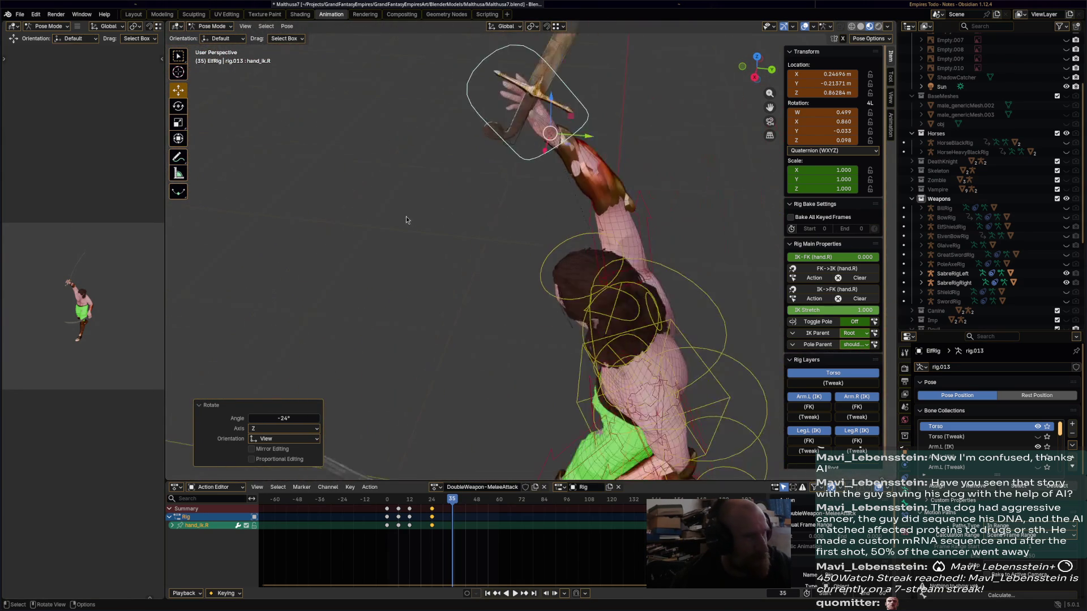
{"action": "key", "text": "i"}
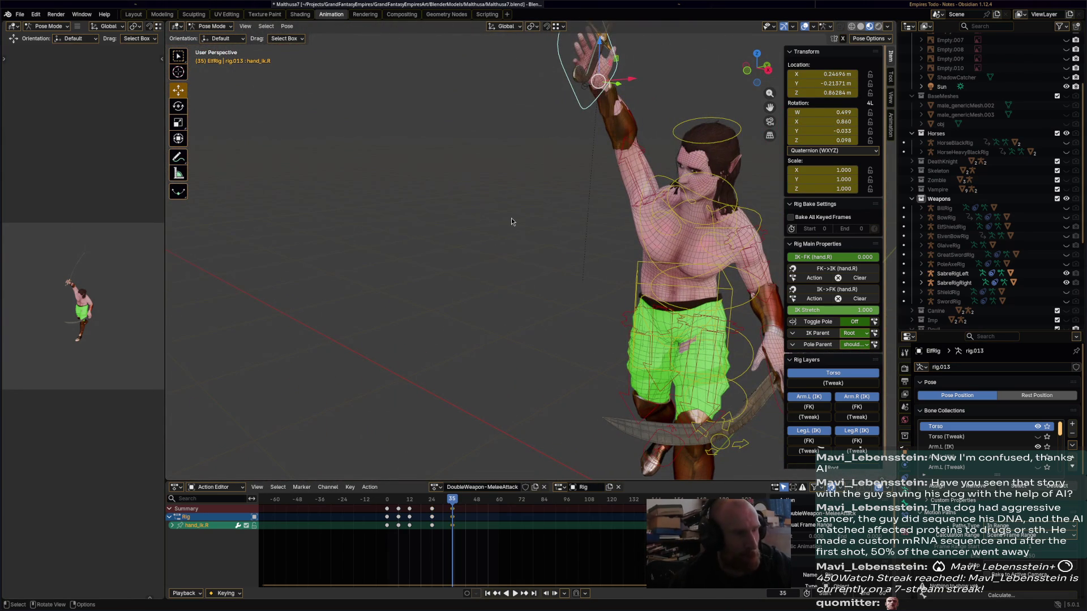
{"action": "mouse_move", "coordinate": [512, 222]}
{"action": "middle_mouse_down"}
{"action": "mouse_move", "coordinate": [589, 257]}
{"action": "mouse_move", "coordinate": [680, 259]}
{"action": "mouse_move", "coordinate": [580, 269]}
{"action": "mouse_move", "coordinate": [566, 249]}
{"action": "mouse_move", "coordinate": [430, 253]}
{"action": "mouse_move", "coordinate": [575, 162]}
{"action": "middle_mouse_up"}
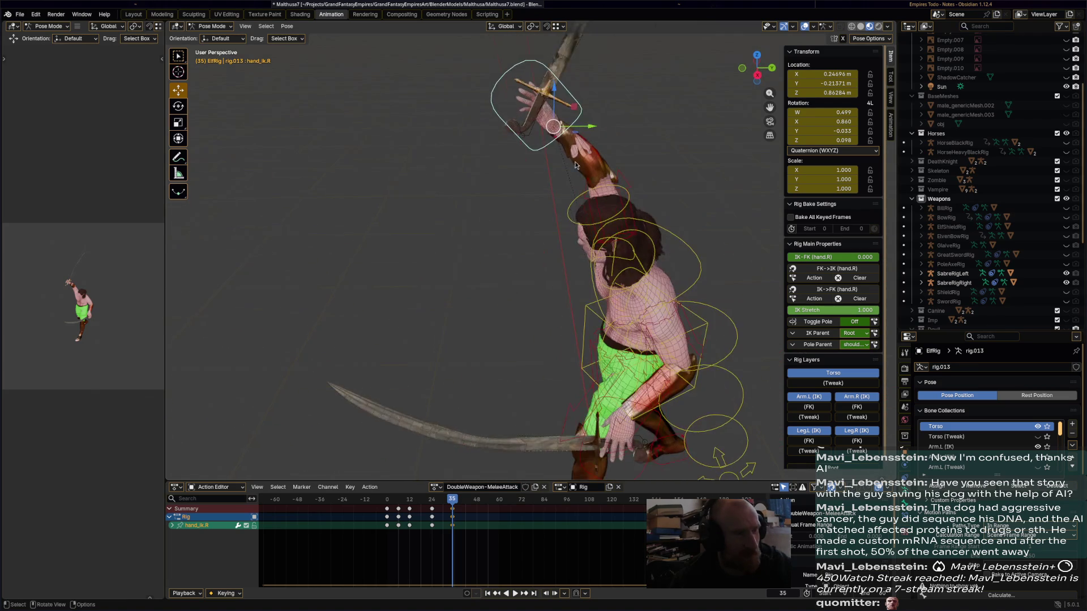
{"action": "left_click", "coordinate": [575, 164]}
{"action": "left_click", "coordinate": [212, 26]}
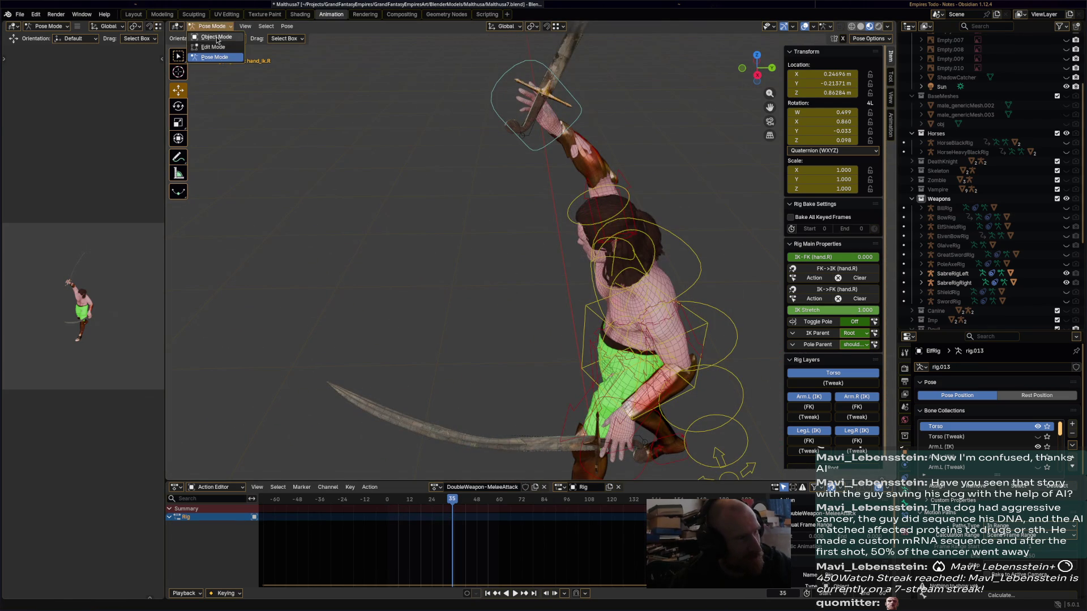
Return to Object Mode, make the elf rig active and show the DEF bone collection.
{"action": "left_click", "coordinate": [216, 37]}
{"action": "left_click", "coordinate": [600, 172]}
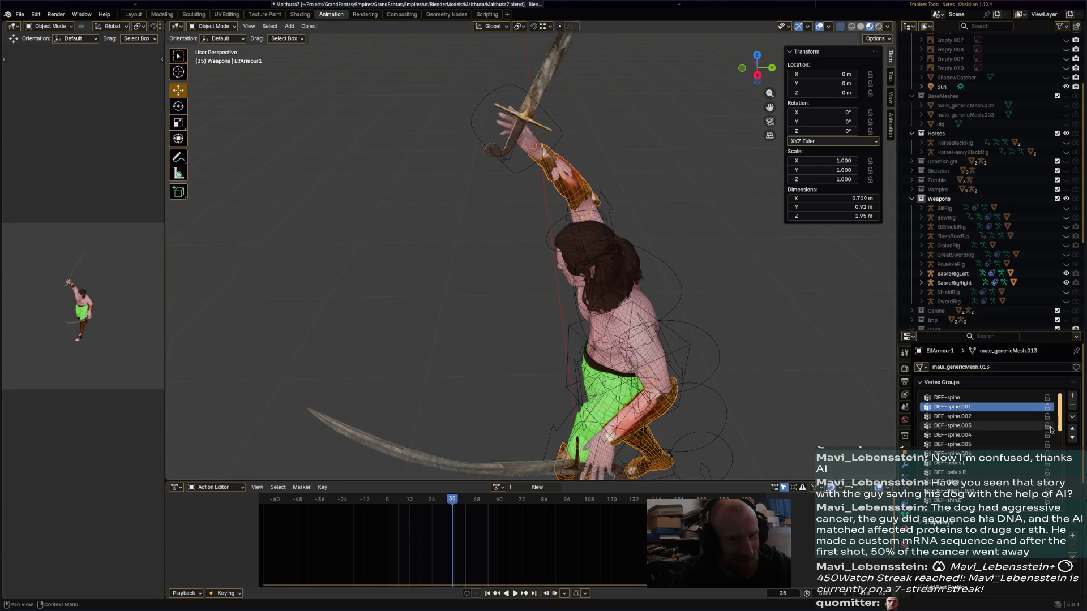
{"action": "key", "text": "bracketleft"}
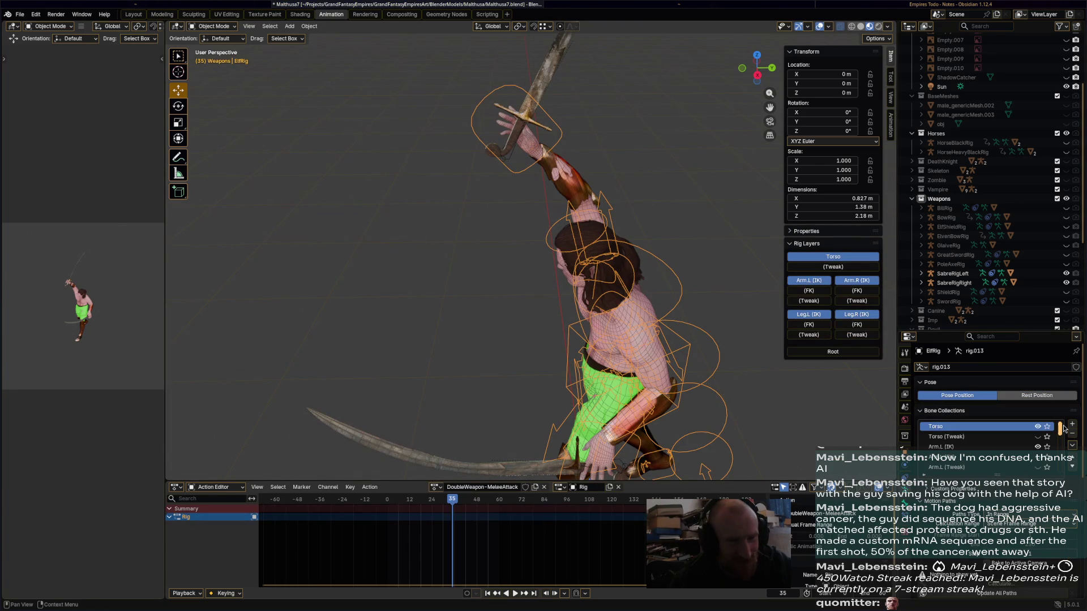
{"action": "scroll", "coordinate": [1064, 429], "scroll_direction": "down", "scroll_amount": 5}
{"action": "left_click", "coordinate": [1037, 467]}
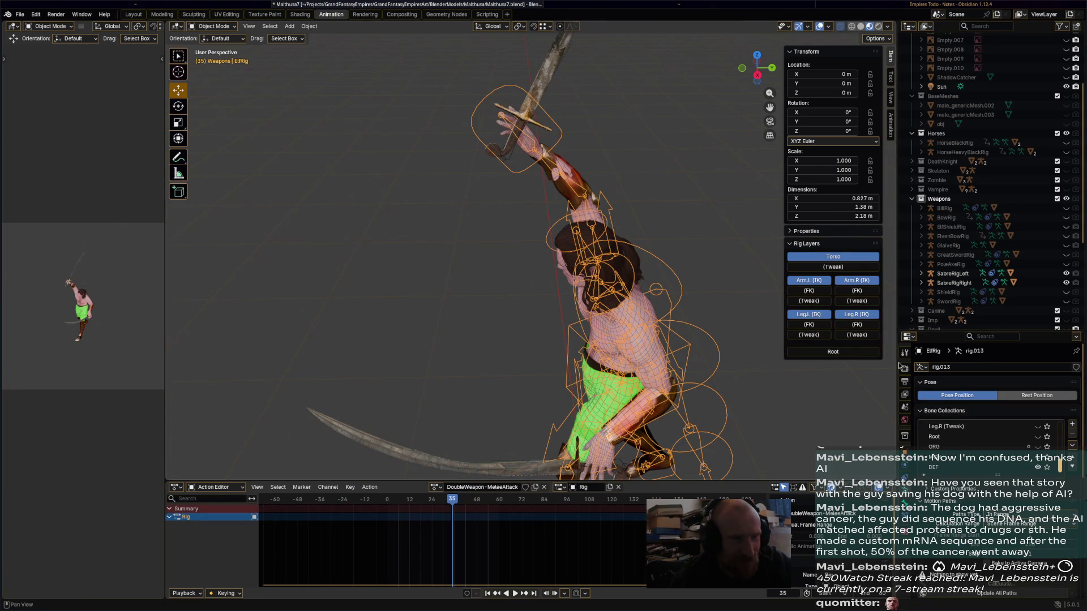
Reselect the elf rig, enter Pose Mode and scrub the action back to frame 11.
{"action": "left_click", "coordinate": [614, 185]}
{"action": "left_click", "coordinate": [574, 174]}
{"action": "key", "text": "ctrl+Tab"}
{"action": "left_click_drag", "start_coordinate": [453, 499], "coordinate": [409, 501]}
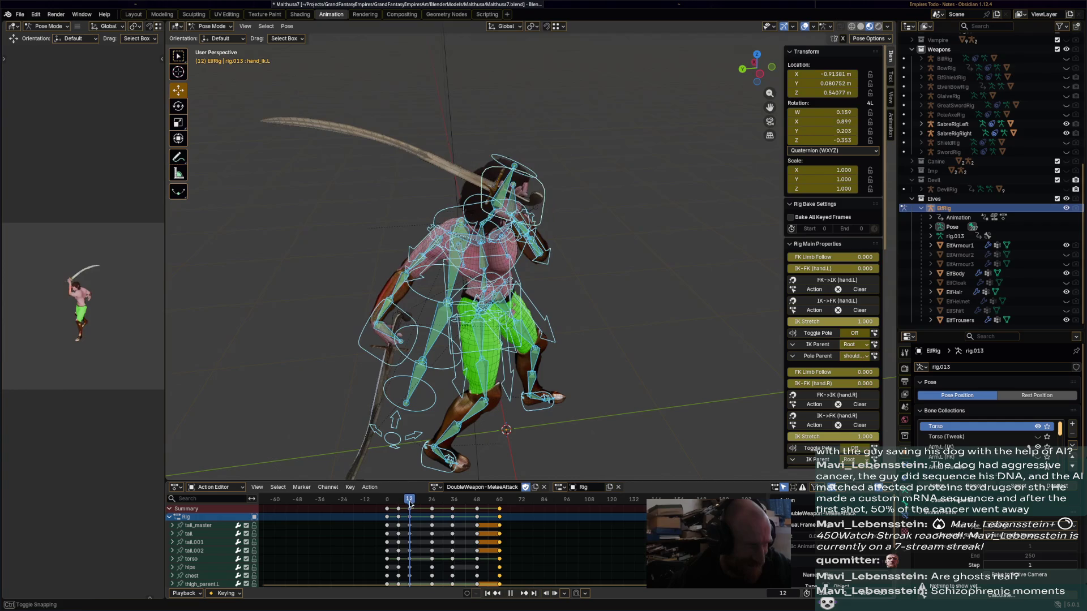
Select the right hand IK control and preview the swing, stopping on frame 12.
{"action": "left_click", "coordinate": [396, 382]}
{"action": "mouse_move", "coordinate": [396, 382]}
{"action": "middle_mouse_down"}
{"action": "mouse_move", "coordinate": [507, 358]}
{"action": "mouse_move", "coordinate": [551, 383]}
{"action": "middle_mouse_up"}
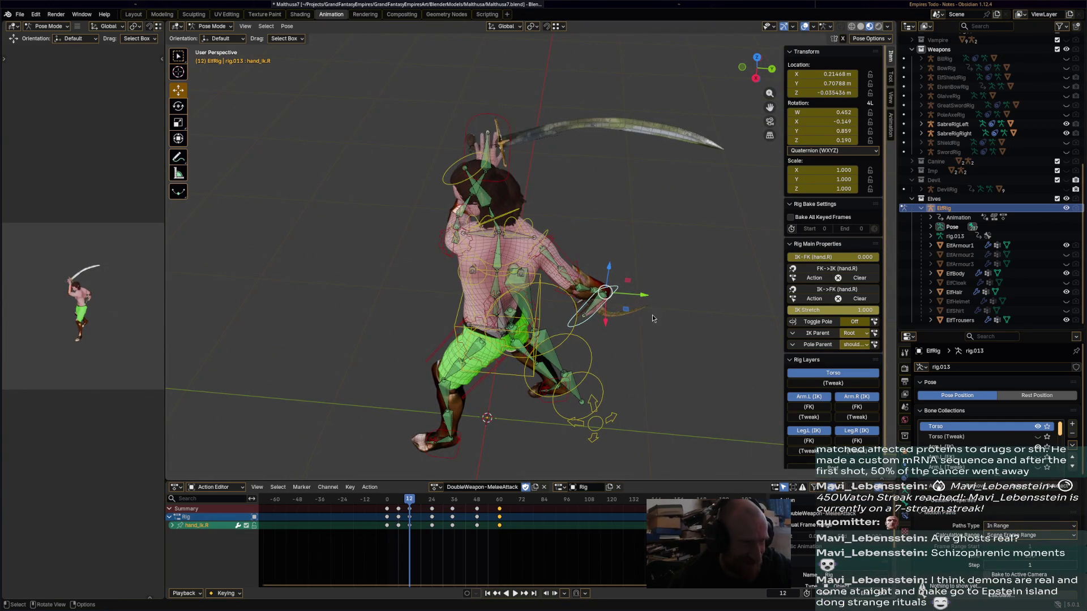
{"action": "key", "text": "space"}
{"action": "left_click_drag", "start_coordinate": [387, 501], "coordinate": [409, 505]}
{"action": "key", "text": "space"}
Move and rotate the right sabre hand into a new pose and key it at frame 12.
{"action": "mouse_move", "coordinate": [612, 397]}
{"action": "middle_mouse_down"}
{"action": "mouse_move", "coordinate": [444, 422]}
{"action": "mouse_move", "coordinate": [437, 447]}
{"action": "middle_mouse_up"}
{"action": "key", "text": "g"}
{"action": "left_click", "coordinate": [459, 306]}
{"action": "mouse_move", "coordinate": [459, 306]}
{"action": "middle_mouse_down"}
{"action": "mouse_move", "coordinate": [631, 318]}
{"action": "mouse_move", "coordinate": [617, 334]}
{"action": "mouse_move", "coordinate": [659, 313]}
{"action": "mouse_move", "coordinate": [645, 339]}
{"action": "mouse_move", "coordinate": [614, 352]}
{"action": "middle_mouse_up"}
{"action": "scroll", "coordinate": [618, 334], "scroll_direction": "up", "scroll_amount": 4}
{"action": "key", "text": "r"}
{"action": "left_click", "coordinate": [674, 332]}
{"action": "key", "text": "r"}
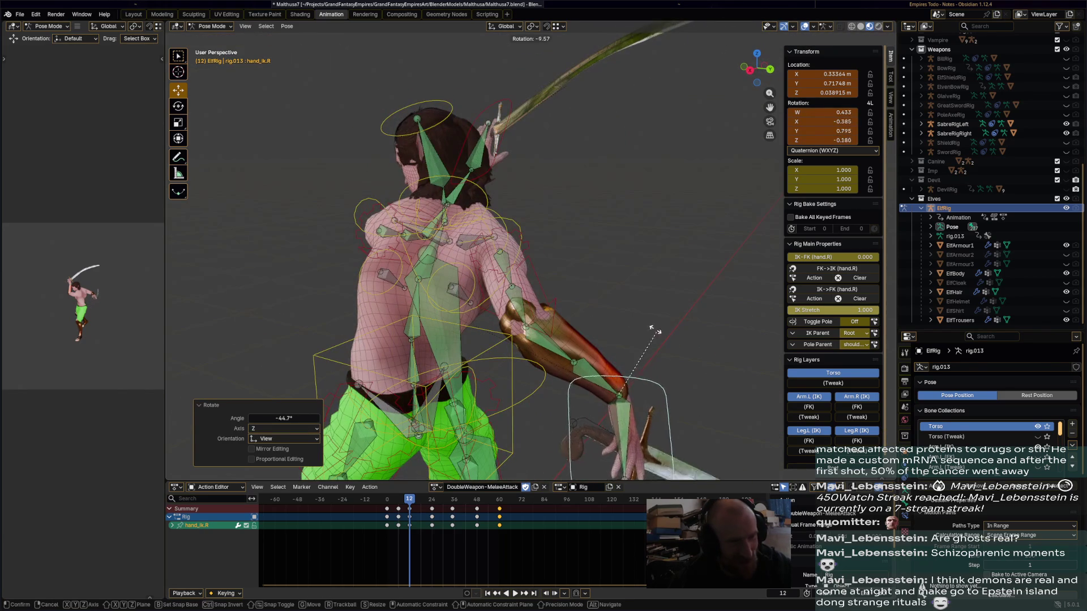
{"action": "left_click", "coordinate": [640, 338]}
{"action": "middle_click_drag", "start_coordinate": [684, 385], "coordinate": [603, 312]}
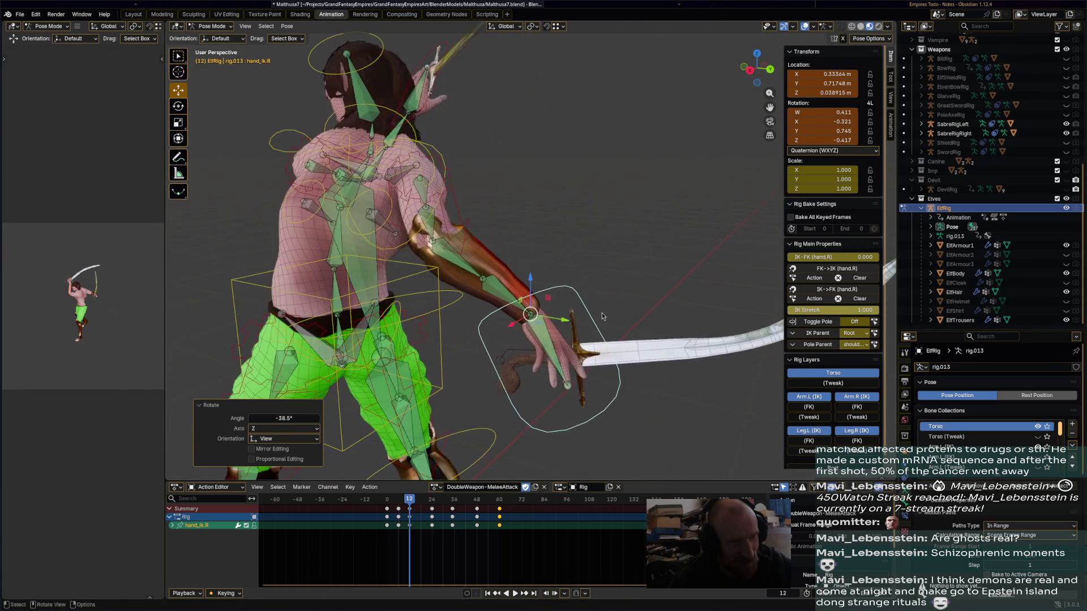
{"action": "key", "text": "i"}
Reposition and rotate the right hand at frame 24, key it, then scrub back to frame 11.
{"action": "key", "text": "space"}
{"action": "left_click_drag", "start_coordinate": [390, 500], "coordinate": [431, 505]}
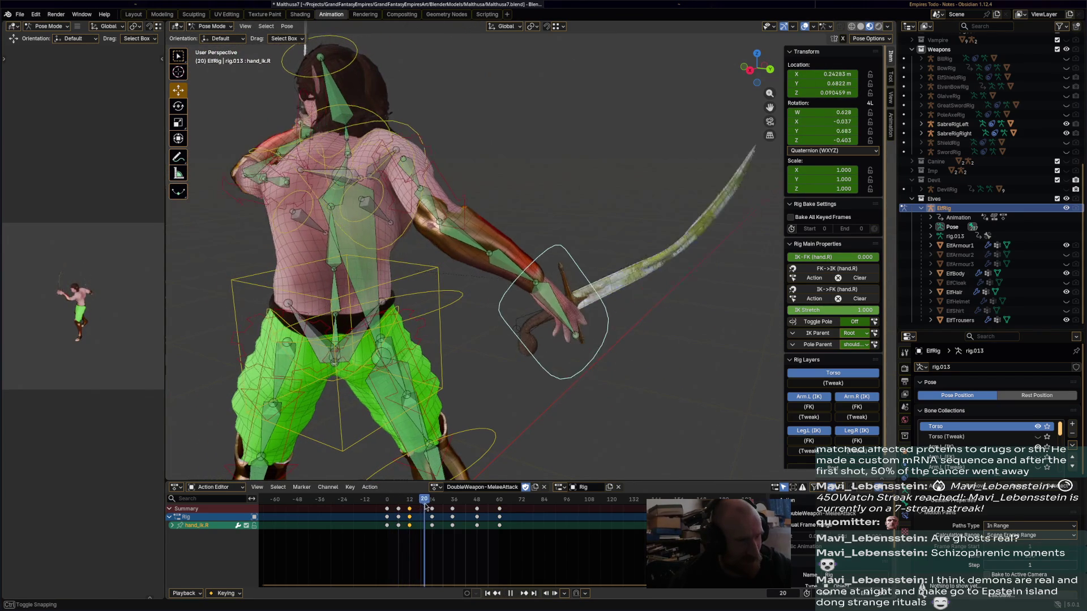
{"action": "key", "text": "space"}
{"action": "mouse_move", "coordinate": [413, 396]}
{"action": "middle_mouse_down"}
{"action": "mouse_move", "coordinate": [441, 411]}
{"action": "mouse_move", "coordinate": [523, 261]}
{"action": "middle_mouse_up"}
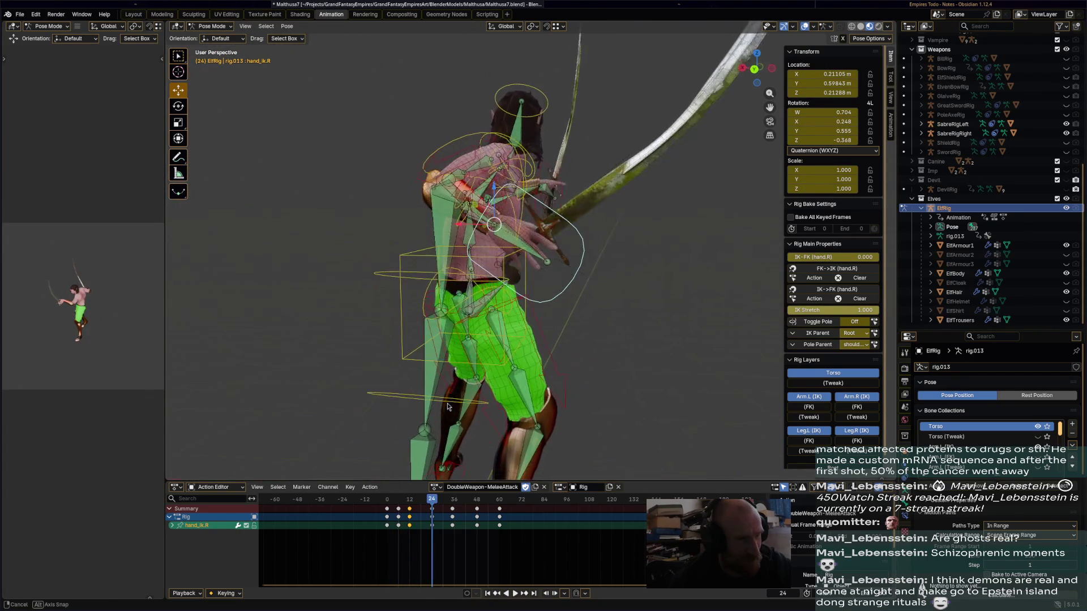
{"action": "key", "text": "g"}
{"action": "left_click", "coordinate": [488, 148]}
{"action": "key", "text": "r"}
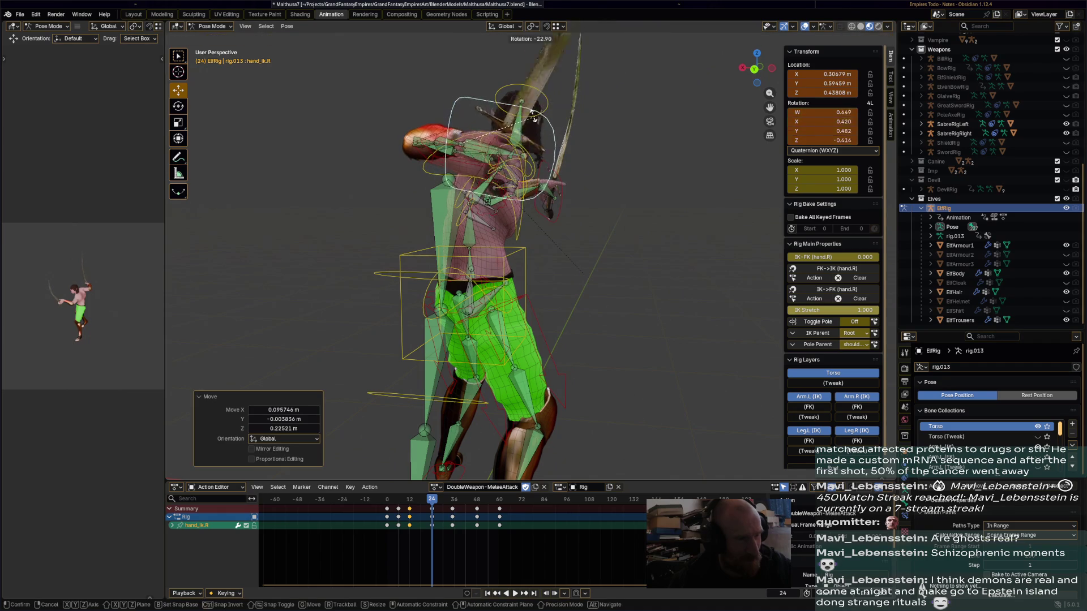
{"action": "left_click", "coordinate": [541, 217]}
{"action": "key", "text": "i"}
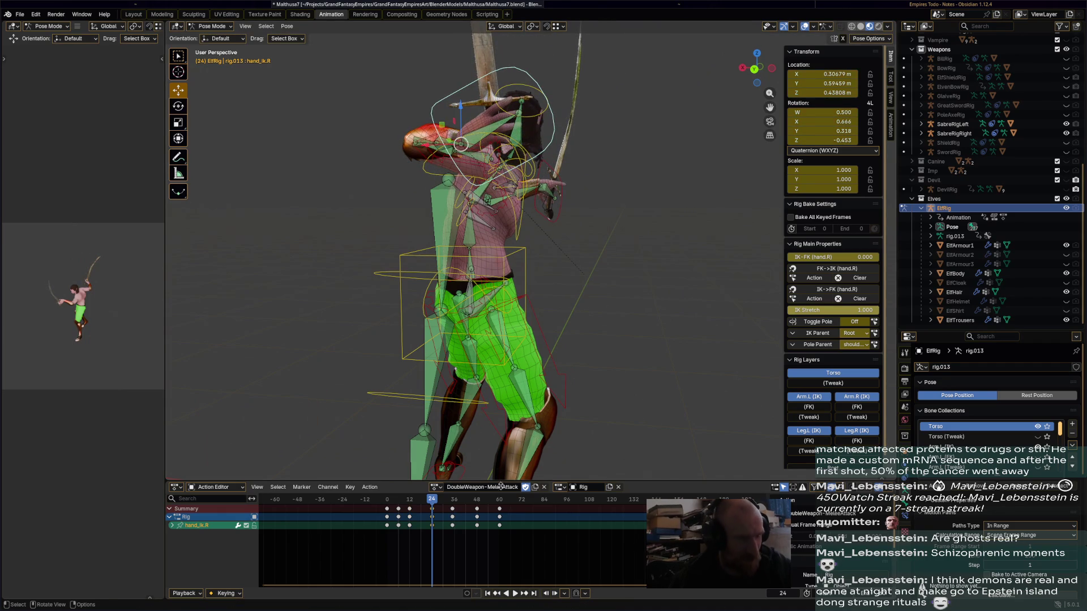
{"action": "mouse_move", "coordinate": [431, 504]}
{"action": "left_mouse_down"}
{"action": "mouse_move", "coordinate": [406, 504]}
{"action": "mouse_move", "coordinate": [452, 507]}
{"action": "left_mouse_up"}
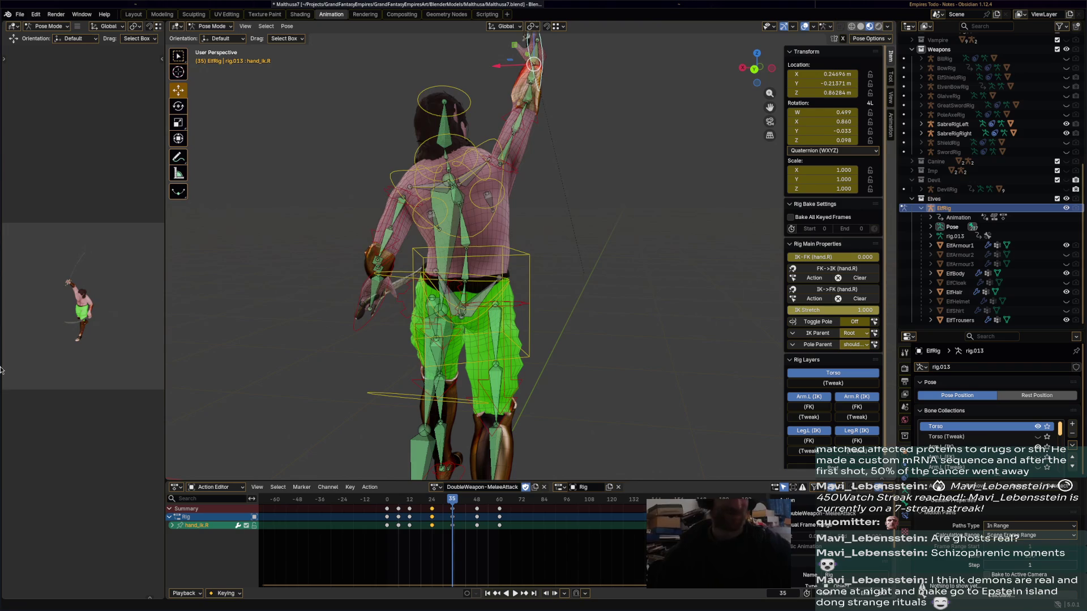
{"action": "mouse_move", "coordinate": [633, 256]}
{"action": "middle_mouse_down"}
{"action": "mouse_move", "coordinate": [631, 243]}
{"action": "mouse_move", "coordinate": [495, 351]}
{"action": "middle_mouse_up"}
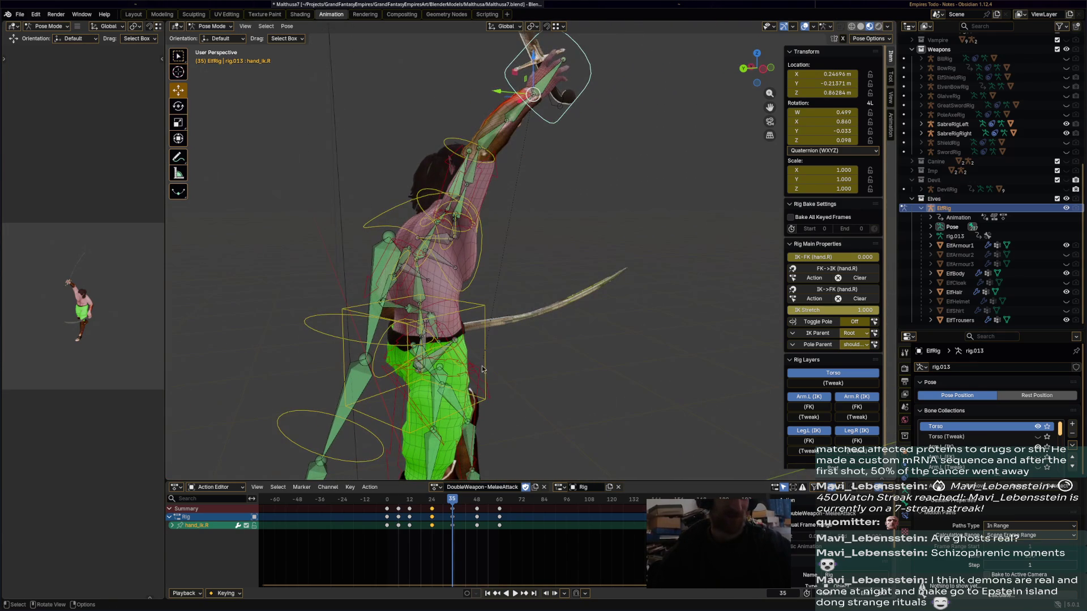
{"action": "mouse_move", "coordinate": [417, 501]}
{"action": "left_mouse_down"}
{"action": "mouse_move", "coordinate": [390, 503]}
{"action": "mouse_move", "coordinate": [453, 497]}
{"action": "left_mouse_up"}
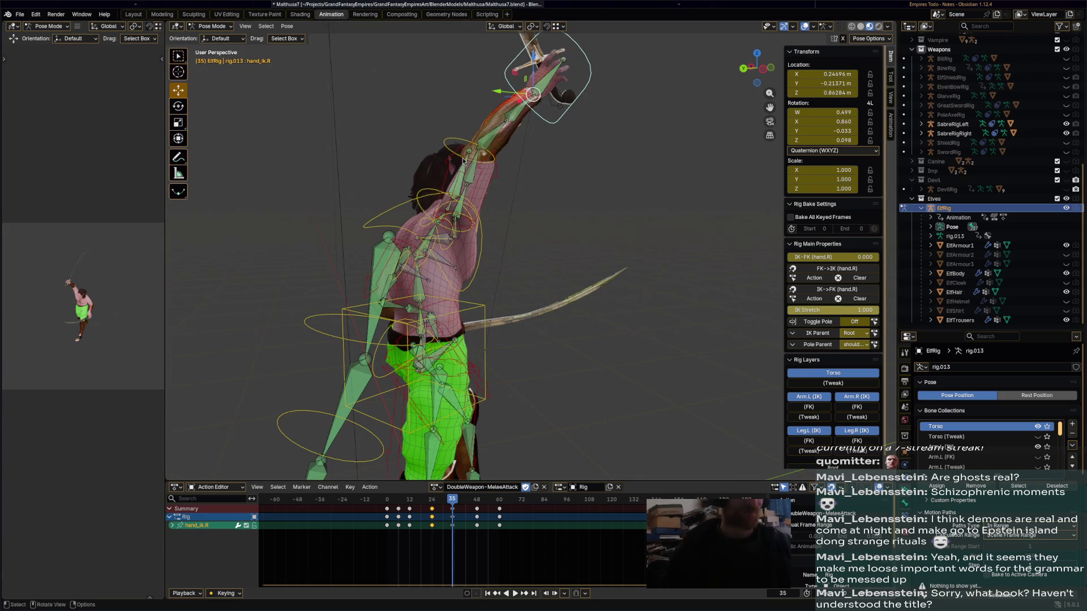
Search 'master and margerita' from Firefox's address bar to get DuckDuckGo results.
{"action": "key", "text": "super+b"}
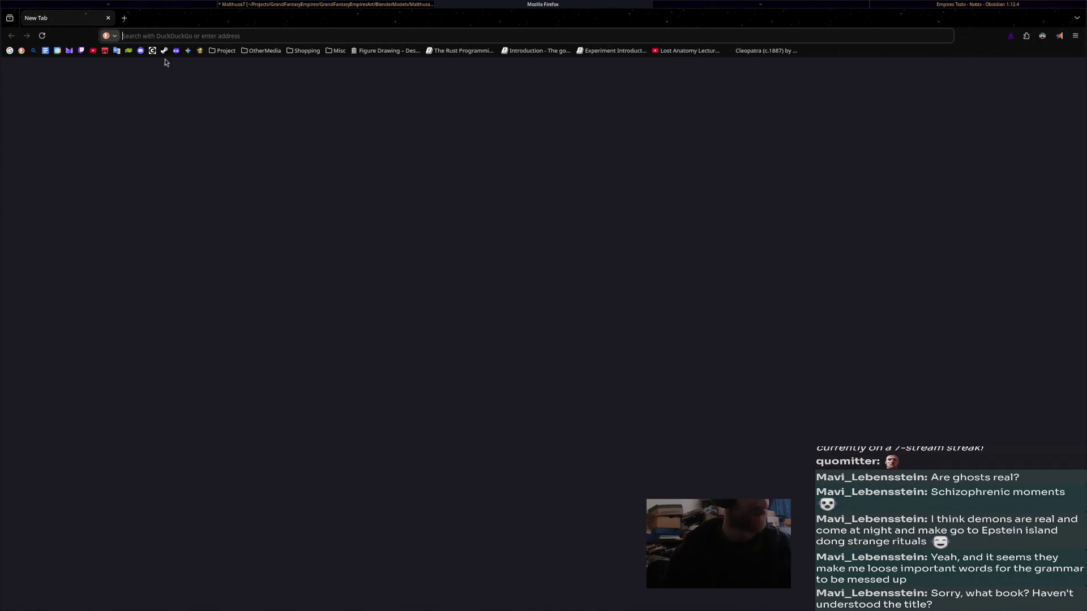
{"action": "type", "text": "mas"}
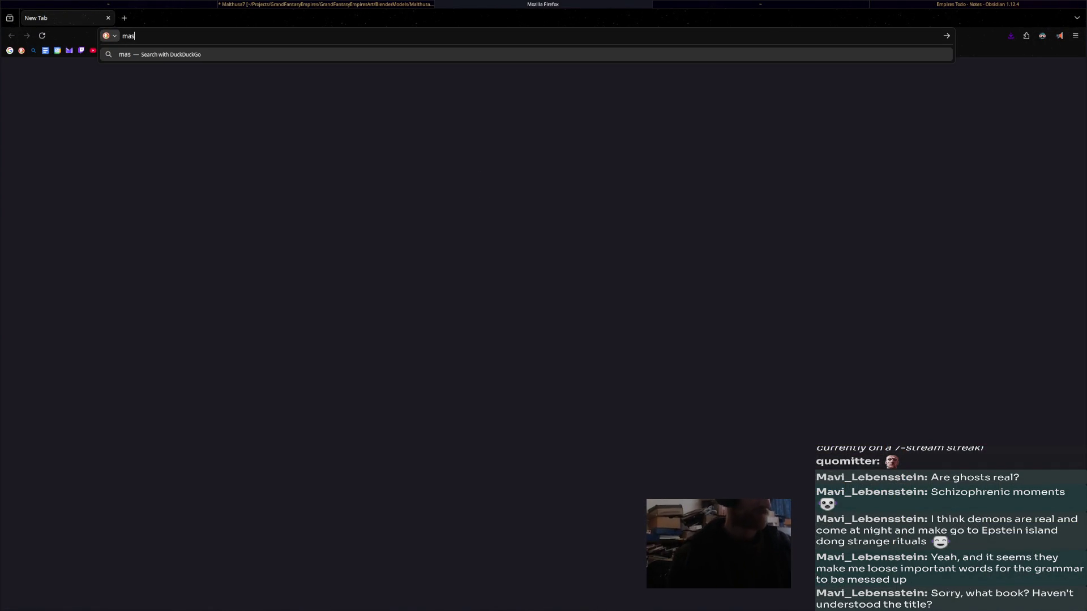
{"action": "type", "text": "ter and margerita"}
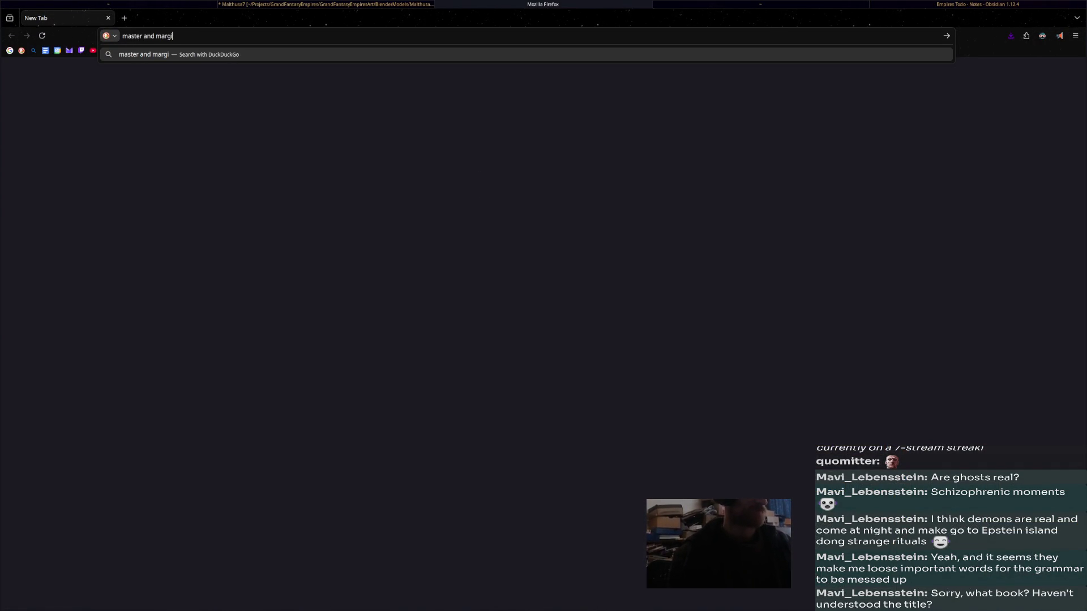
{"action": "key", "text": "Return"}
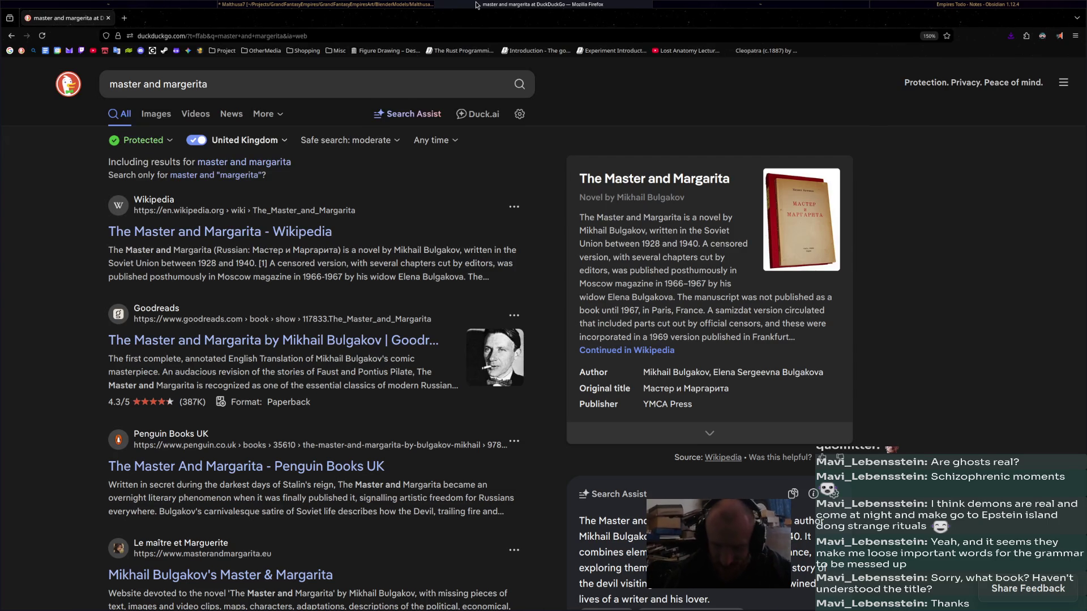
Save Malthusa7.blend, then review the sabre swing from frame 35 back, stopping at frame 25.
{"action": "left_click", "coordinate": [326, 4]}
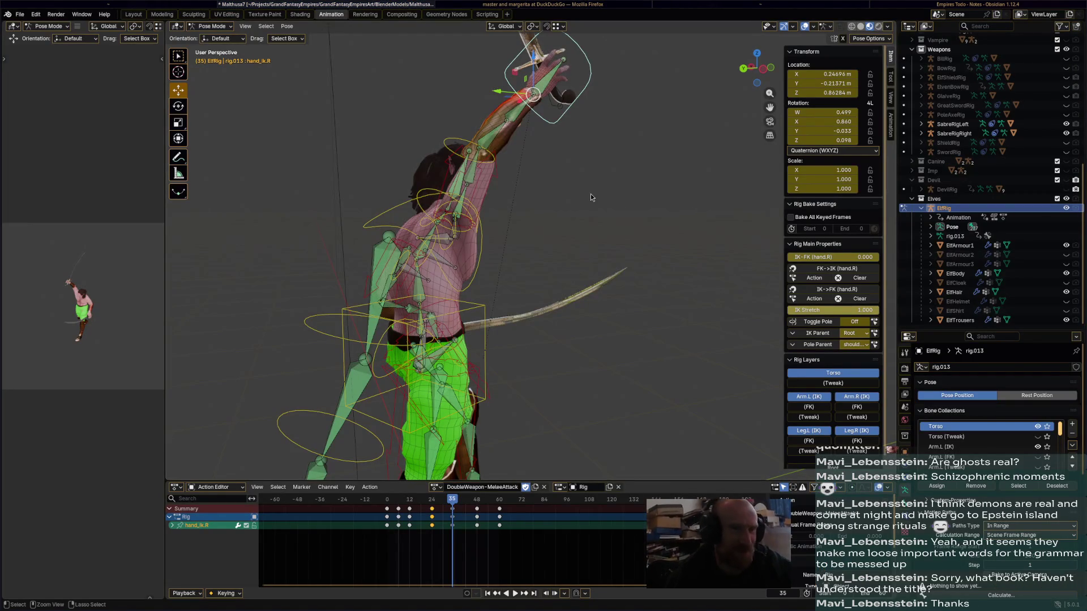
{"action": "key", "text": "ctrl+s"}
{"action": "mouse_move", "coordinate": [583, 202]}
{"action": "middle_mouse_down"}
{"action": "mouse_move", "coordinate": [648, 217]}
{"action": "mouse_move", "coordinate": [551, 255]}
{"action": "mouse_move", "coordinate": [621, 256]}
{"action": "mouse_move", "coordinate": [544, 317]}
{"action": "mouse_move", "coordinate": [509, 363]}
{"action": "middle_mouse_up"}
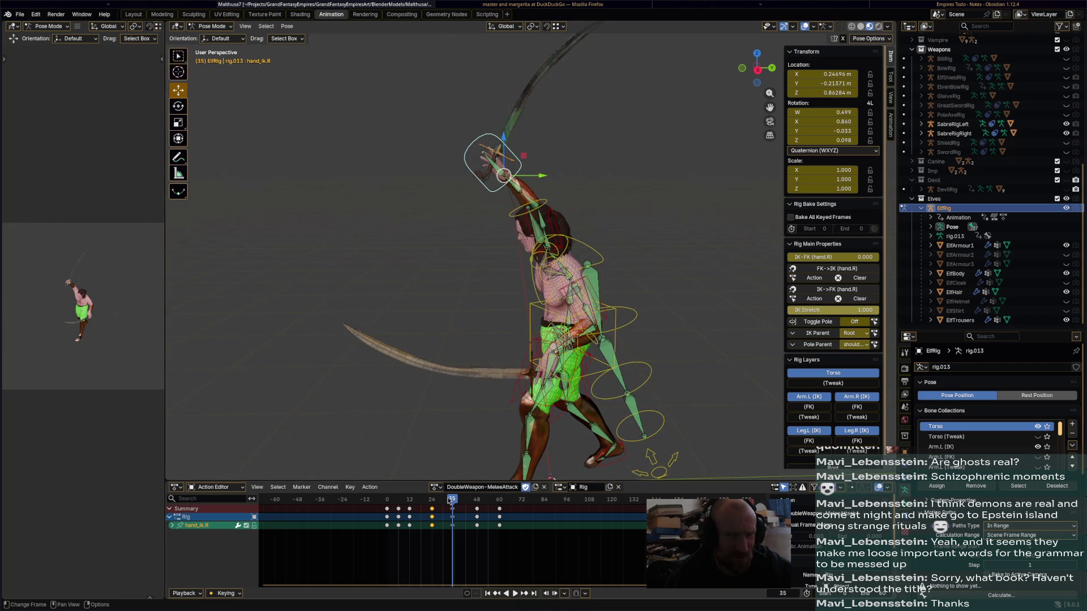
{"action": "mouse_move", "coordinate": [449, 500]}
{"action": "left_mouse_down"}
{"action": "mouse_move", "coordinate": [423, 504]}
{"action": "mouse_move", "coordinate": [479, 503]}
{"action": "left_mouse_up"}
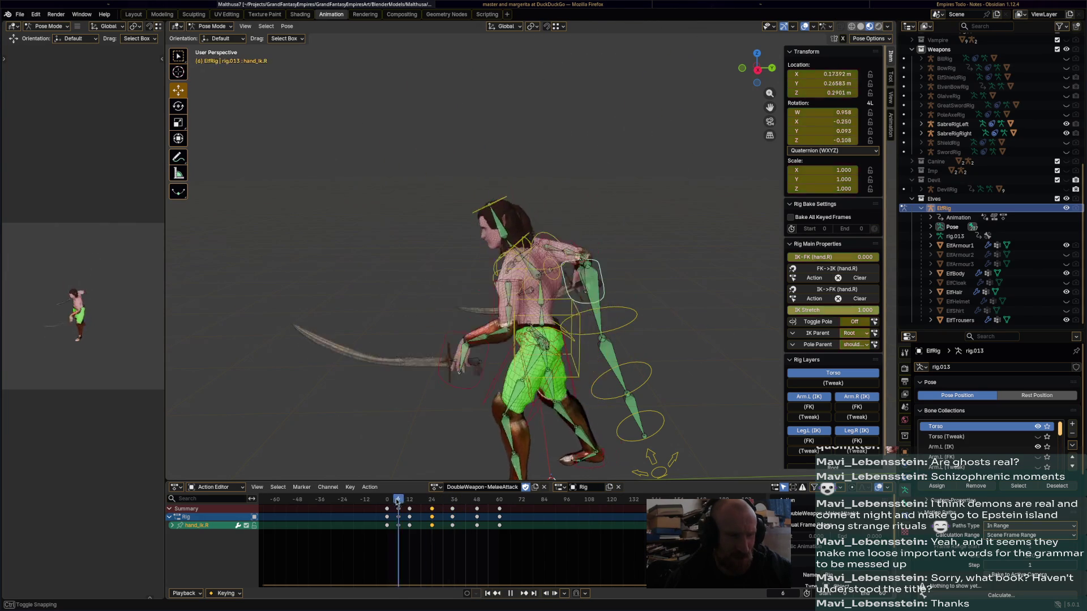
{"action": "key", "text": "space"}
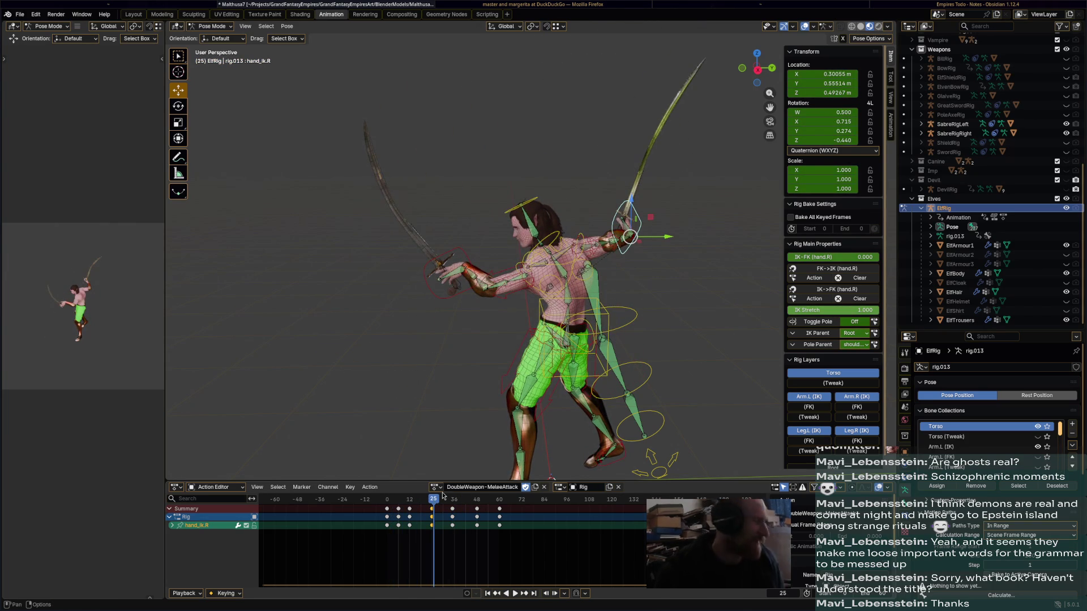